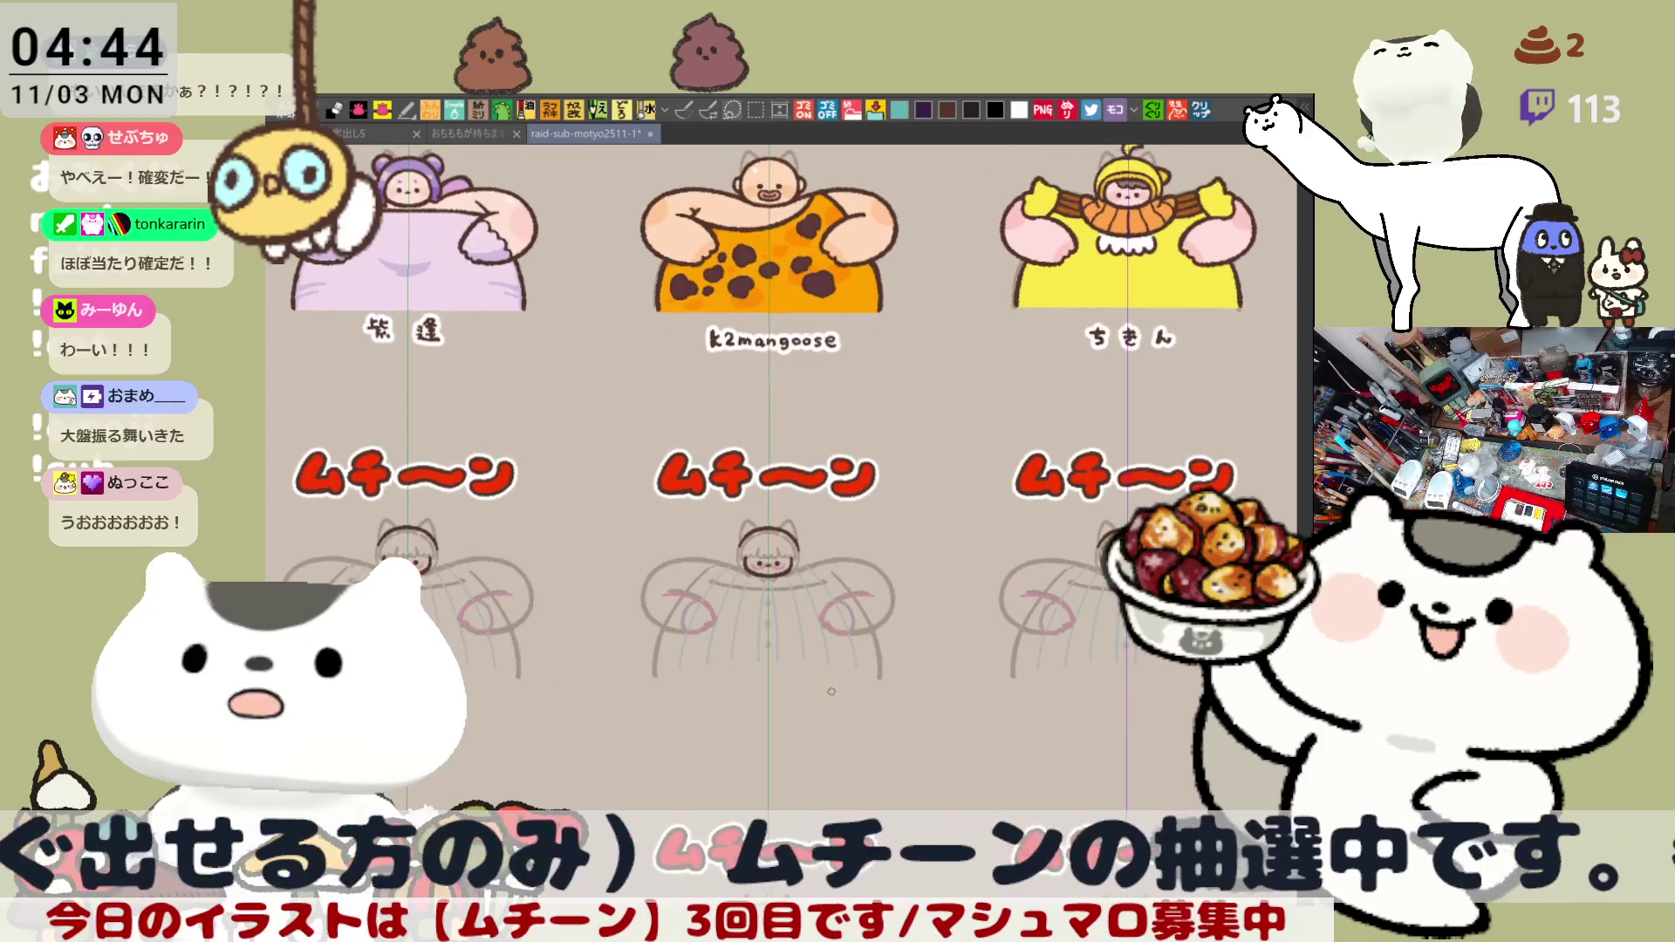
scroll(830, 684, down, 2)
scroll(830, 684, down, 1)
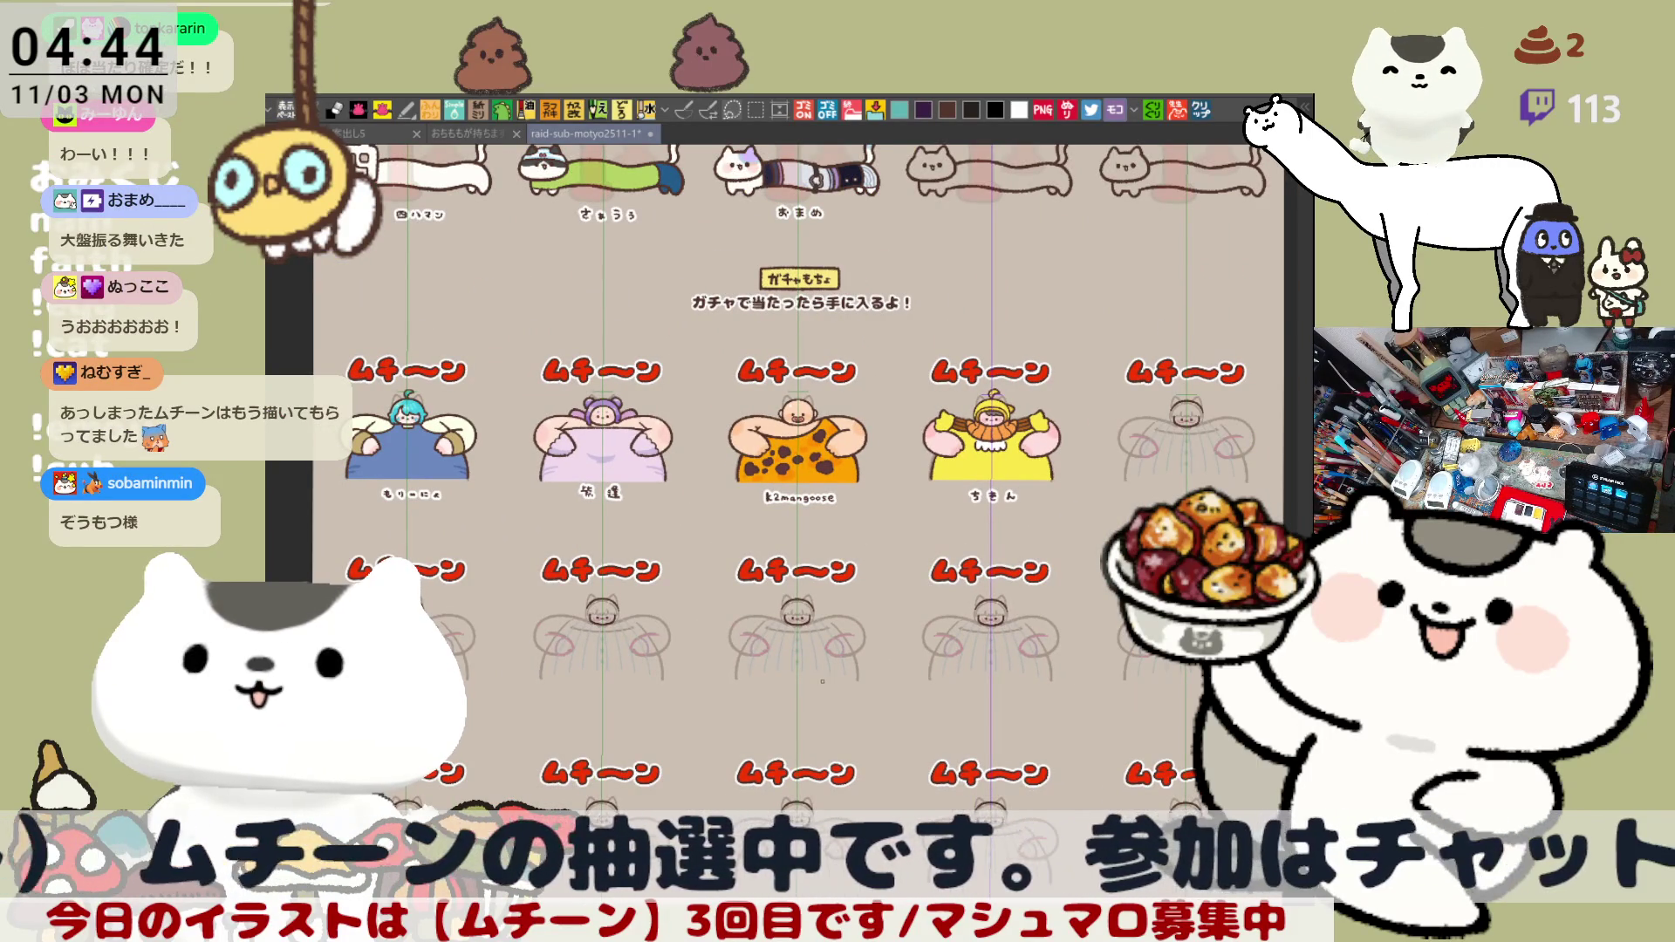
scroll(822, 681, down, 1)
scroll(822, 681, up, 1)
scroll(822, 681, up, 1)
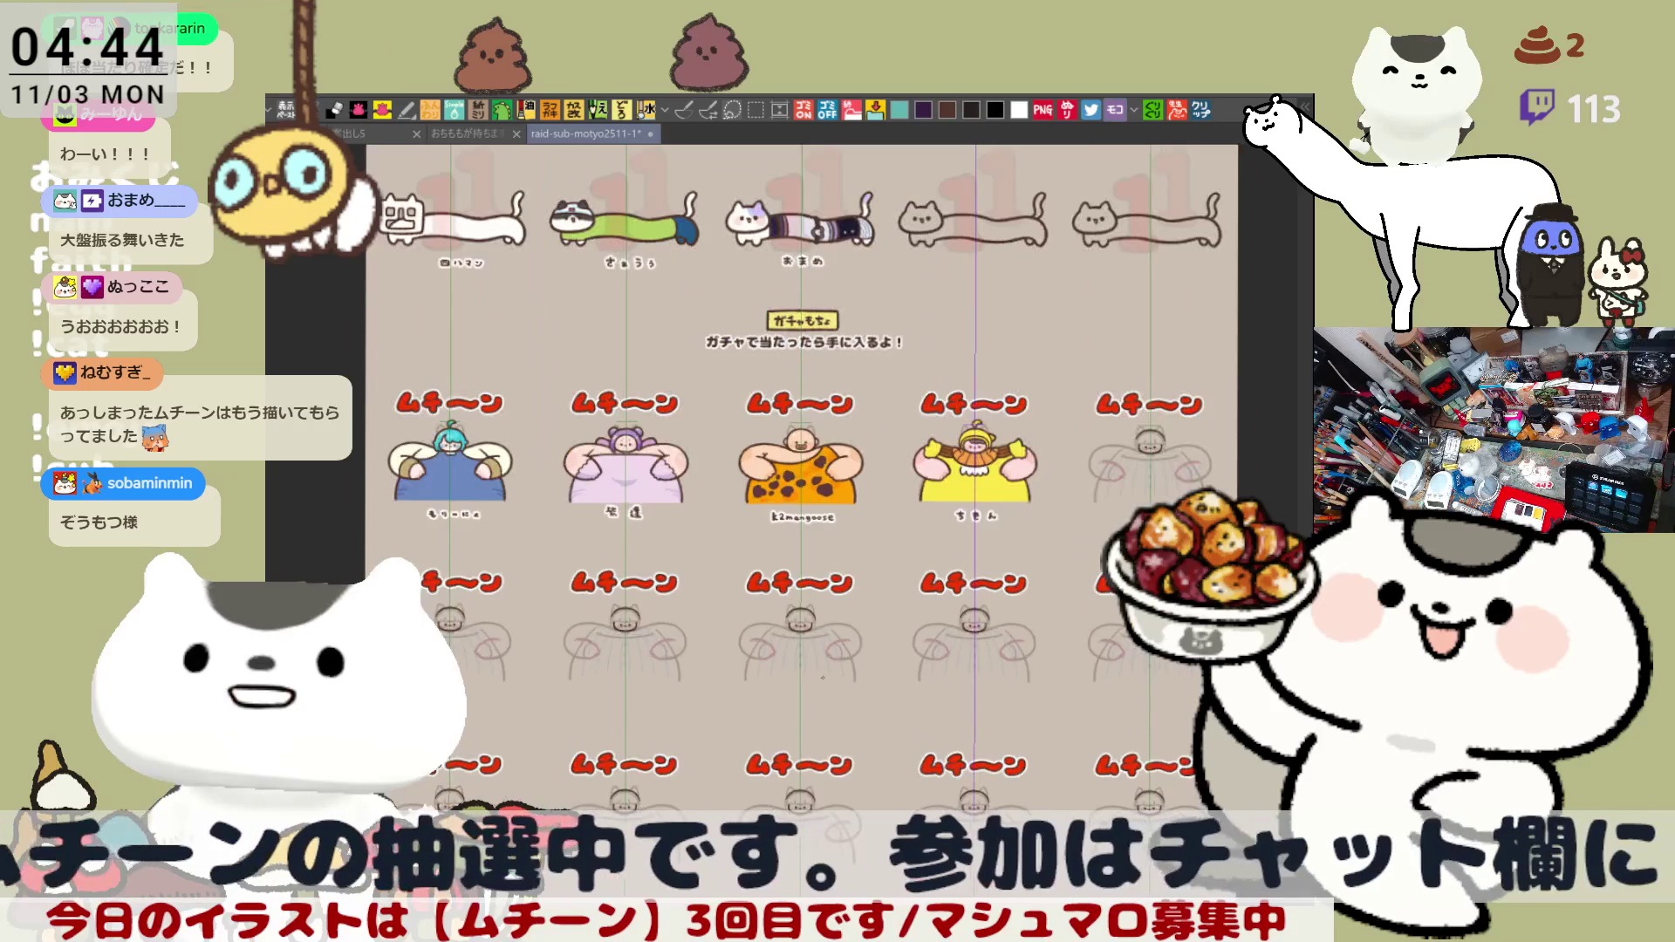
scroll(821, 680, up, 1)
scroll(821, 677, up, 1)
scroll(823, 677, up, 1)
scroll(822, 676, up, 1)
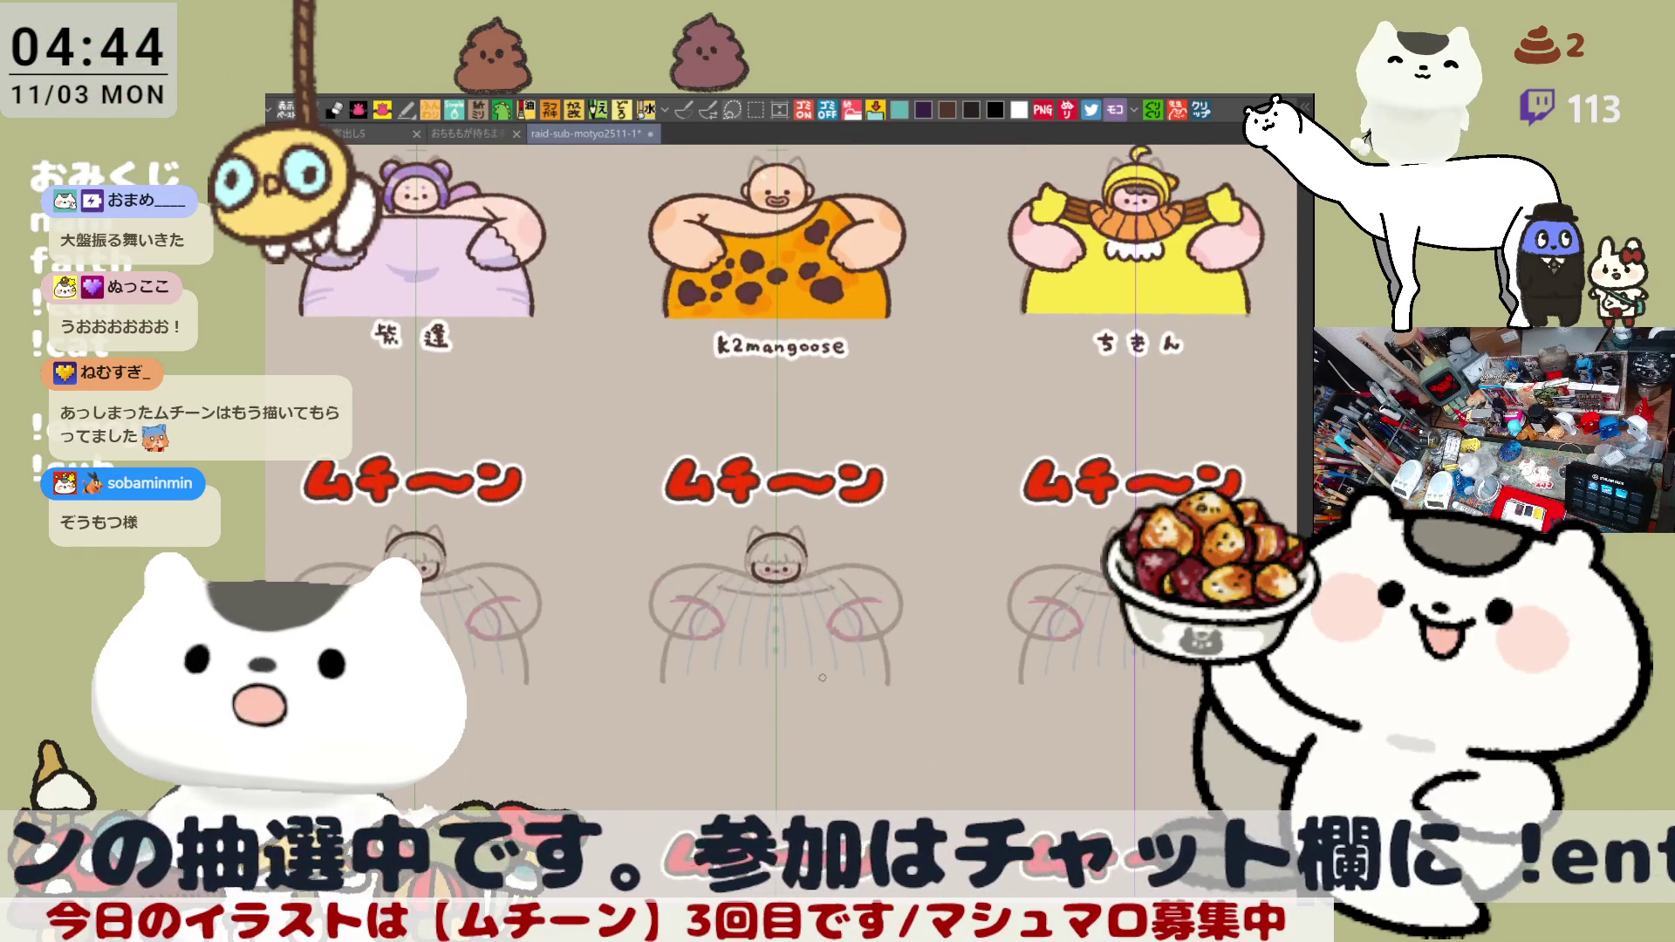
scroll(823, 676, down, 1)
scroll(822, 676, up, 1)
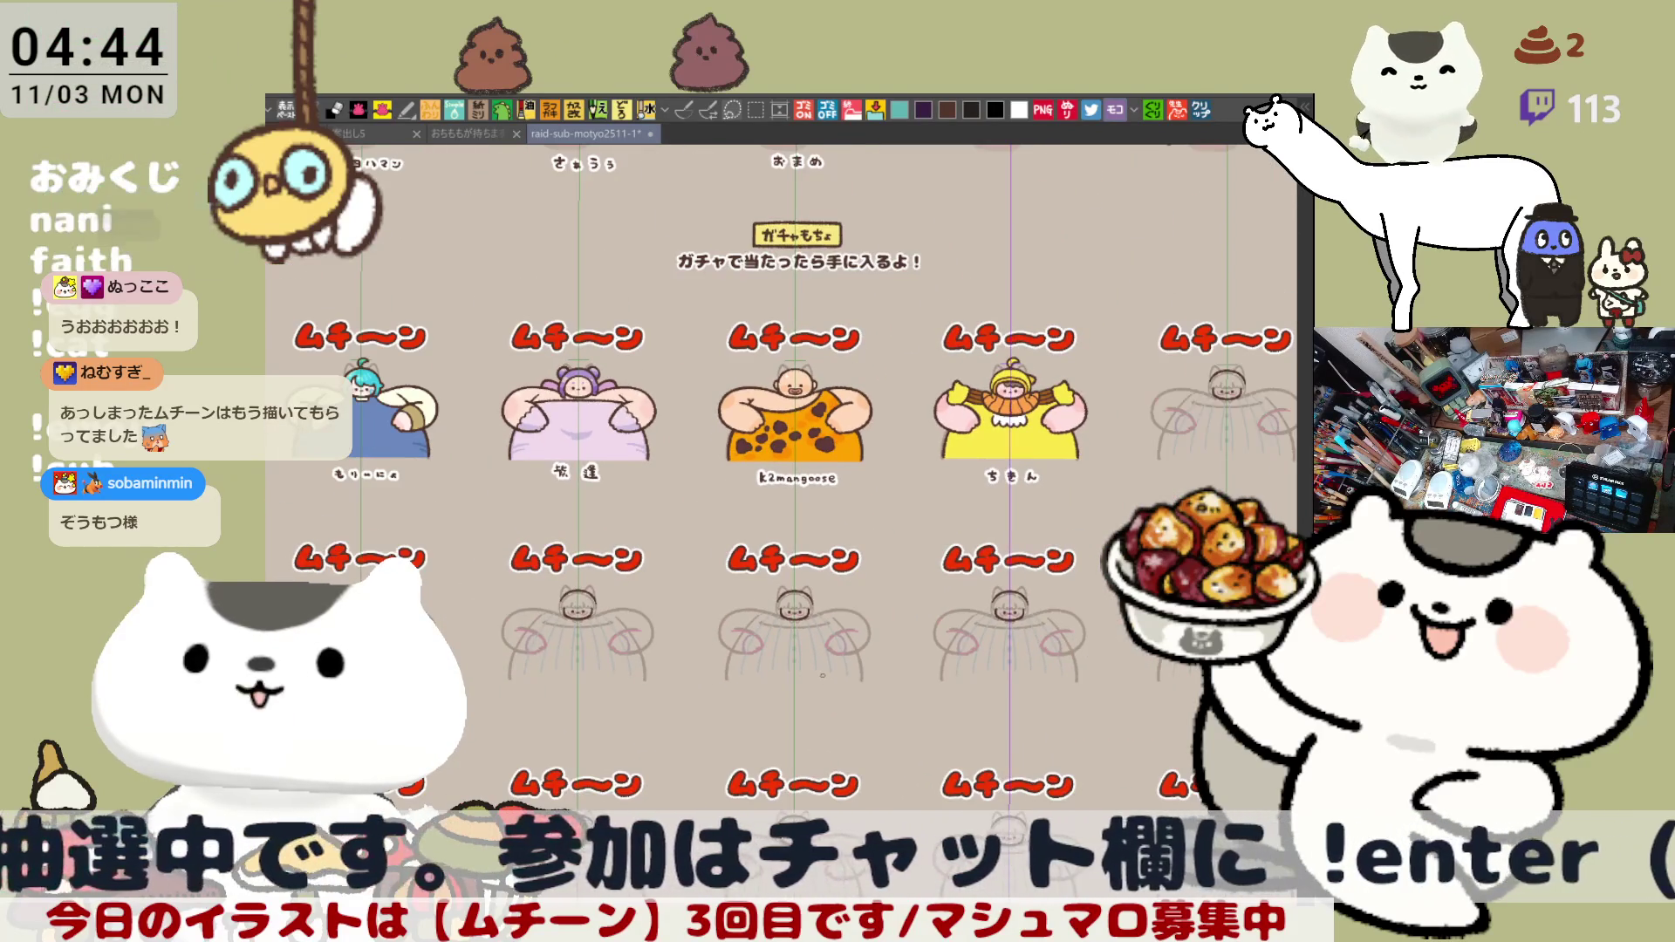
scroll(822, 675, down, 1)
- Letter キ's bars and vertical stroke plus the first dot of シ under the long cat
mouse_move(970, 344)
mouse_down()
mouse_move(933, 452)
mouse_move(770, 643)
mouse_move(868, 626)
mouse_up()
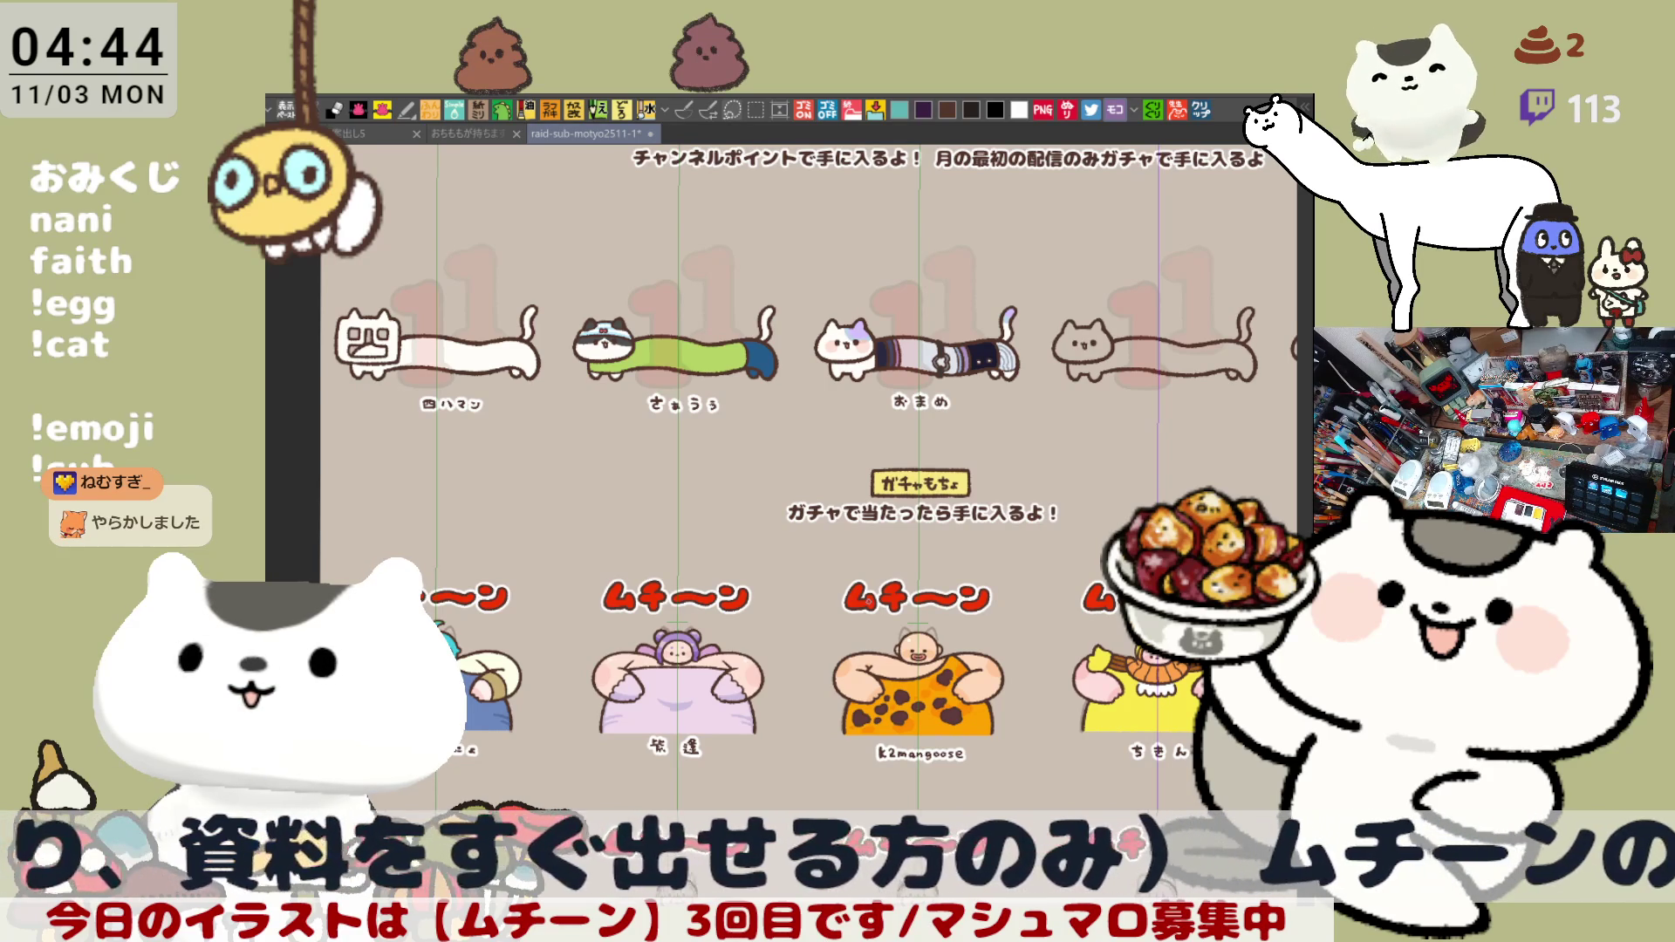
drag(786, 471, 621, 321)
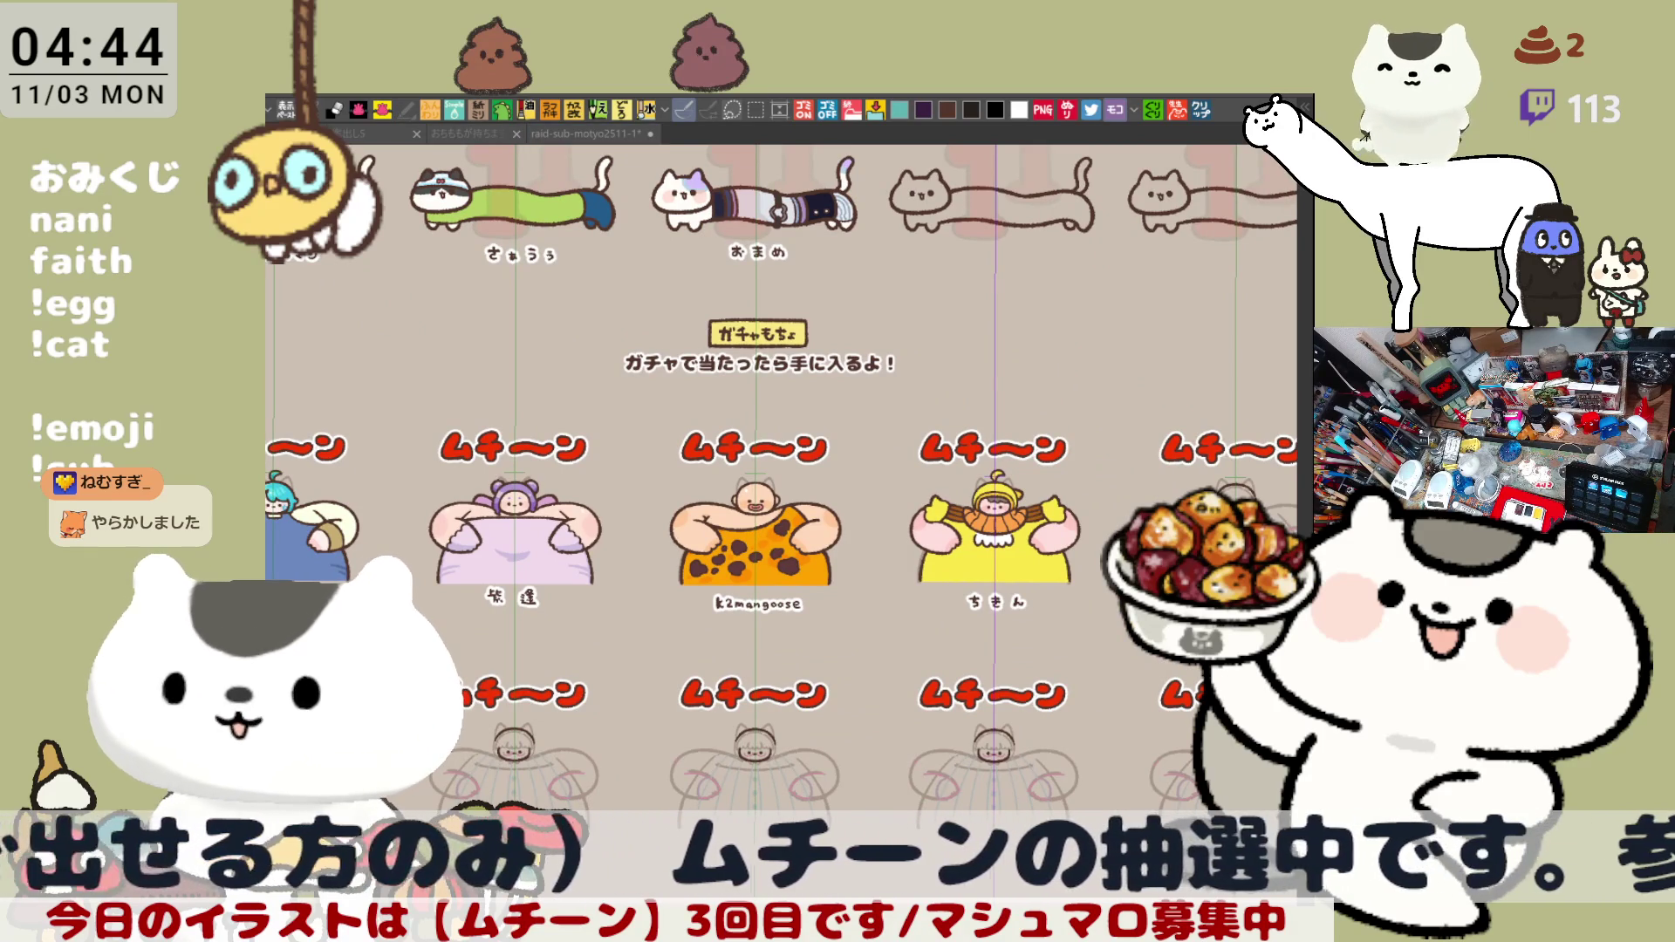
drag(785, 472, 887, 483)
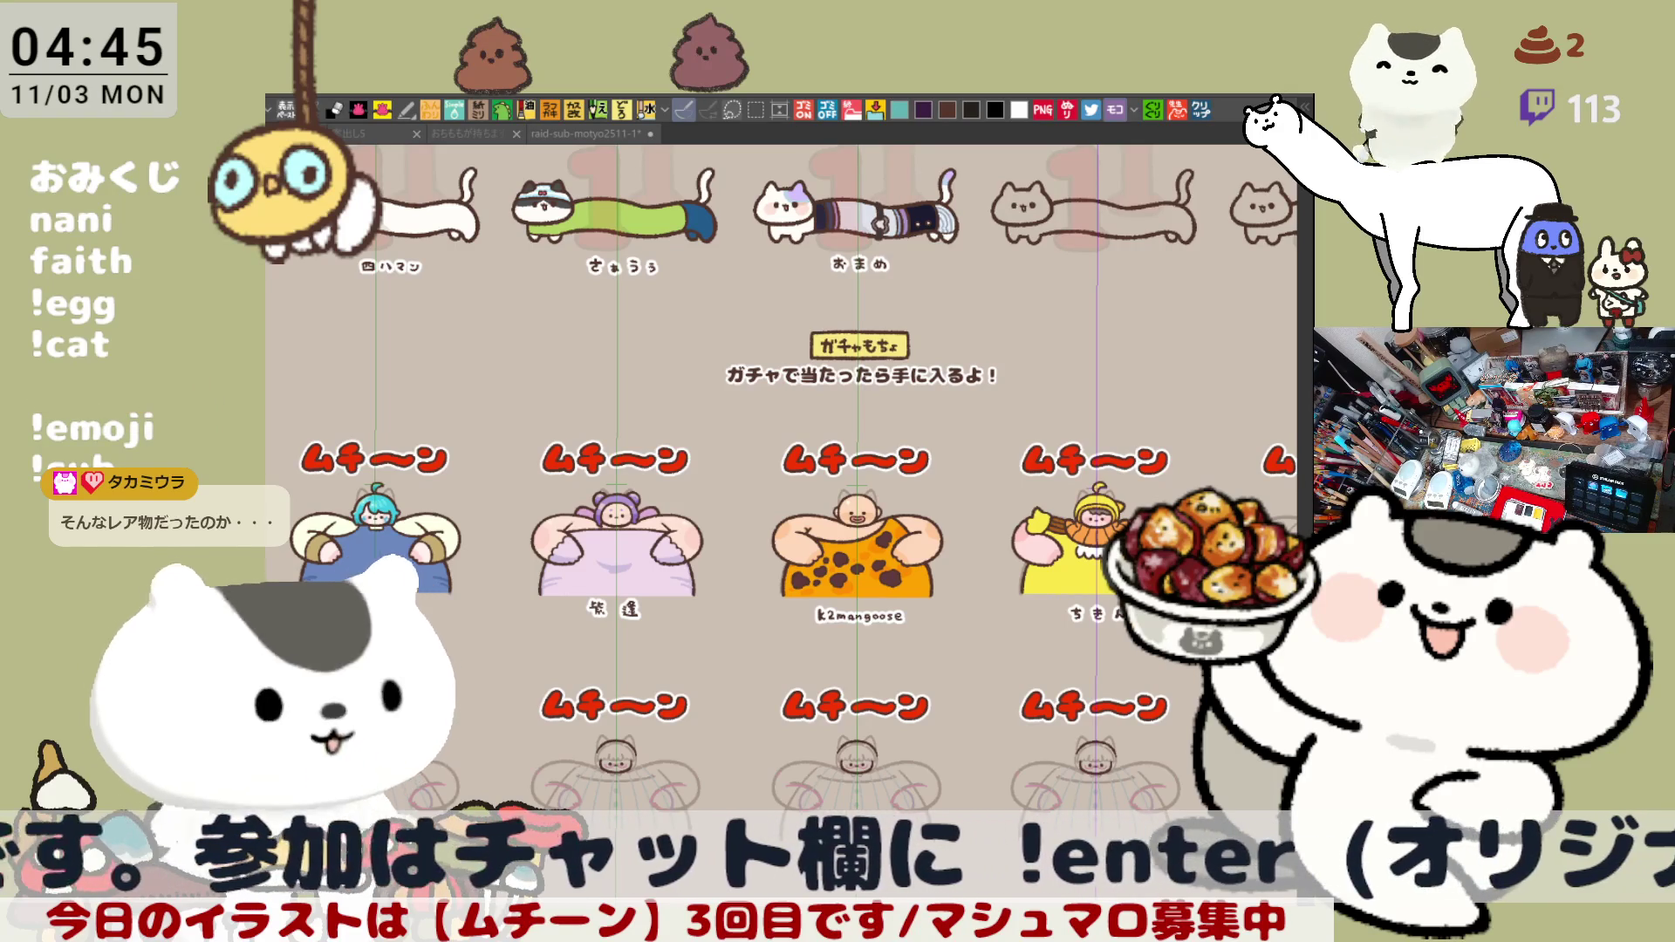
drag(785, 472, 432, 419)
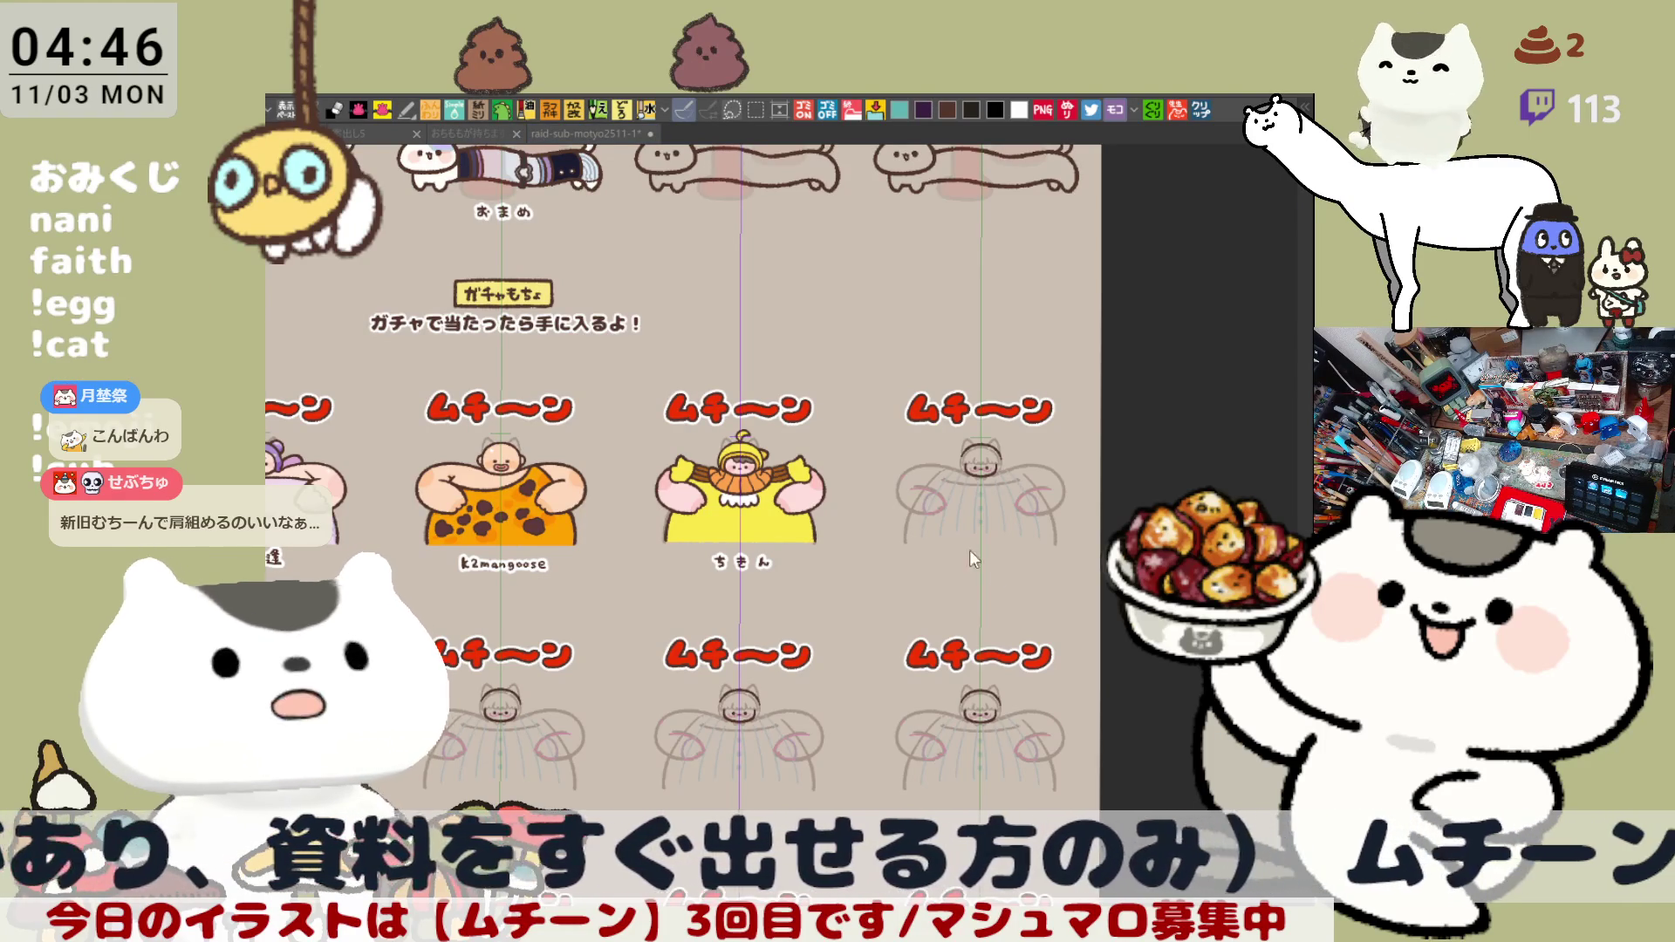
drag(853, 360, 863, 651)
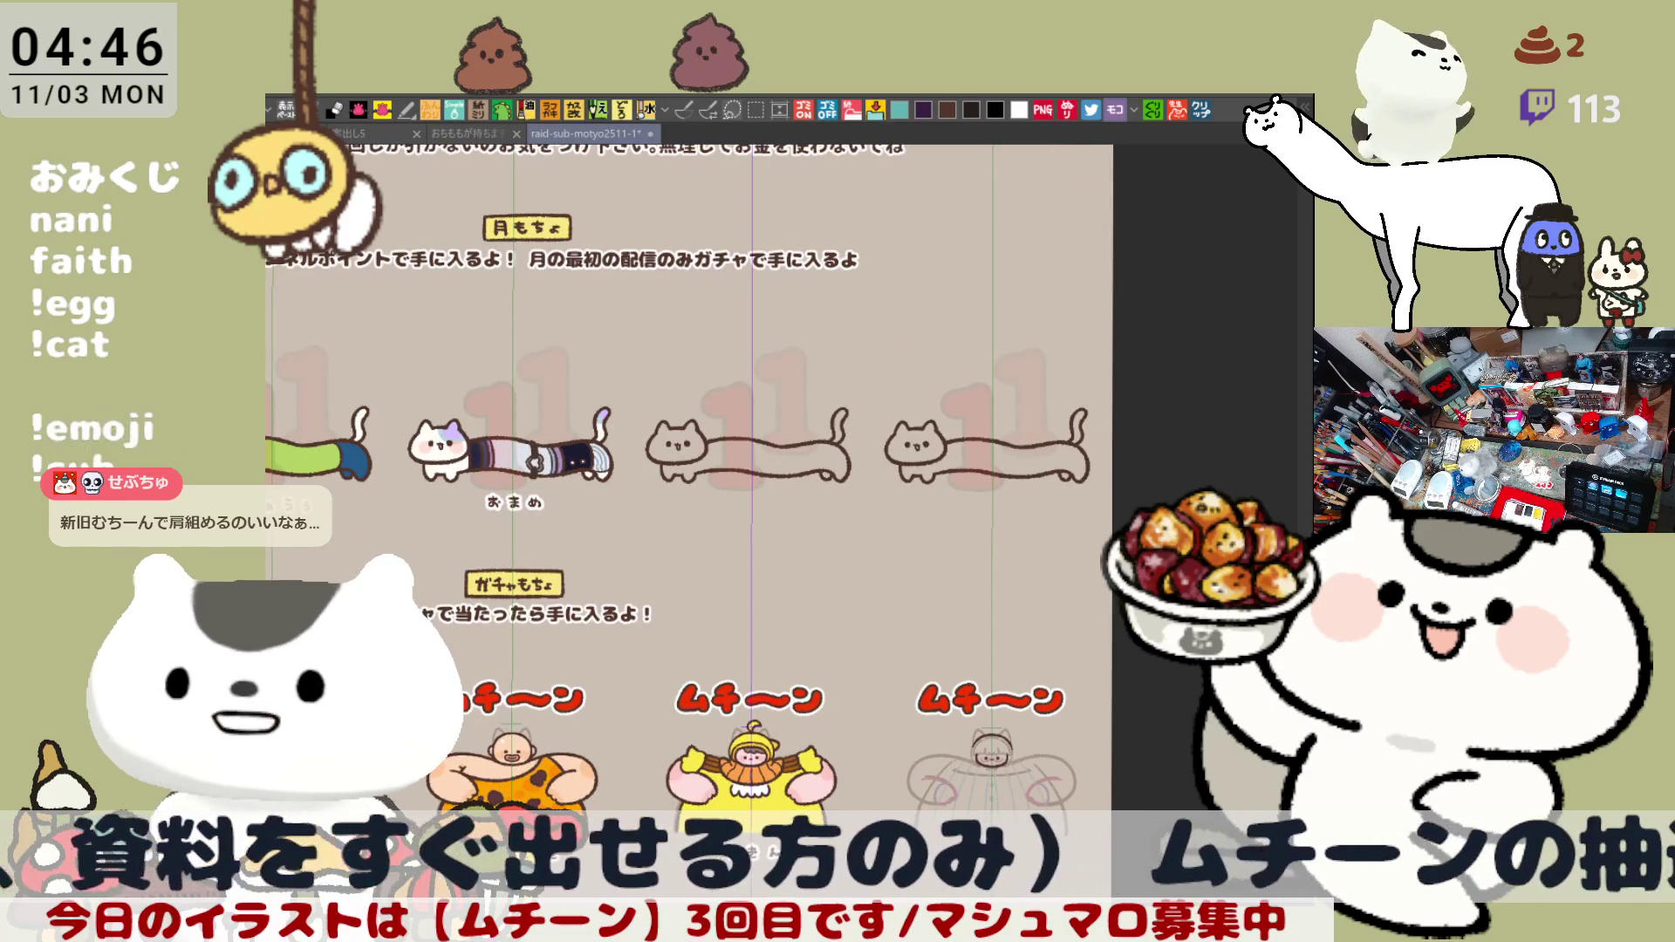
scroll(692, 471, up, 4)
scroll(804, 795, up, 2)
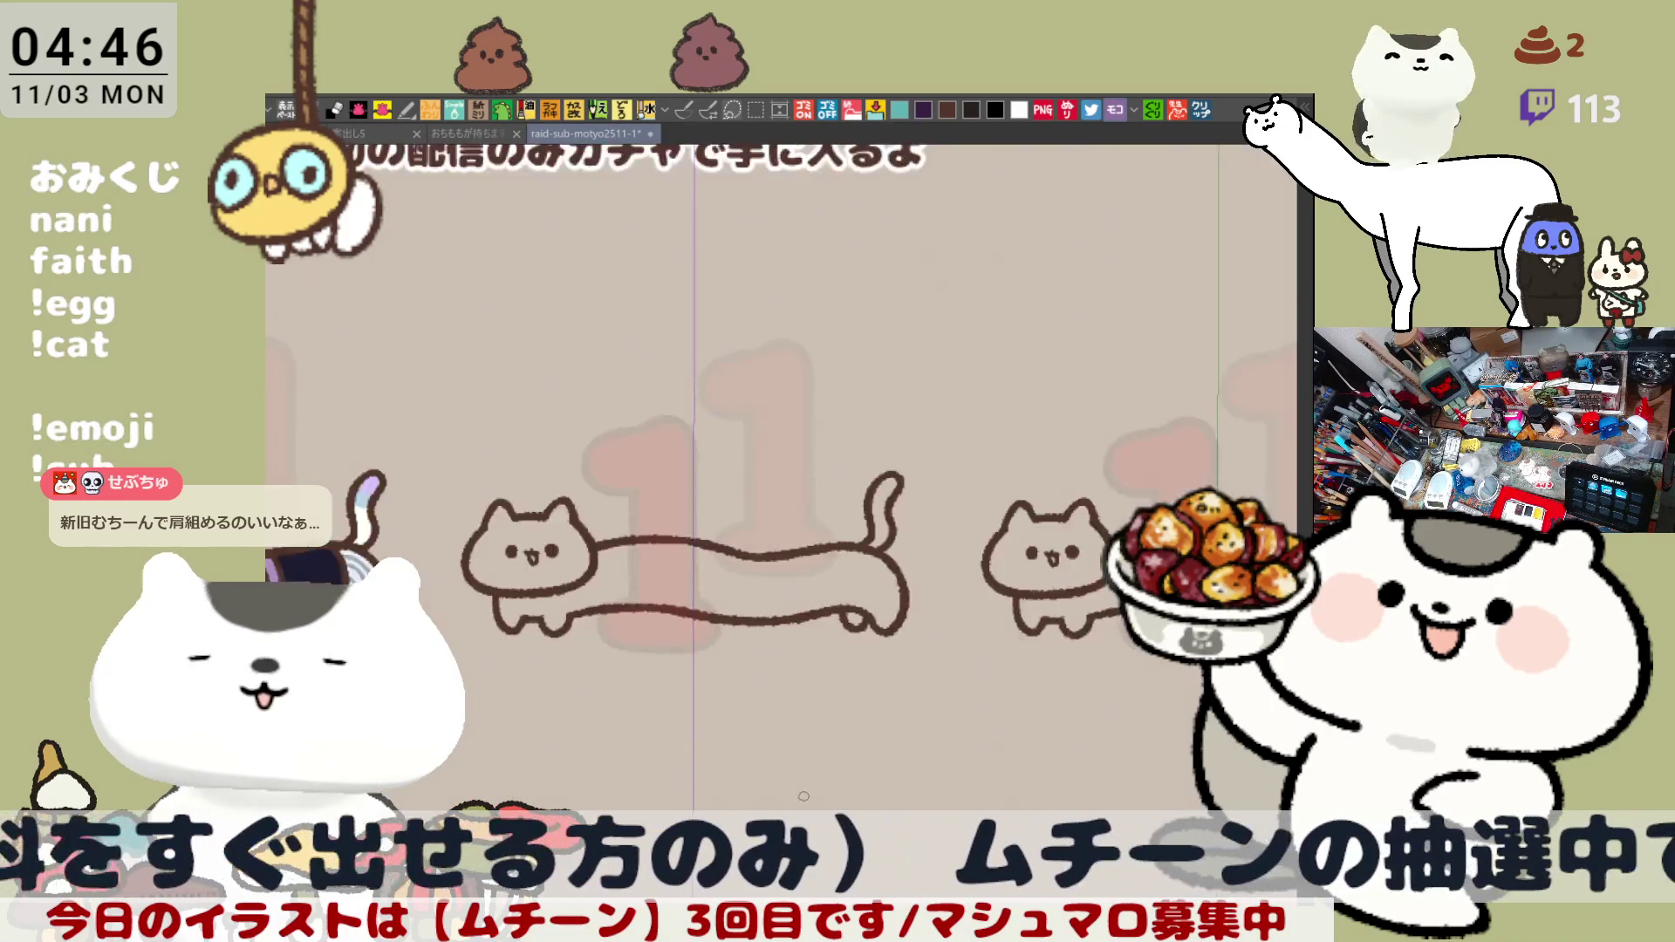
scroll(803, 794, up, 2)
scroll(804, 796, up, 2)
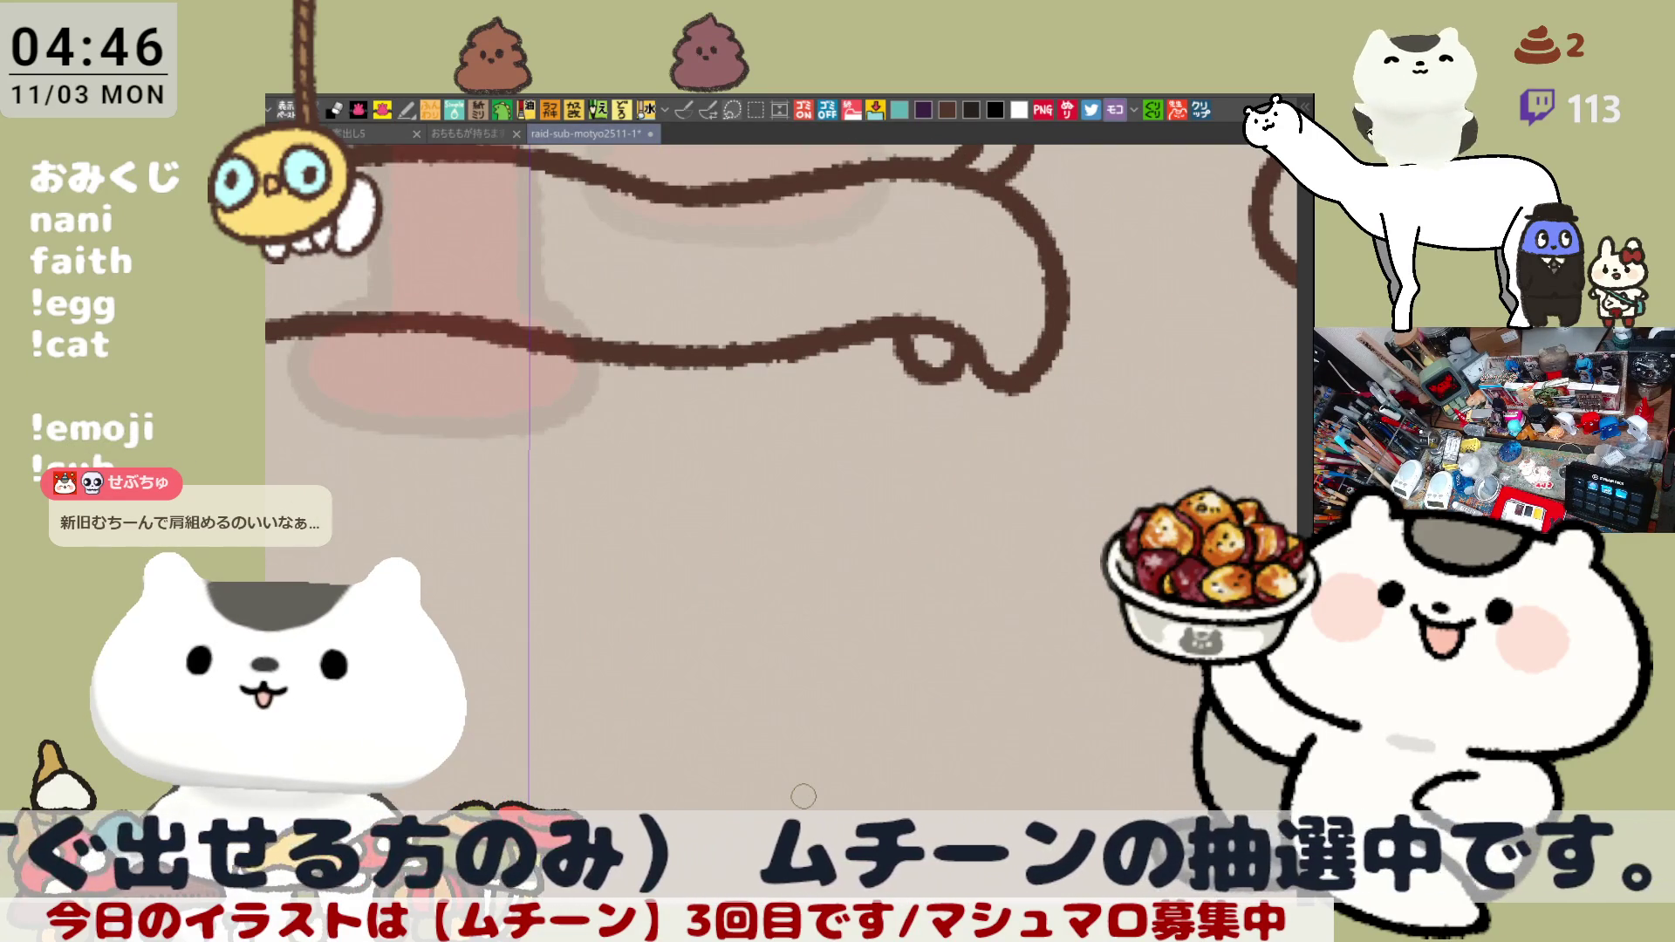
scroll(804, 795, down, 2)
scroll(938, 491, up, 2)
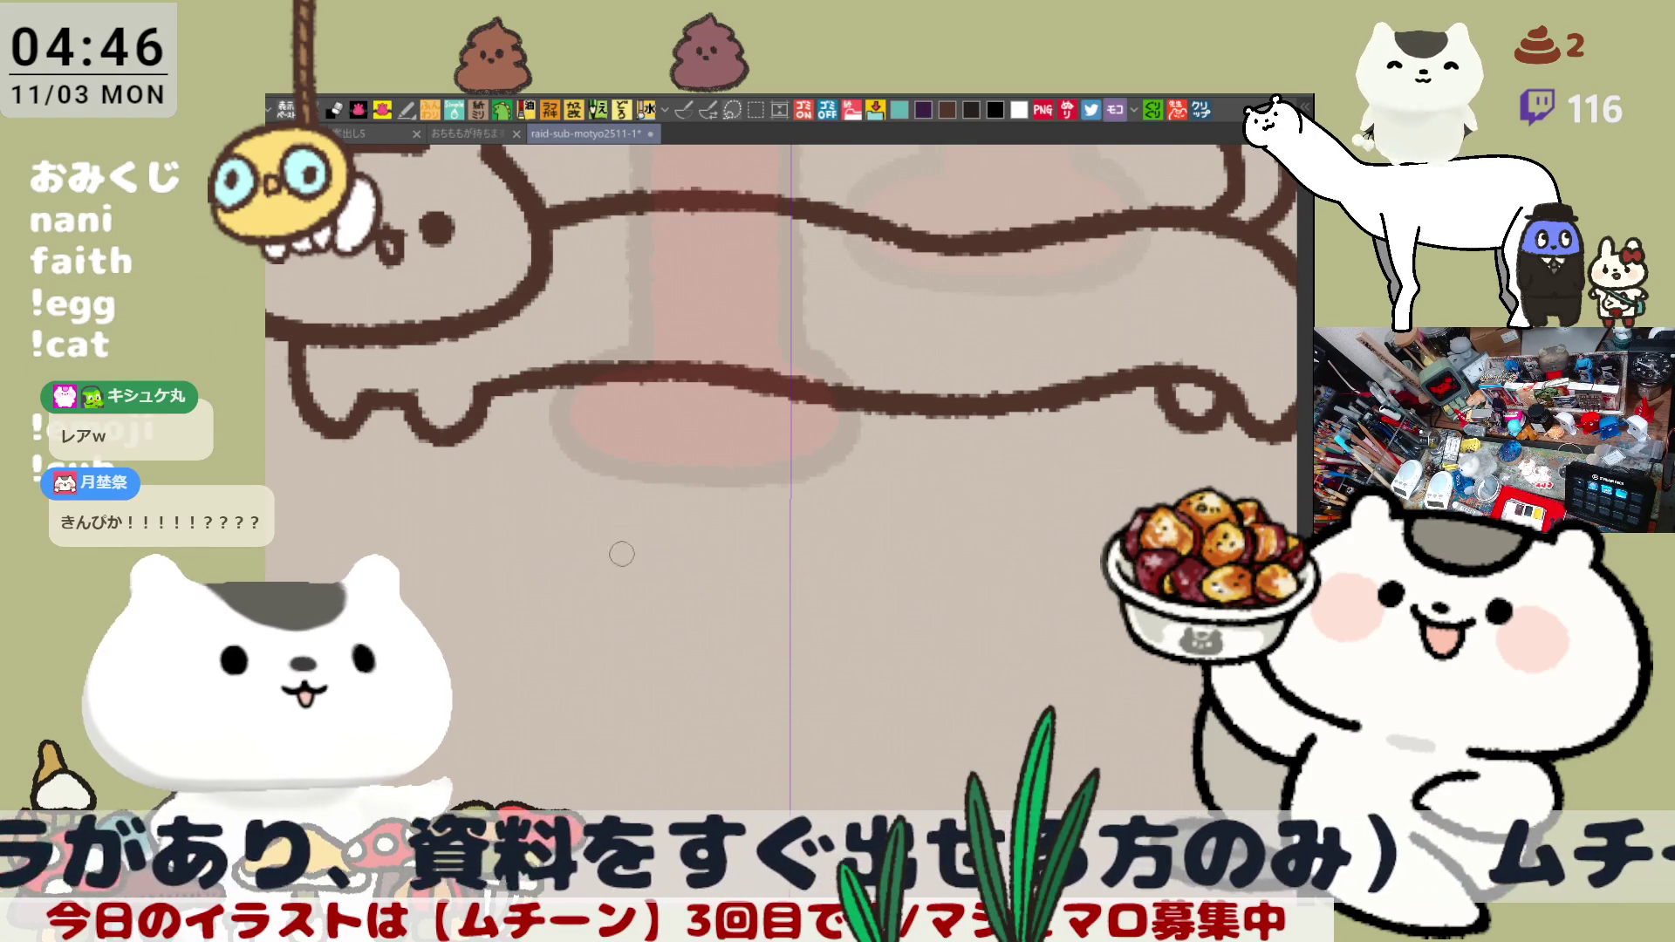
mouse_move(595, 579)
mouse_down()
mouse_move(635, 580)
mouse_move(626, 610)
mouse_move(647, 609)
mouse_move(618, 595)
mouse_up()
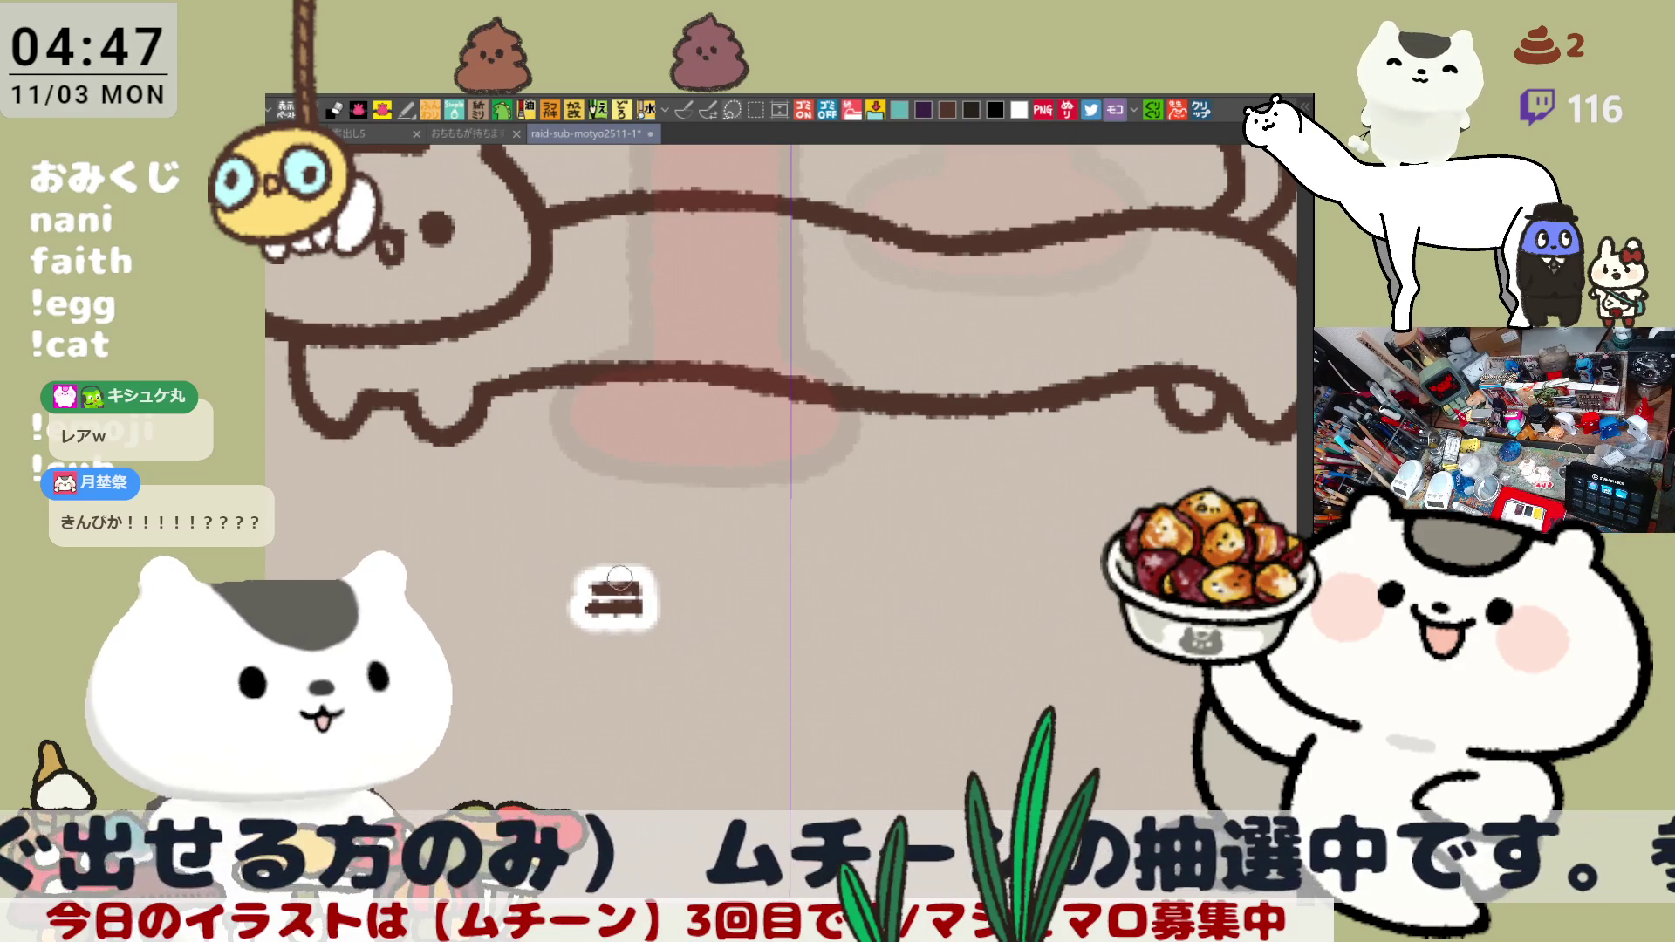
drag(615, 560, 617, 648)
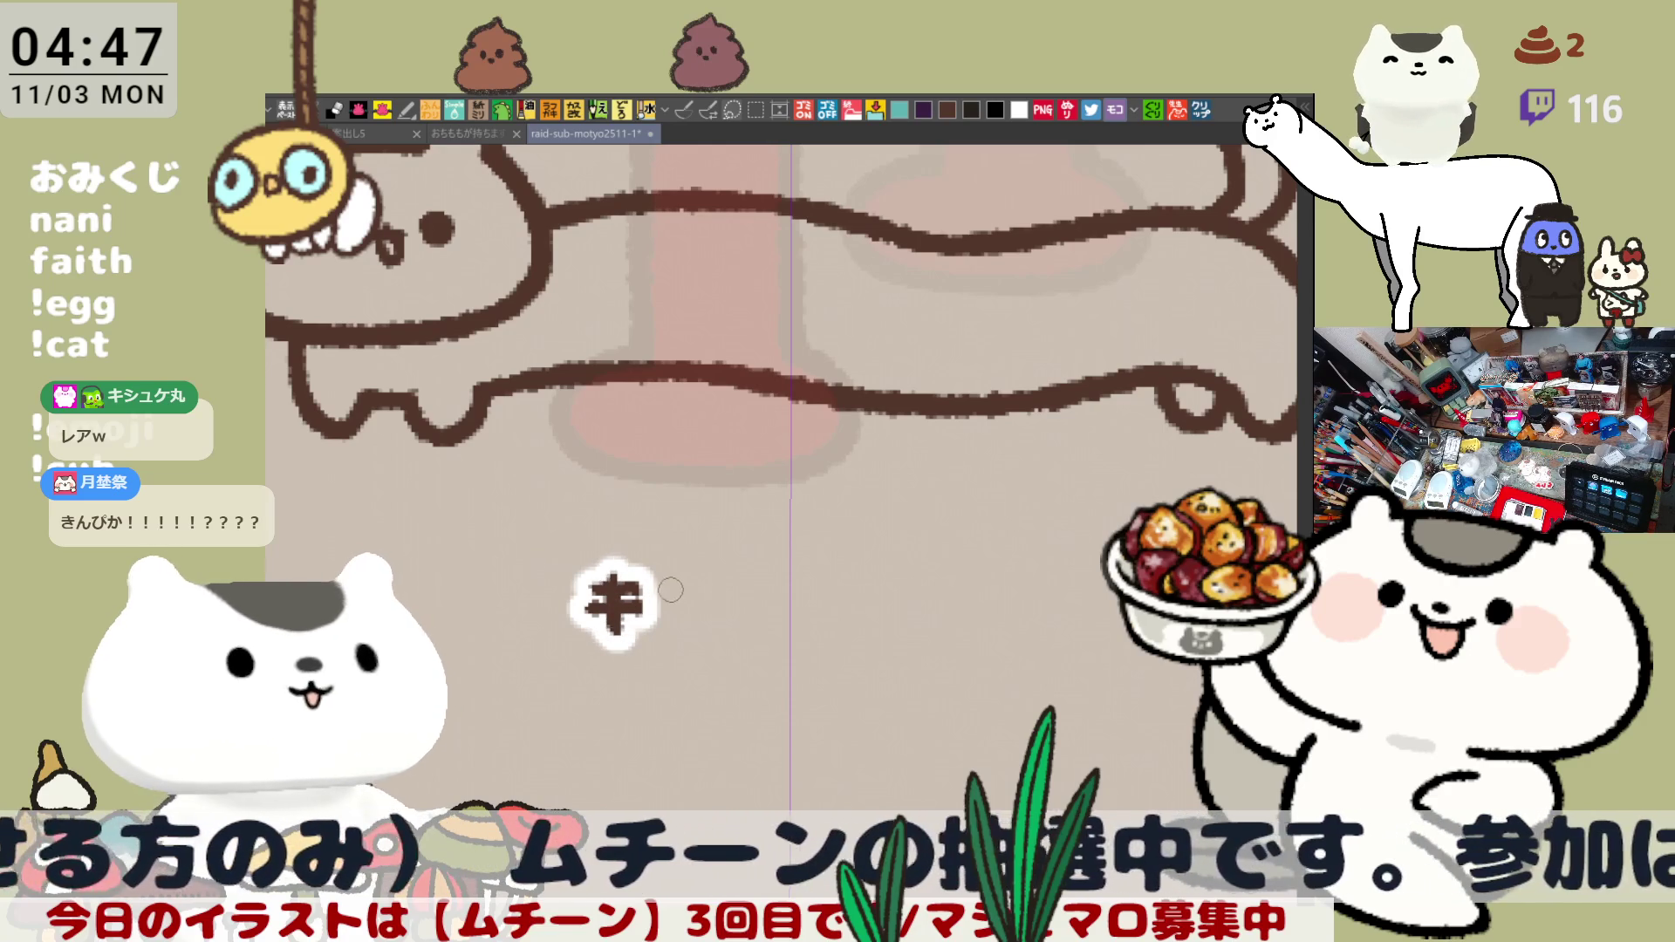
mouse_move(691, 596)
mouse_down()
mouse_move(714, 592)
mouse_move(718, 616)
mouse_move(761, 587)
mouse_up()
- Redraw the rising stroke of シ repeatedly, undoing each unsatisfying attempt
key(ctrl+z)
drag(686, 642, 741, 592)
key(ctrl+z)
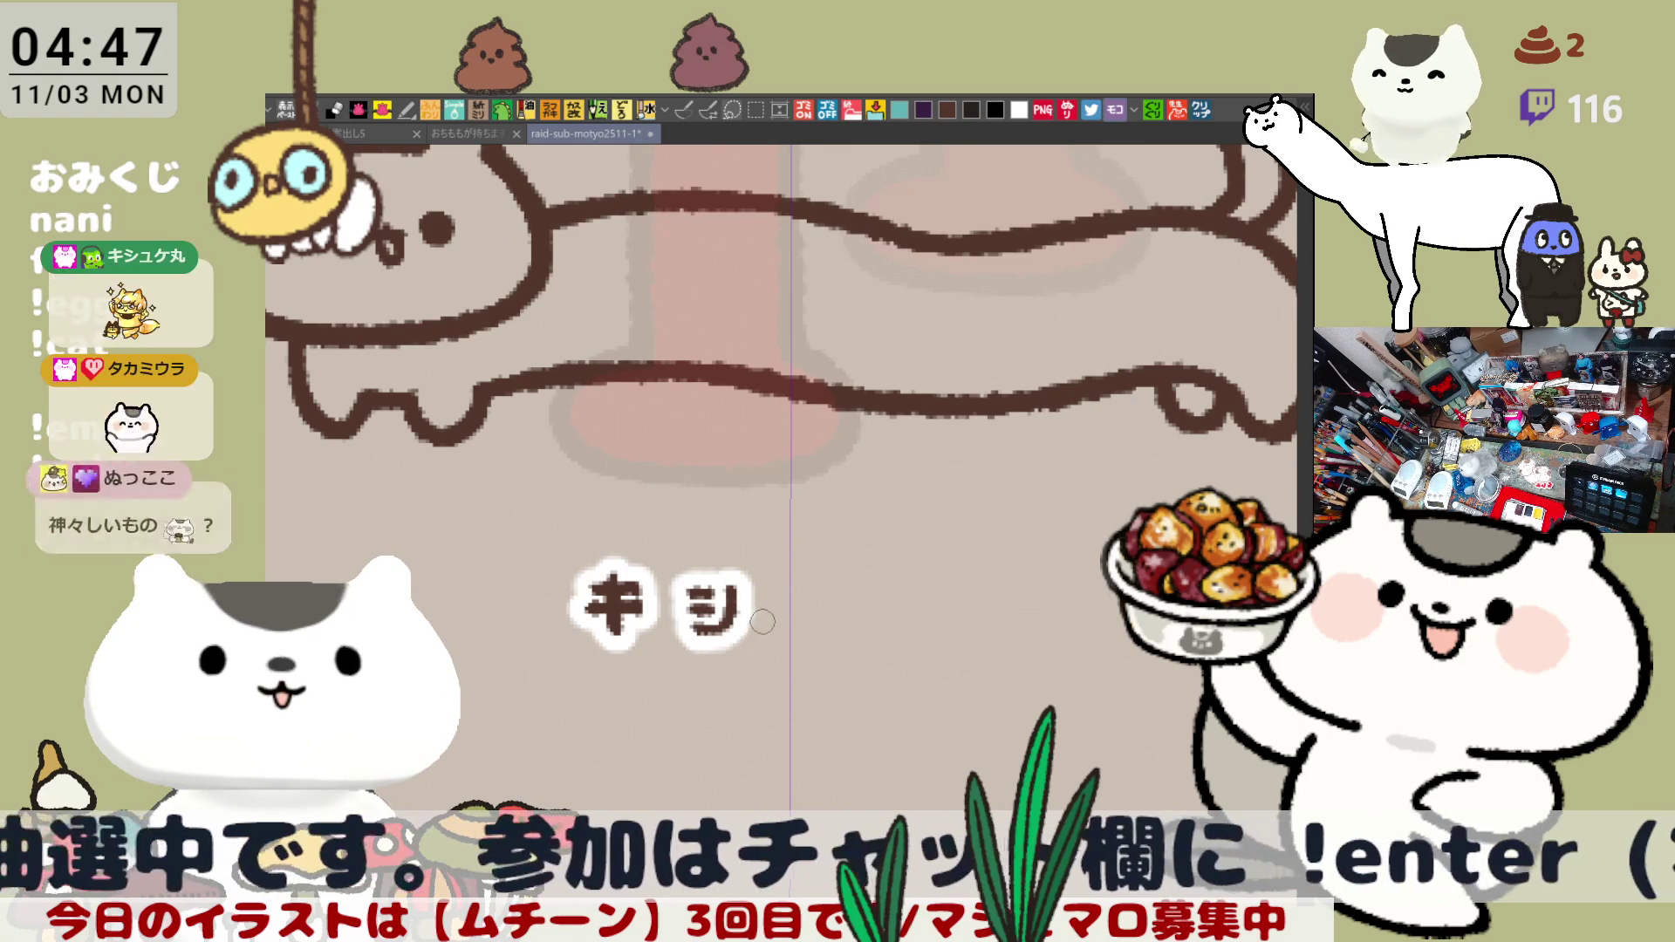
key(ctrl+z)
drag(689, 641, 745, 584)
key(ctrl+z)
drag(688, 641, 743, 586)
key(ctrl+z)
mouse_move(688, 642)
mouse_down()
mouse_move(743, 587)
mouse_move(799, 640)
mouse_up()
key(ctrl+z)
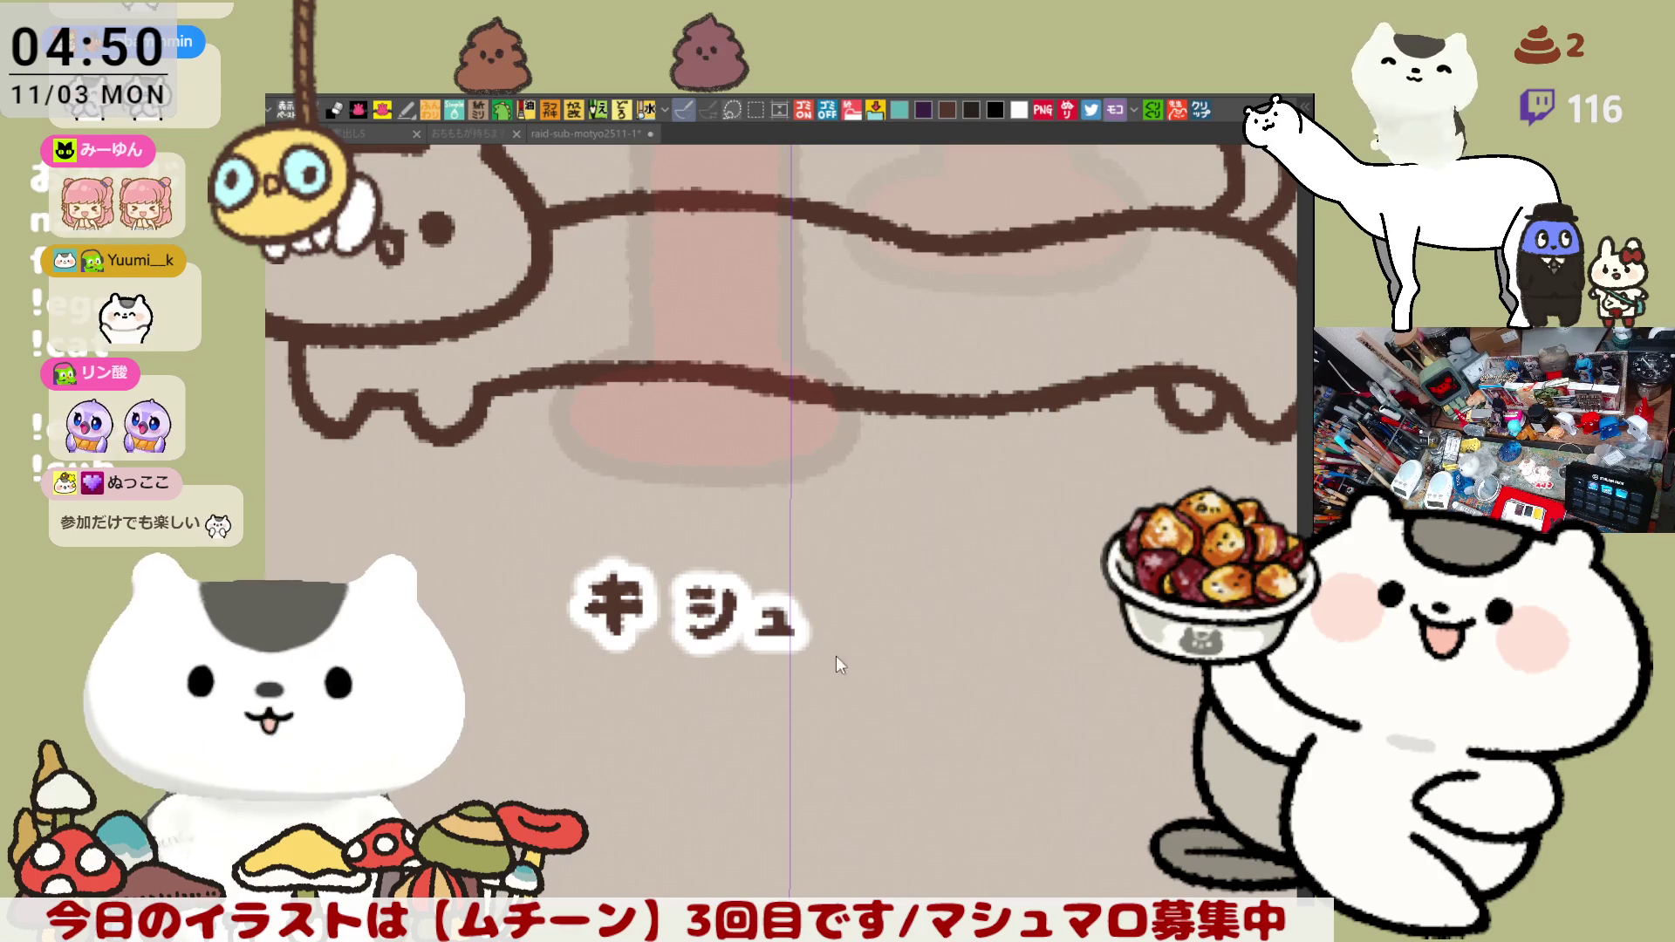
mouse_move(821, 622)
mouse_down()
mouse_move(836, 588)
mouse_move(875, 596)
mouse_move(843, 642)
mouse_up()
mouse_move(924, 578)
mouse_down()
mouse_move(913, 642)
mouse_move(964, 602)
mouse_move(955, 636)
mouse_move(950, 601)
mouse_move(980, 640)
mouse_move(937, 636)
mouse_up()
key(ctrl+z)
key(ctrl+z)
key(ctrl+z)
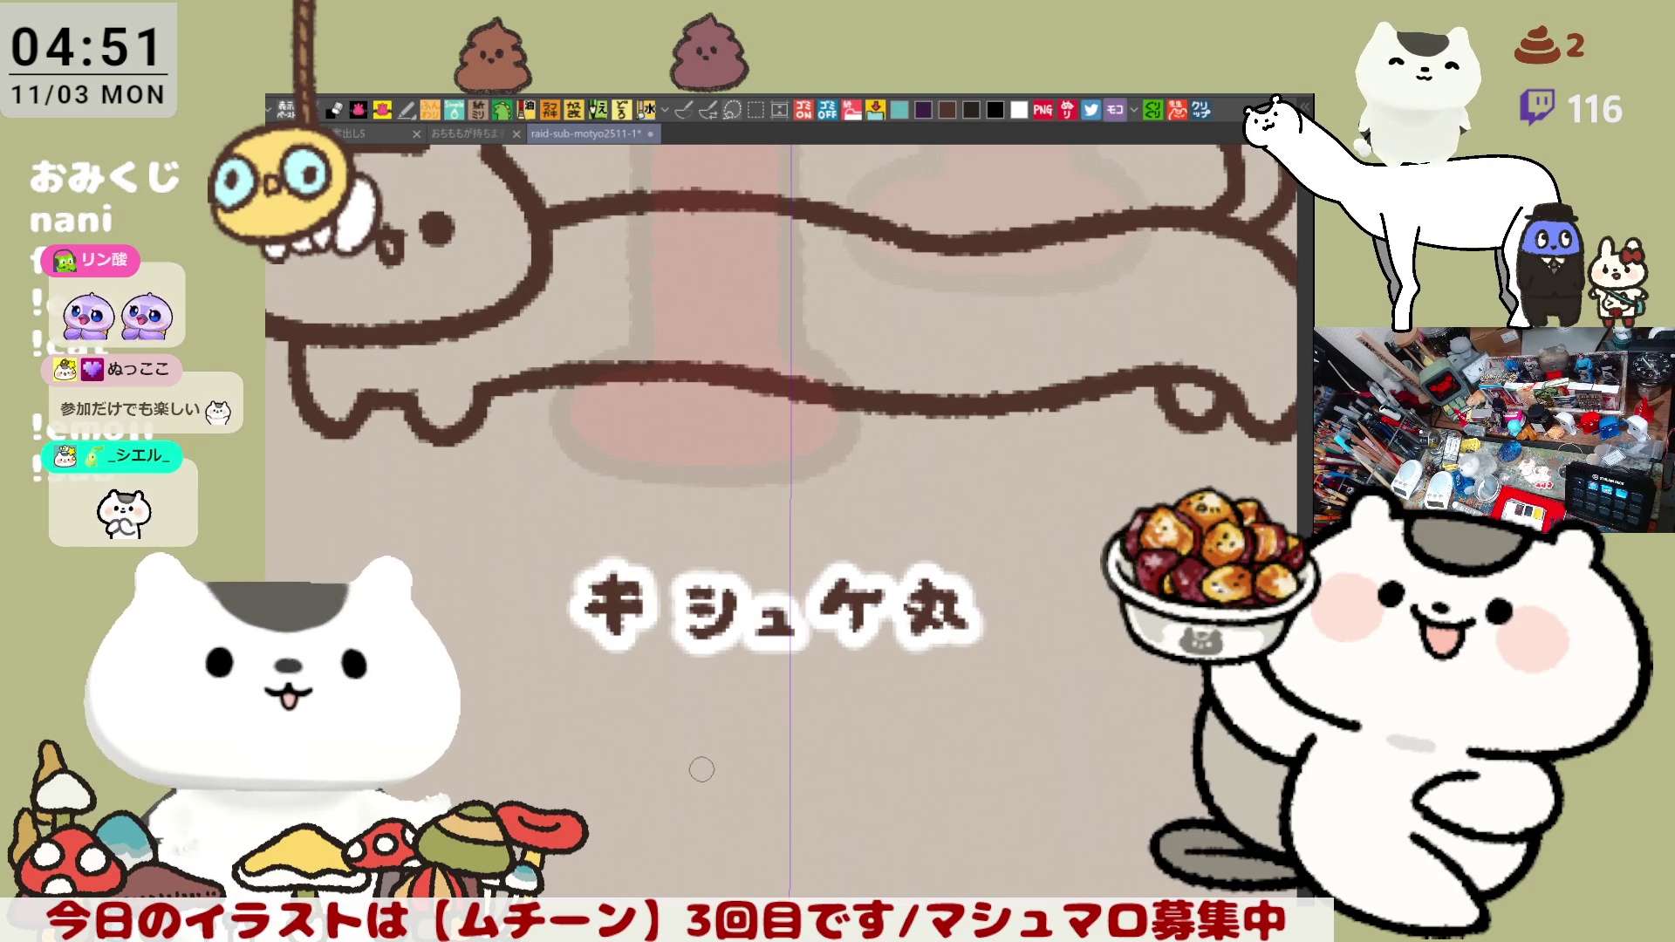
scroll(701, 769, down, 3)
scroll(702, 772, down, 2)
scroll(702, 779, down, 2)
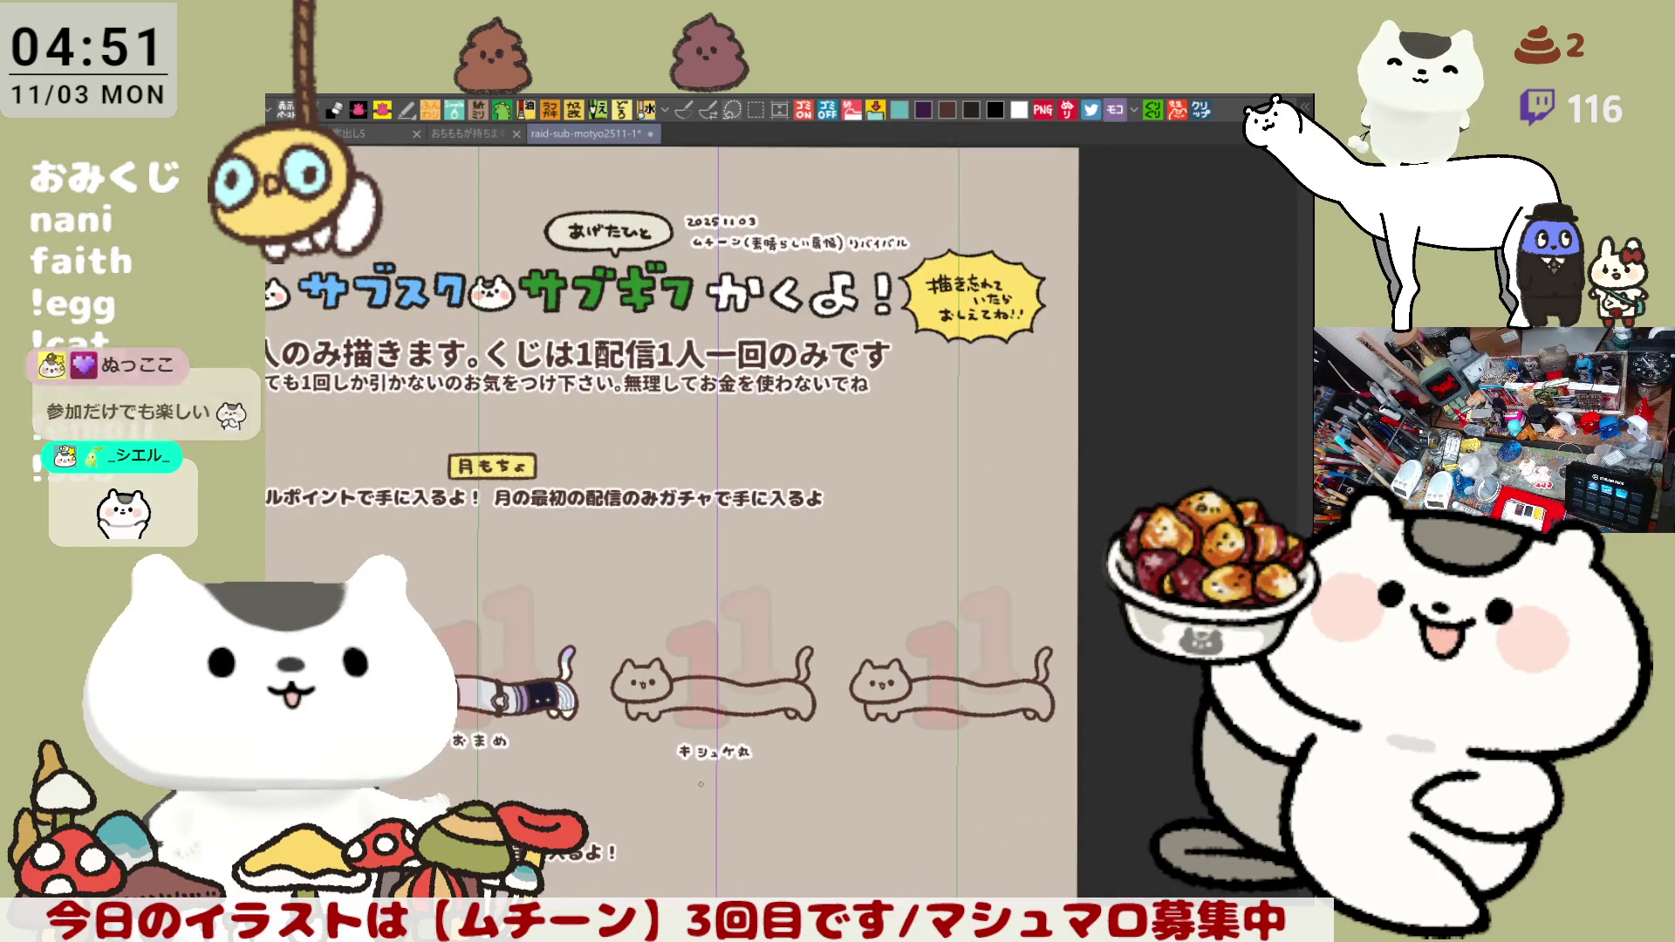
scroll(701, 783, down, 3)
scroll(734, 733, down, 1)
scroll(786, 654, right, 1)
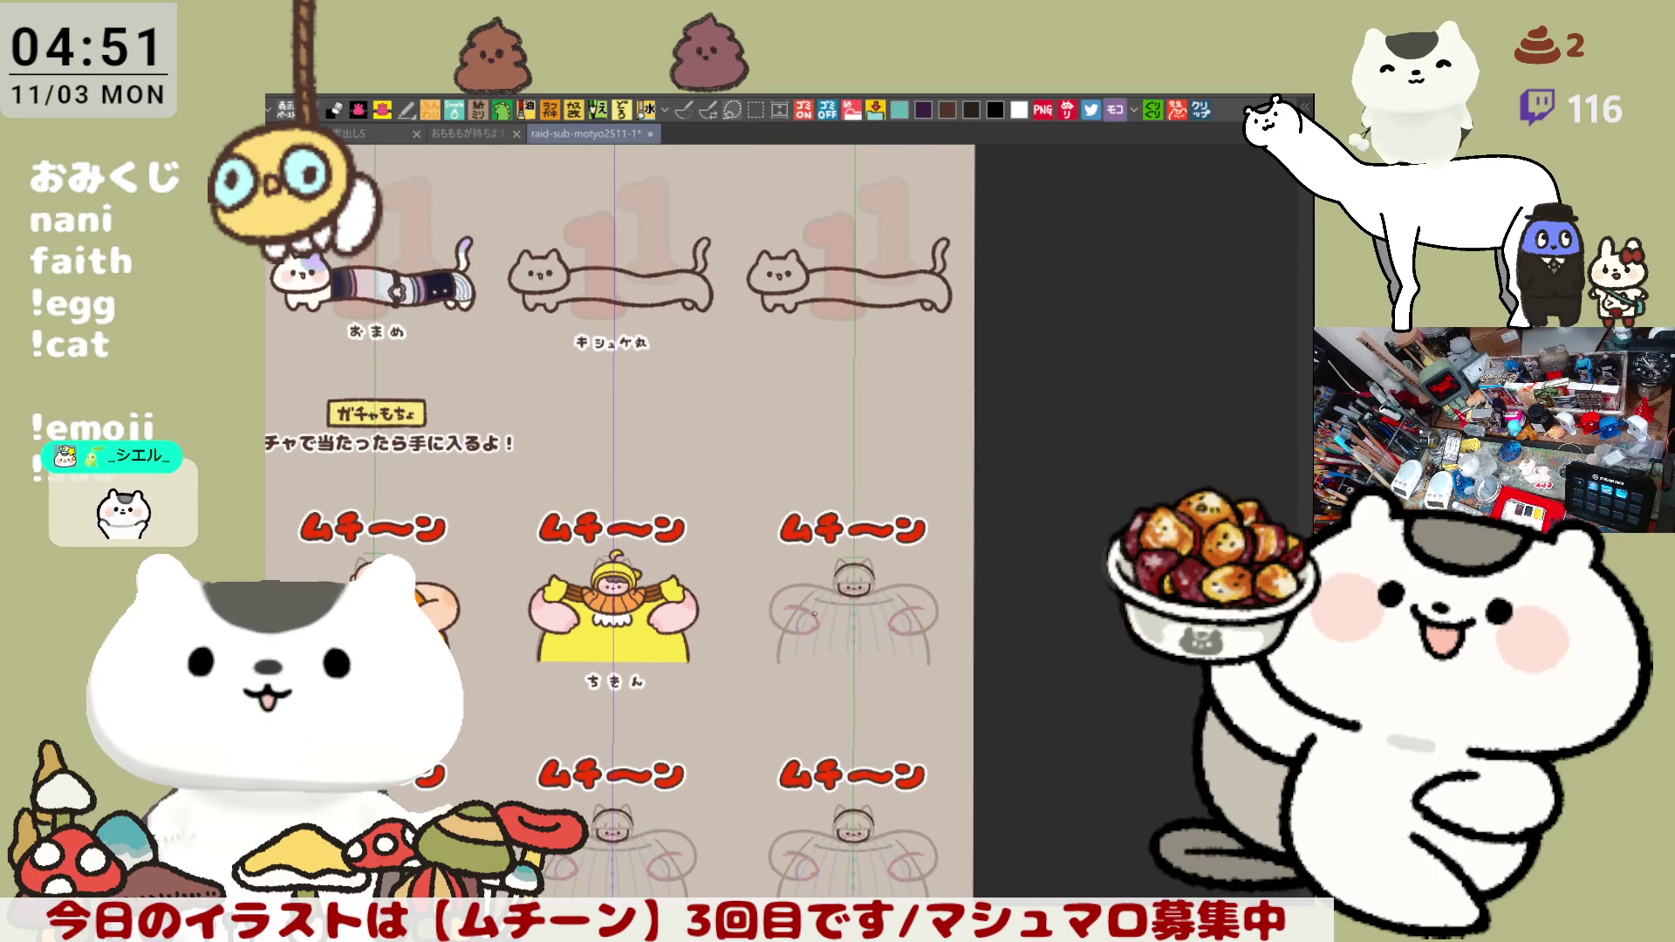
scroll(813, 614, up, 2)
scroll(809, 627, up, 2)
scroll(803, 638, up, 2)
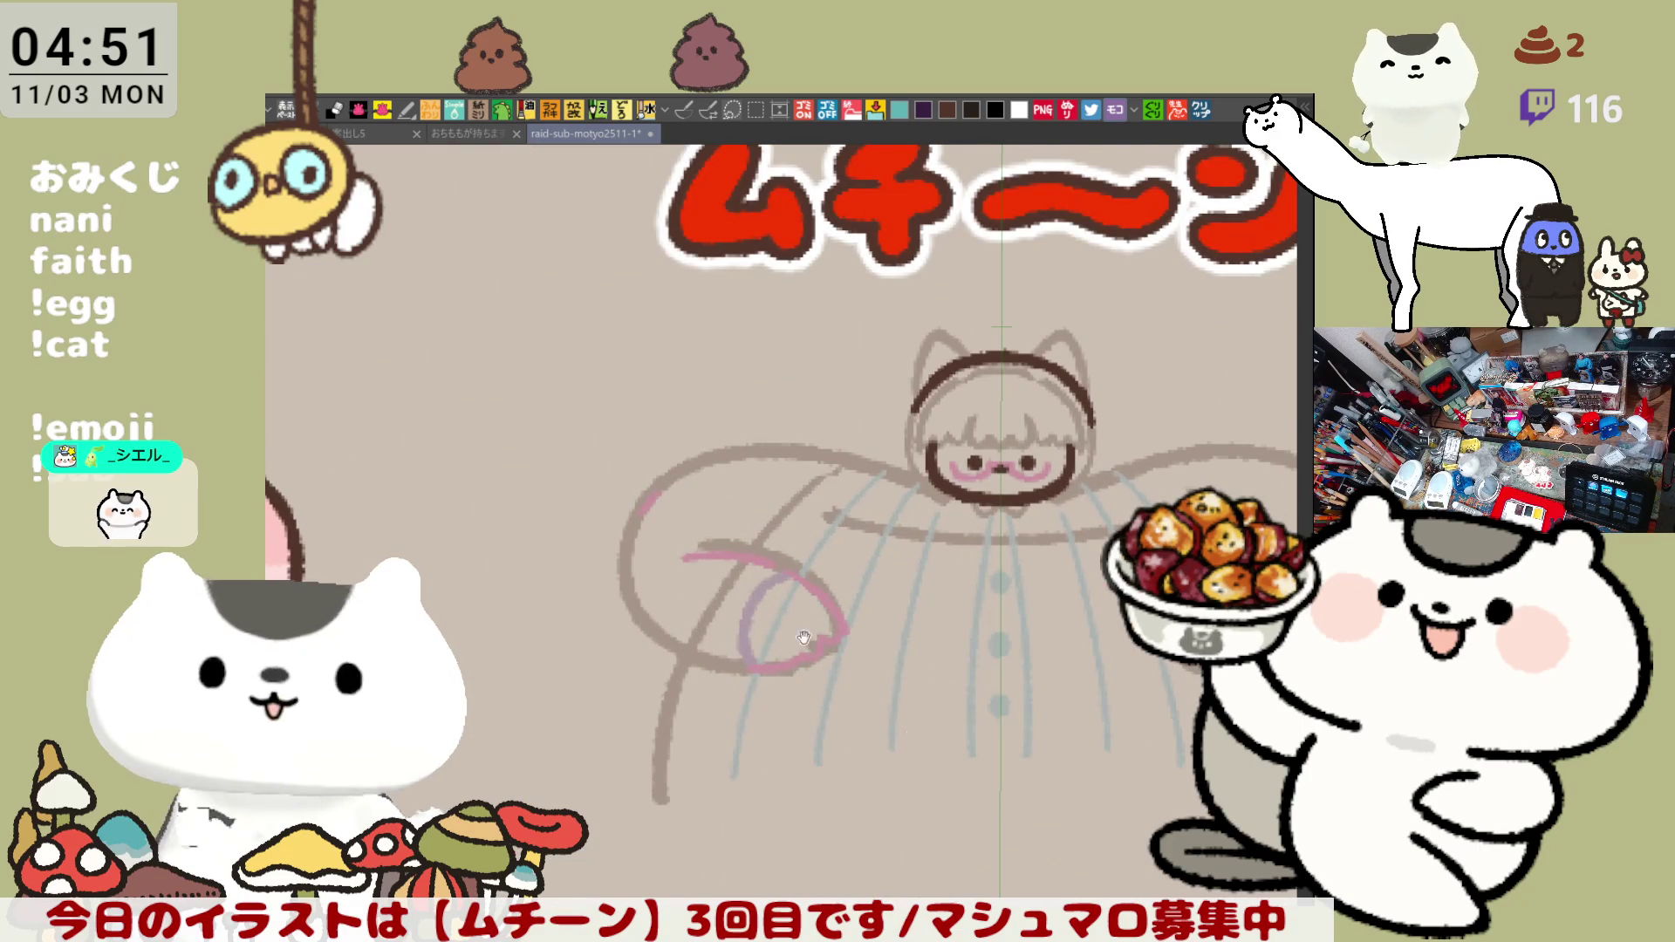
scroll(805, 638, down, 3)
scroll(804, 637, right, 2)
mouse_move(767, 633)
mouse_down()
mouse_move(764, 674)
mouse_move(785, 644)
mouse_move(817, 642)
mouse_move(788, 678)
mouse_move(992, 641)
mouse_up()
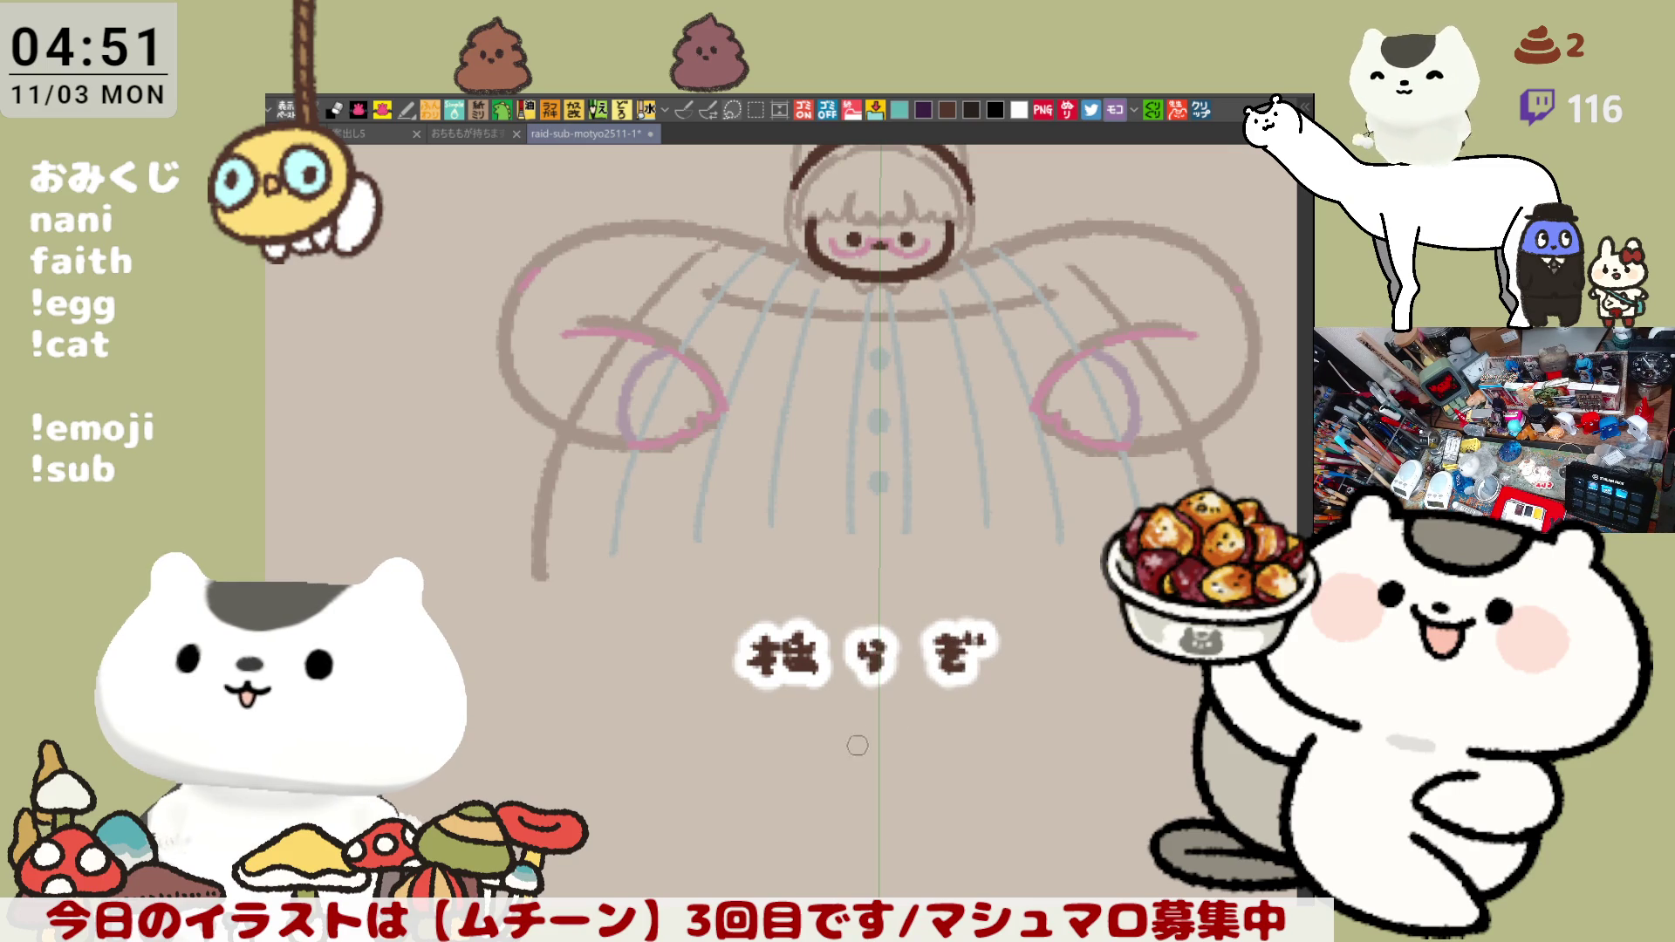
scroll(850, 694, down, 2)
scroll(850, 693, down, 1)
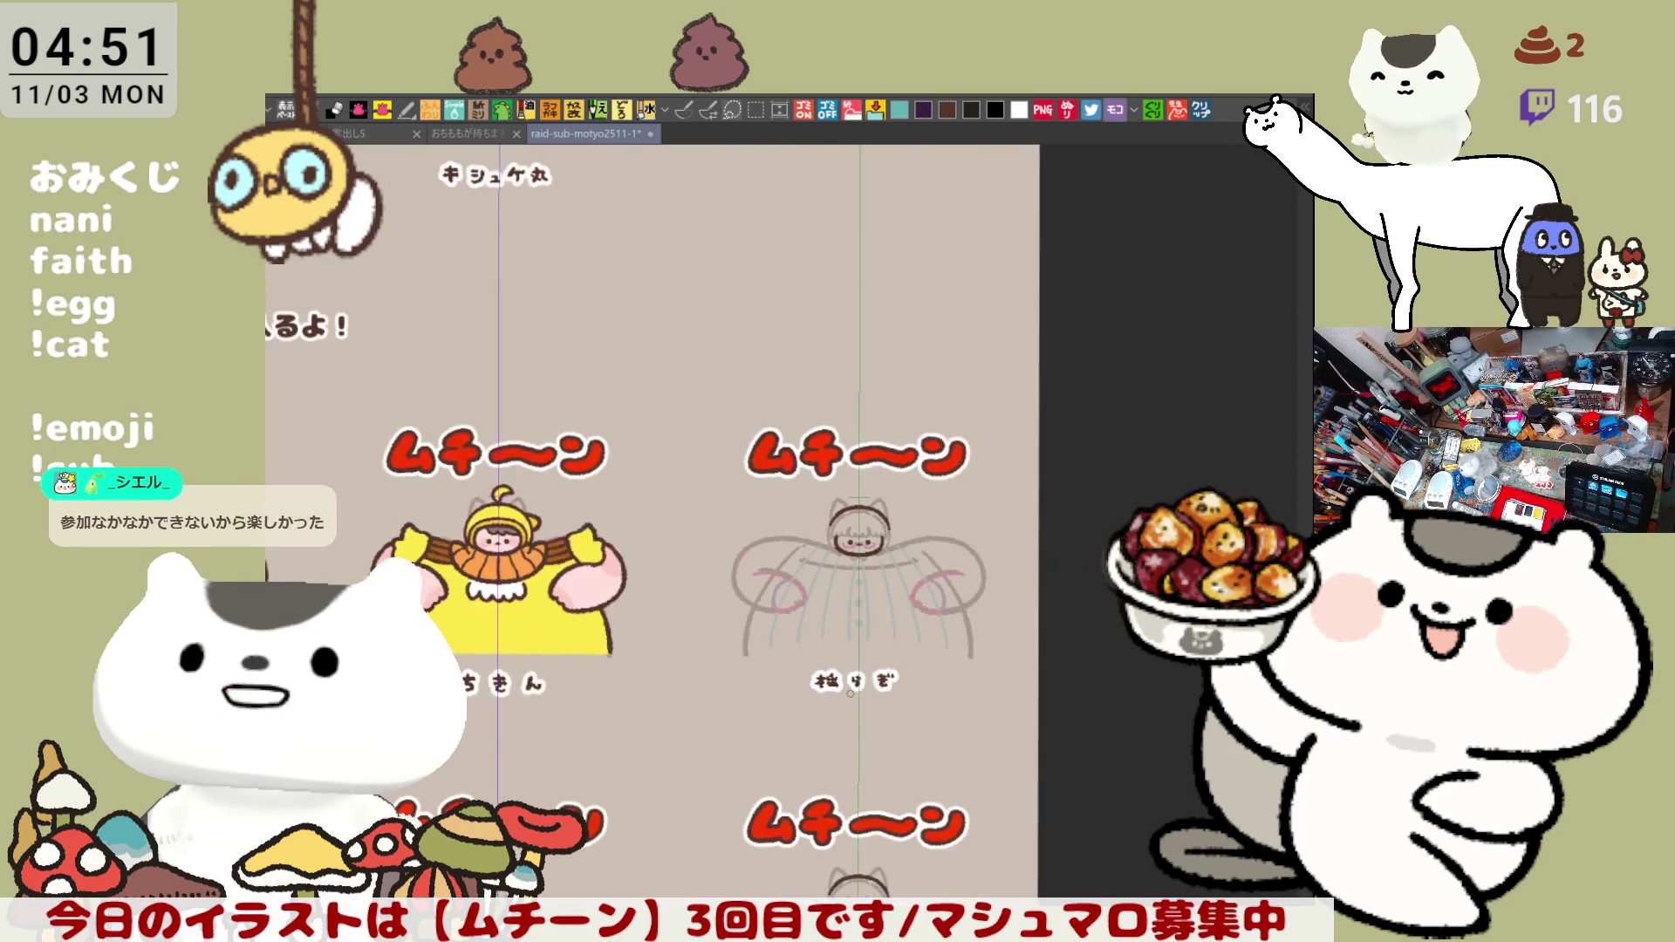
scroll(853, 691, down, 1)
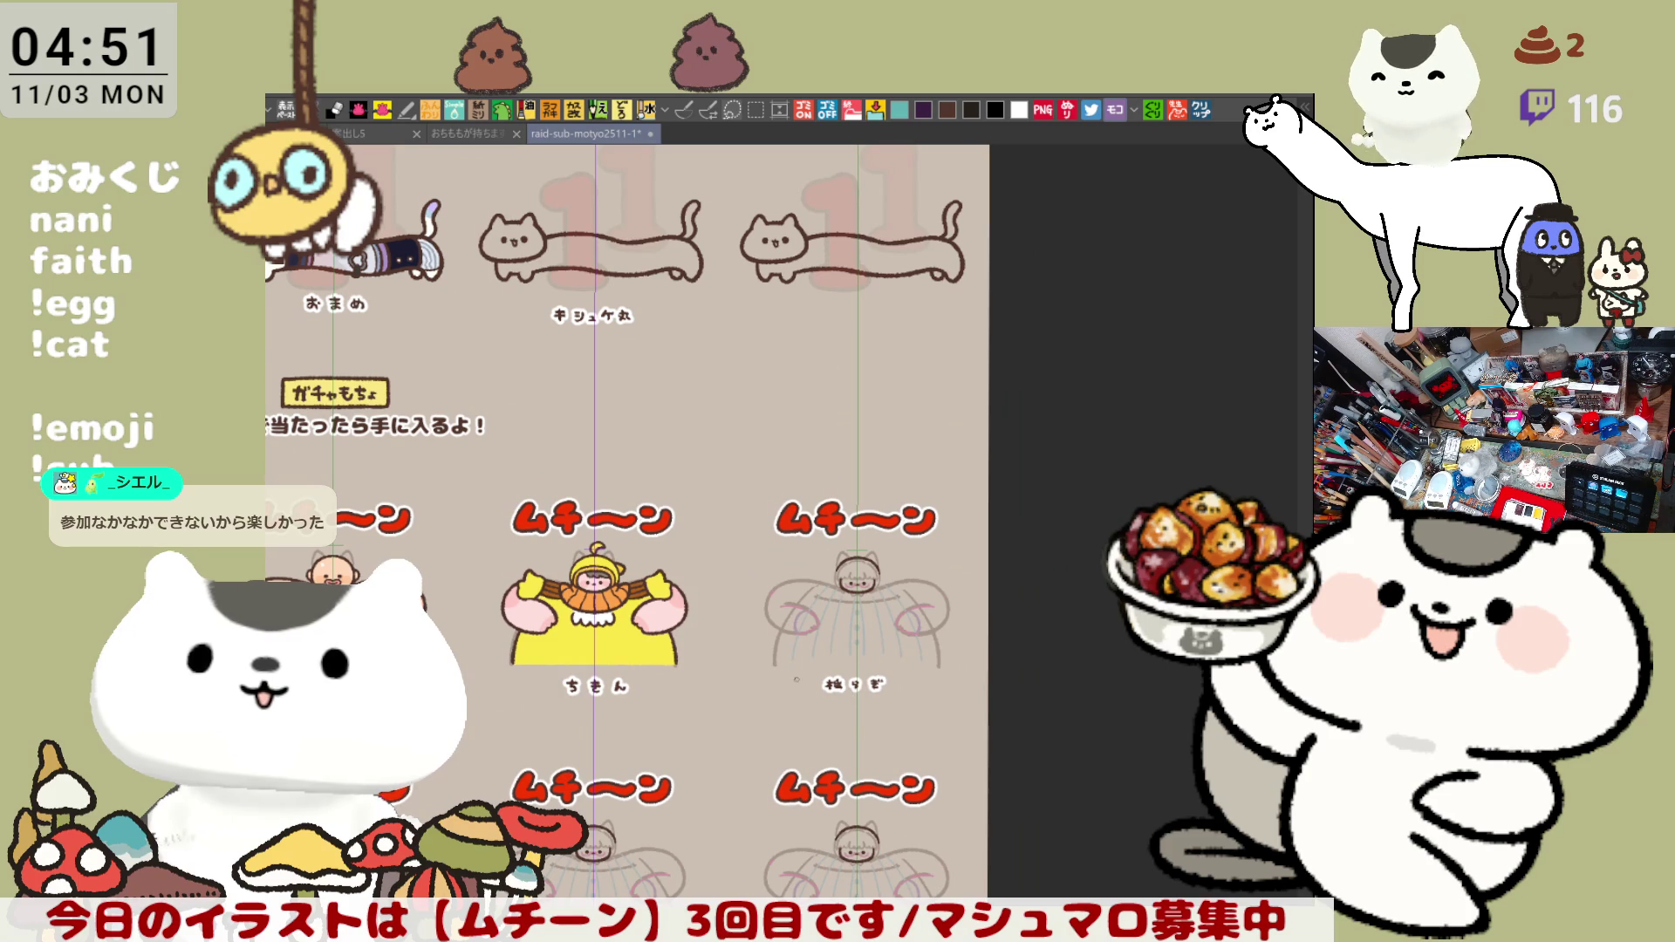
mouse_move(799, 666)
mouse_down()
mouse_move(837, 659)
mouse_move(828, 478)
mouse_up()
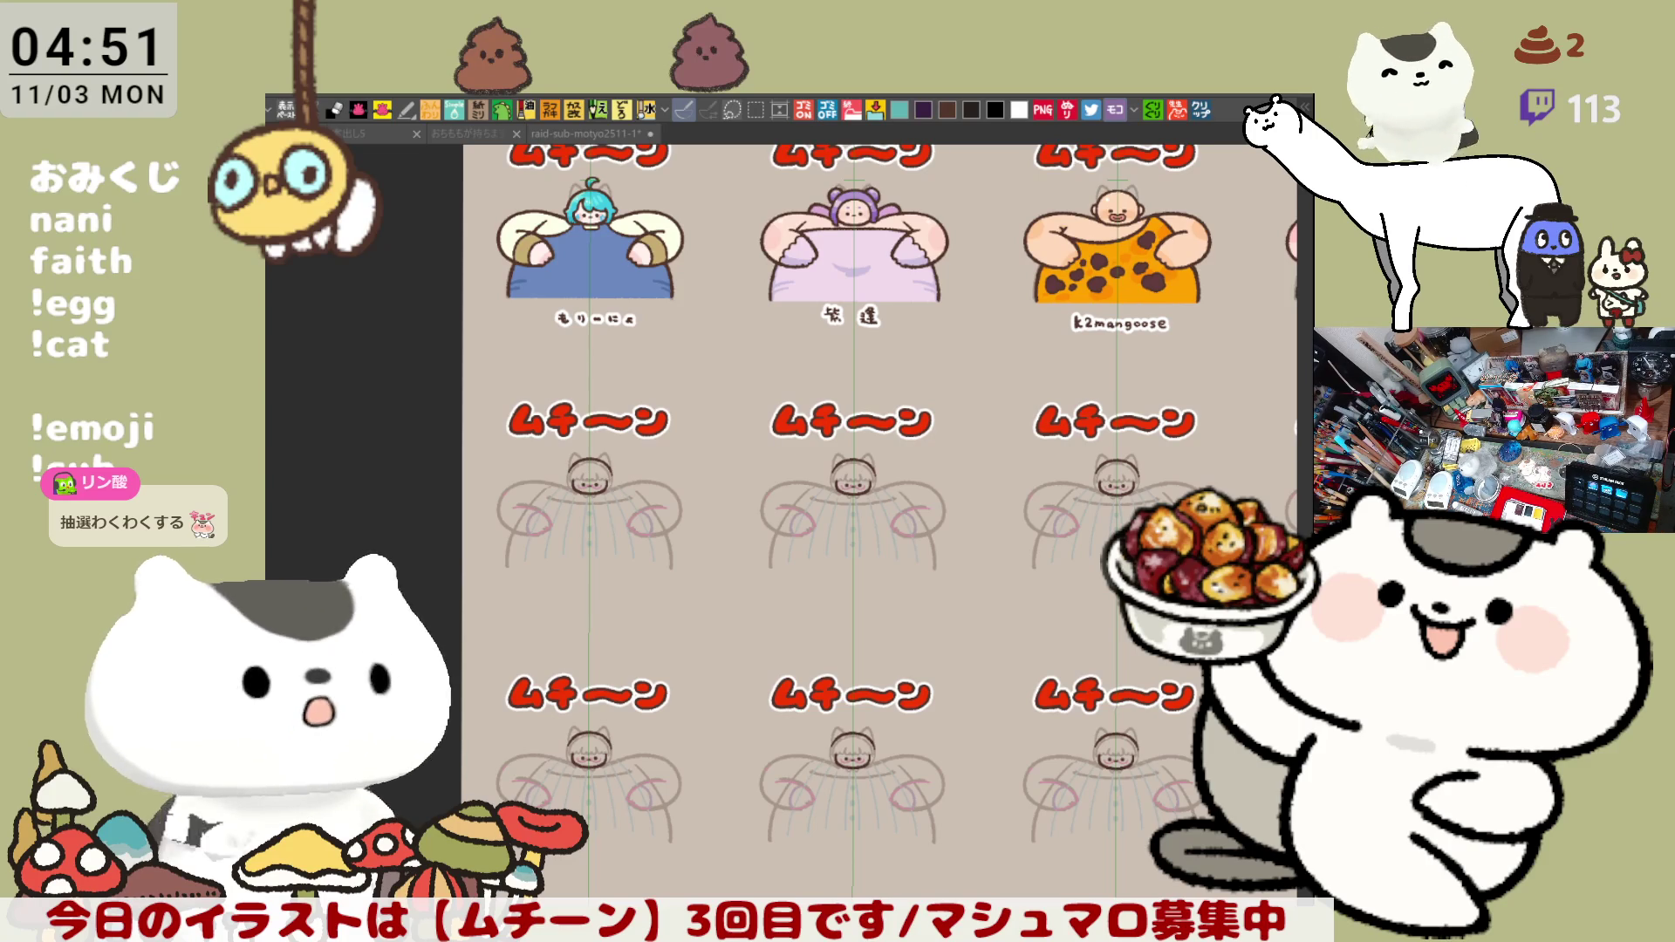
scroll(463, 593, up, 3)
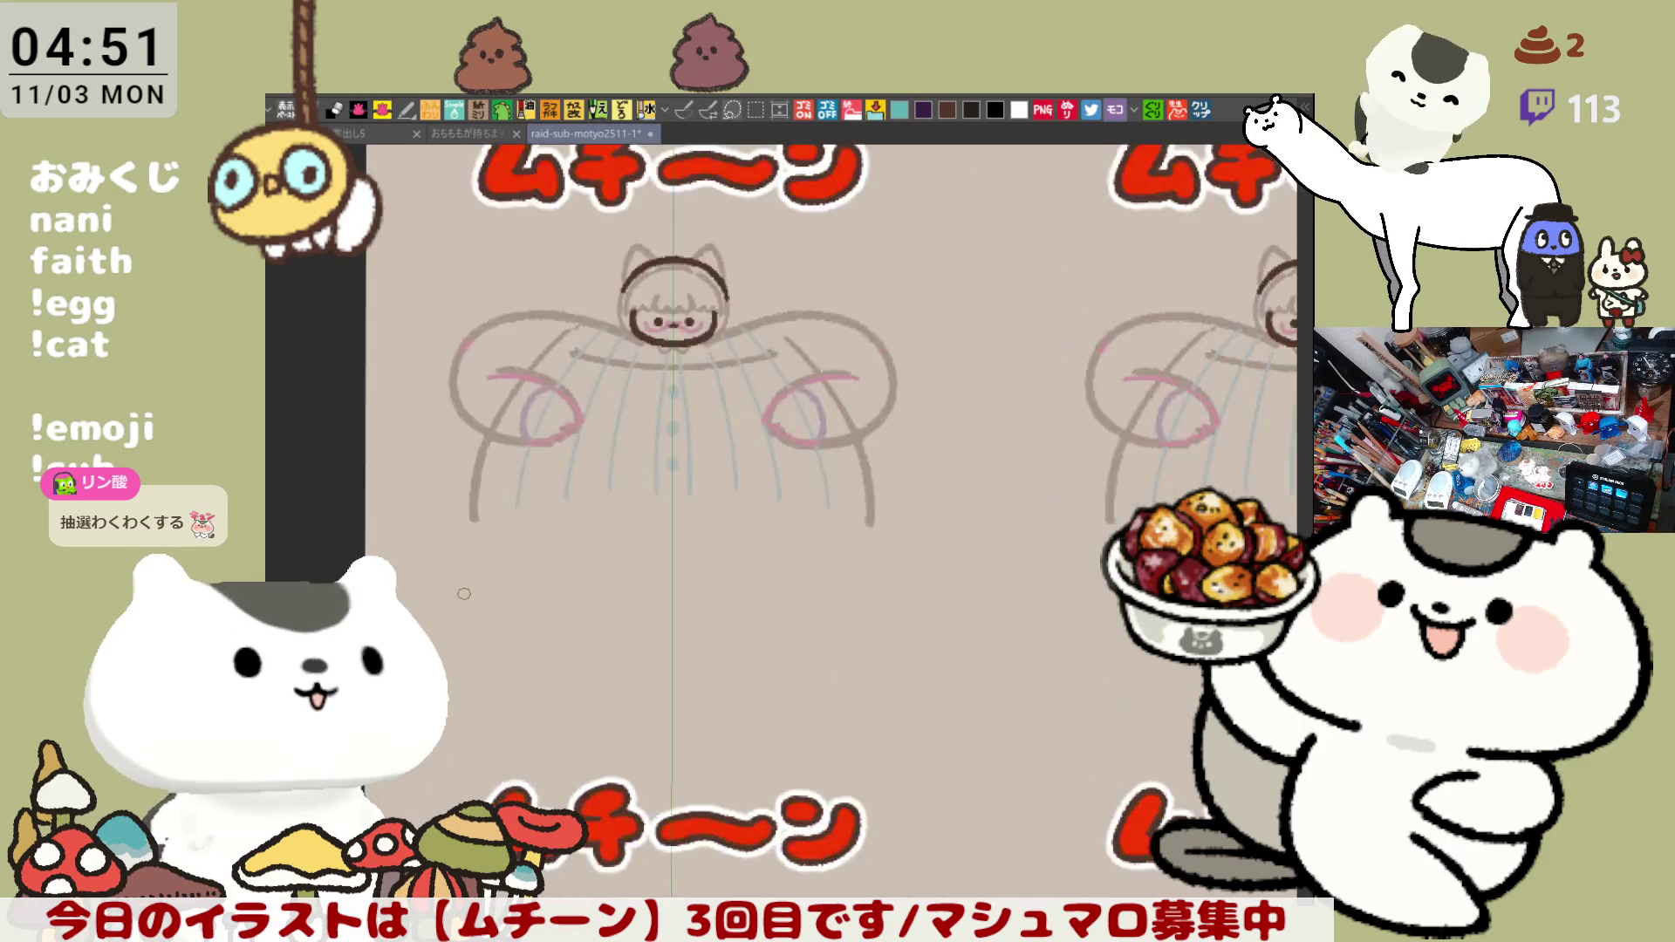
scroll(464, 594, up, 2)
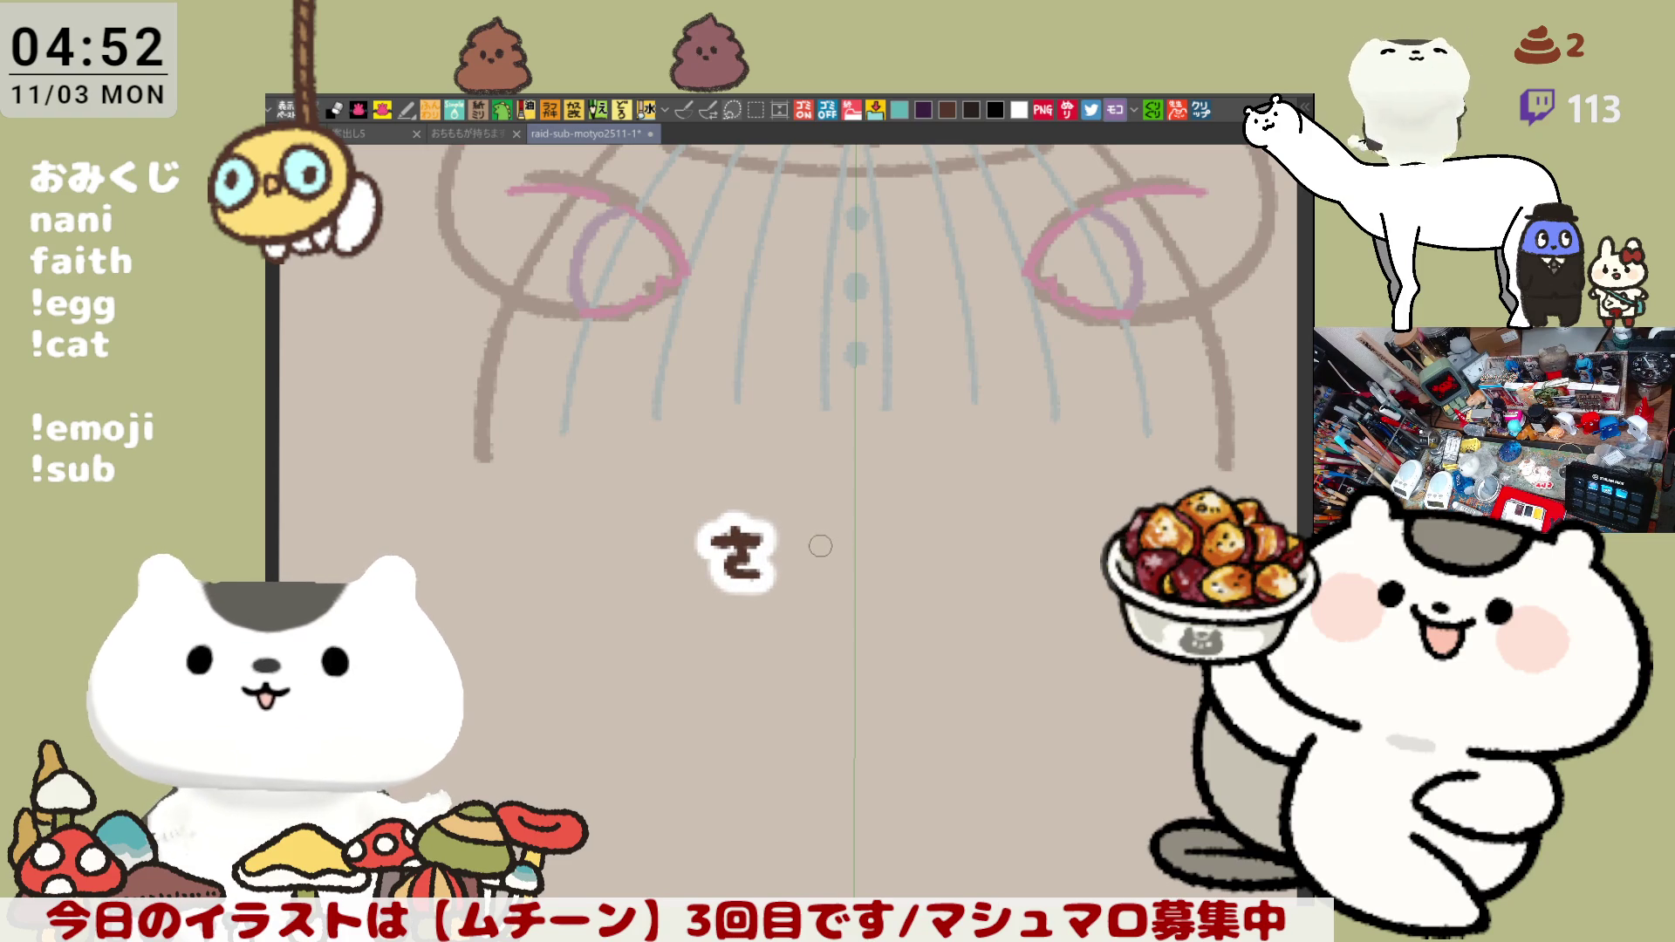
- Write the strokes after さ and redraw a longer dash after や
mouse_move(789, 548)
mouse_down()
mouse_move(857, 571)
mouse_move(826, 565)
mouse_move(860, 564)
mouse_move(843, 528)
mouse_move(827, 565)
mouse_up()
key(ctrl+z)
key(ctrl+z)
key(ctrl+z)
key(ctrl+z)
key(ctrl+z)
key(ctrl+z)
key(ctrl+z)
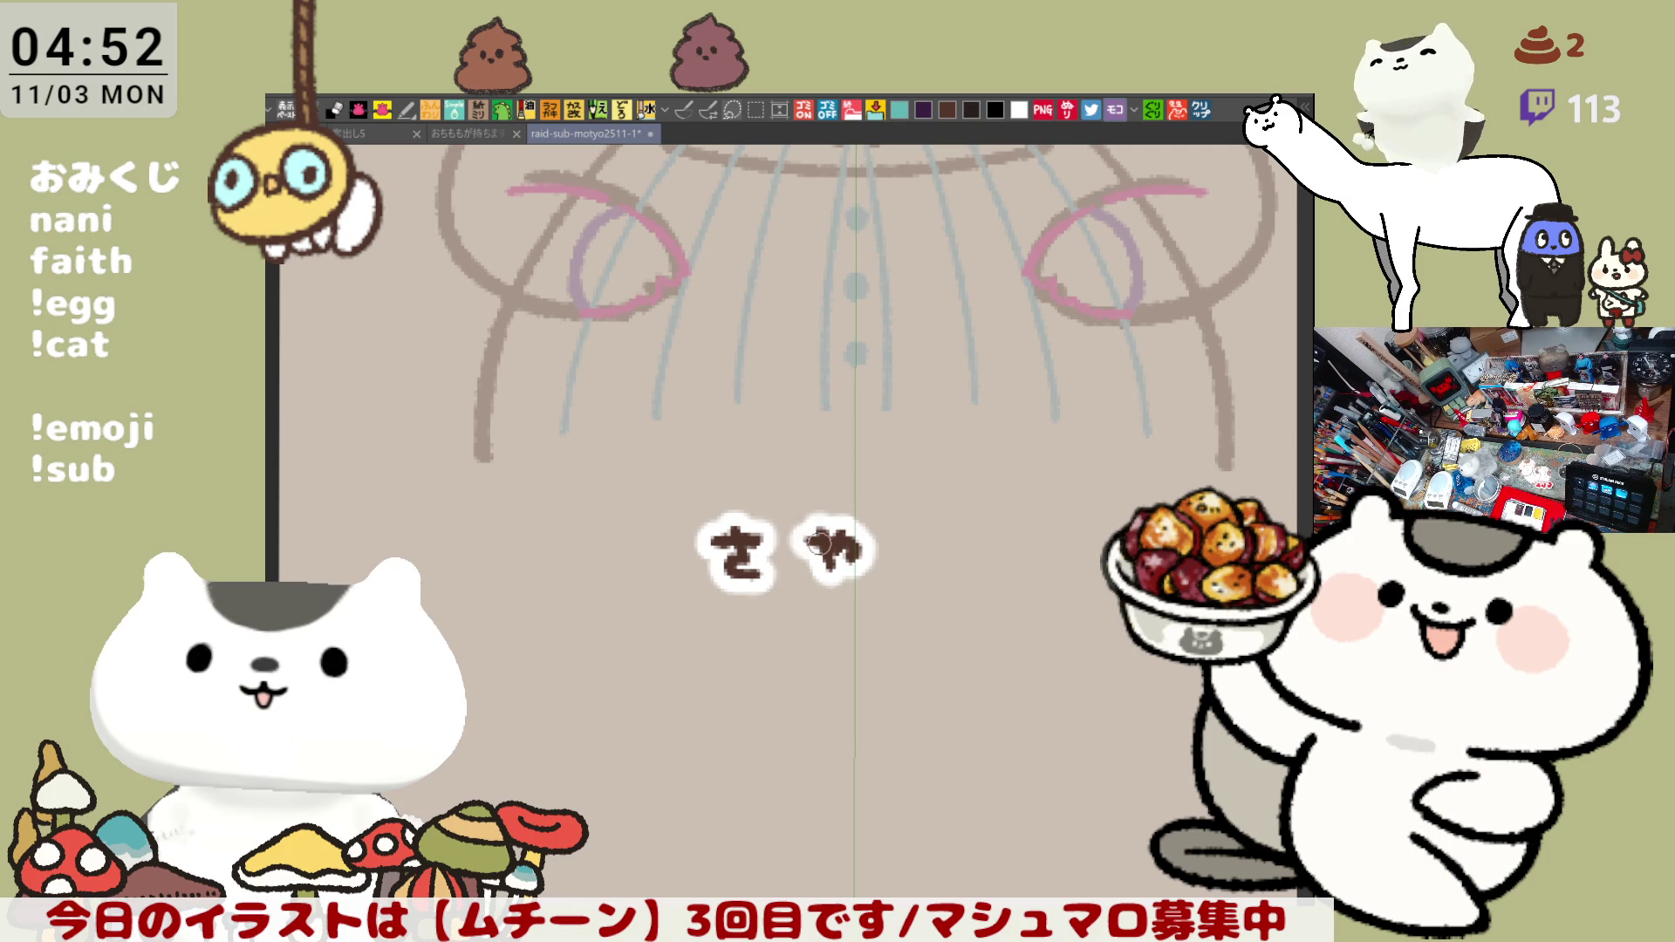
mouse_move(903, 545)
mouse_down()
mouse_move(968, 545)
mouse_move(925, 536)
mouse_up()
key(ctrl+z)
key(ctrl+z)
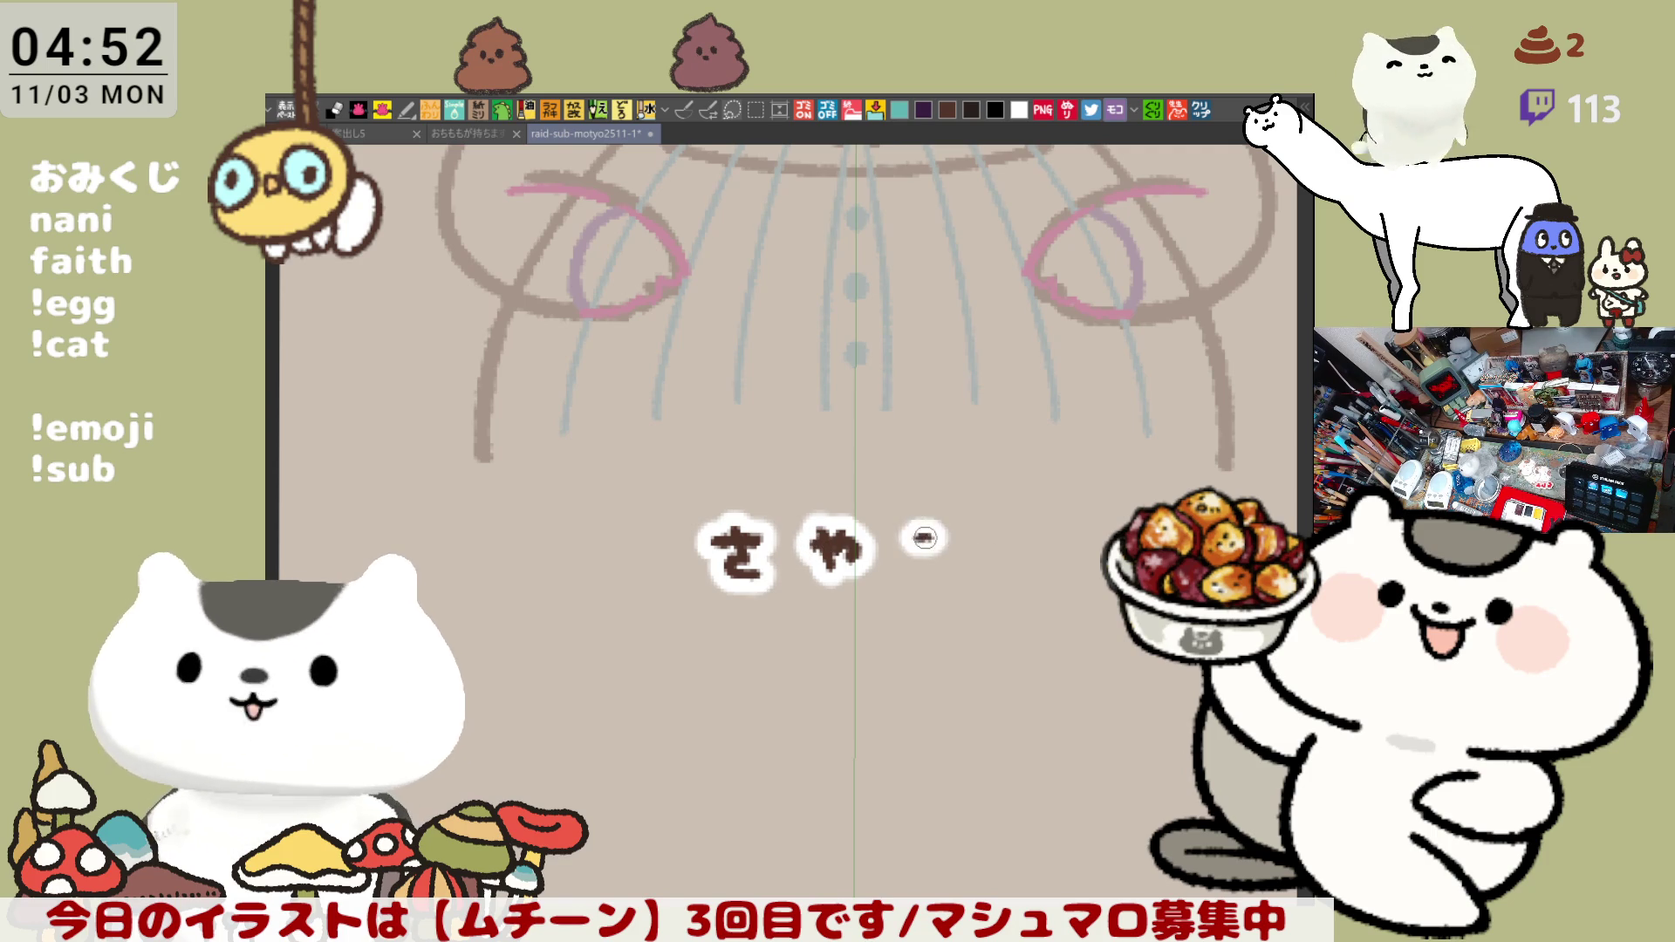
key(ctrl+z)
mouse_move(905, 540)
mouse_down()
mouse_move(971, 542)
mouse_move(966, 571)
mouse_up()
key(ctrl+z)
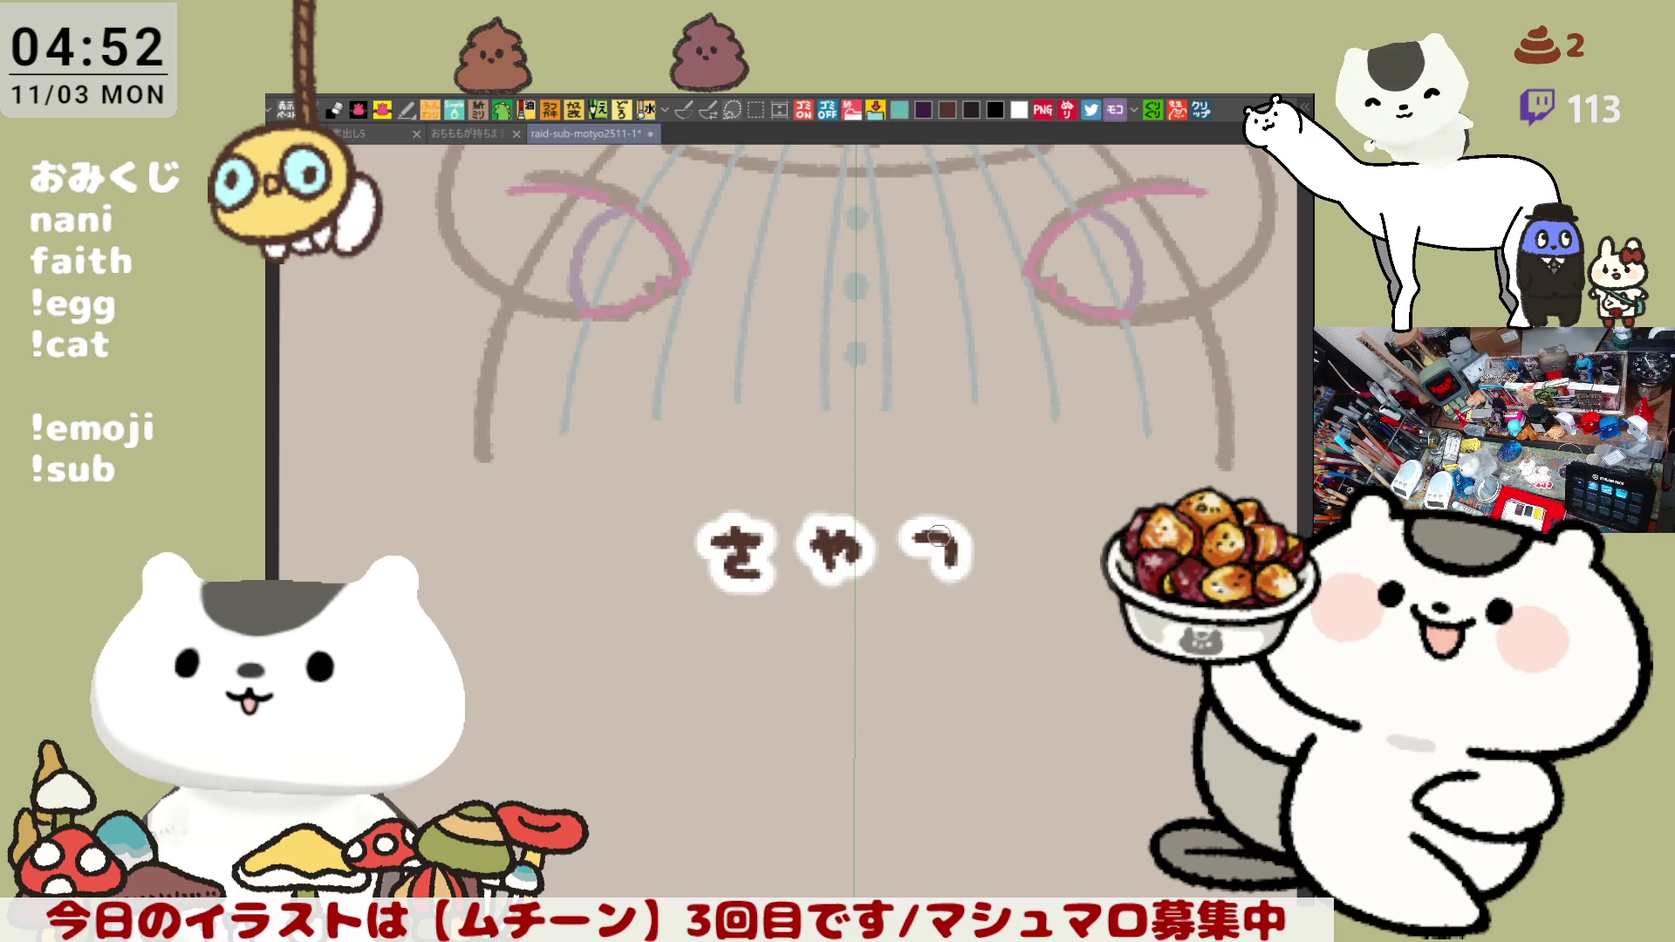
- Redraw the hook stroke of the third character か
key(ctrl+z)
key(ctrl+z)
mouse_move(907, 534)
mouse_down()
mouse_move(966, 572)
mouse_move(905, 584)
mouse_move(980, 543)
mouse_up()
key(ctrl+z)
key(ctrl+z)
key(ctrl+z)
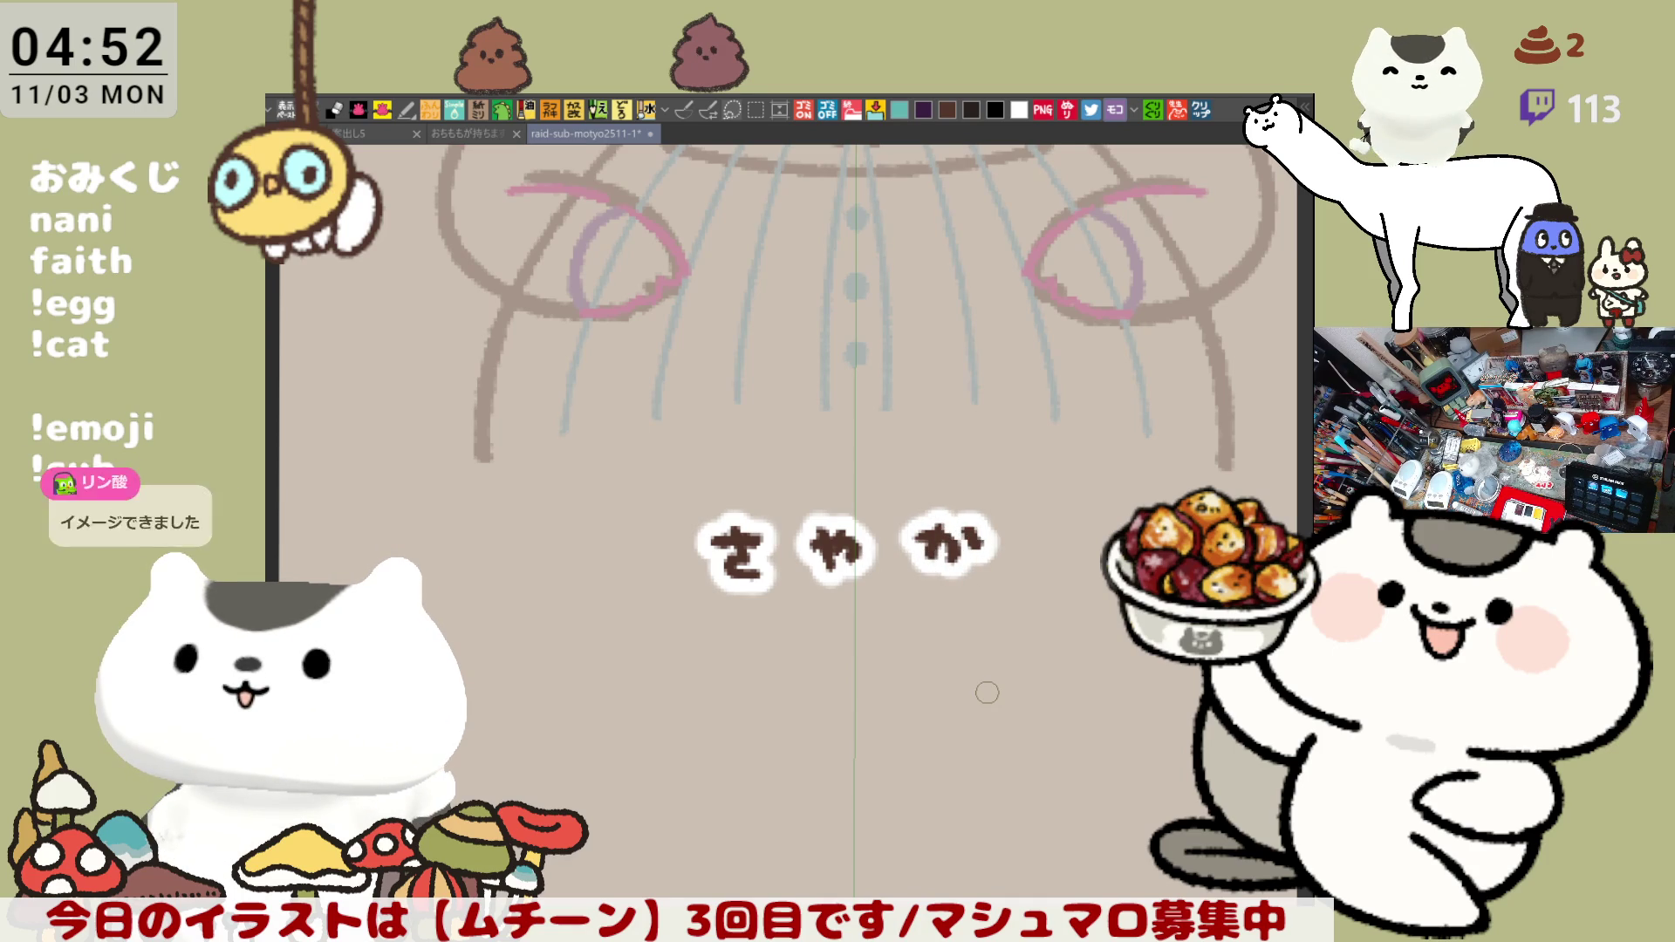
scroll(987, 691, down, 1)
scroll(986, 691, up, 1)
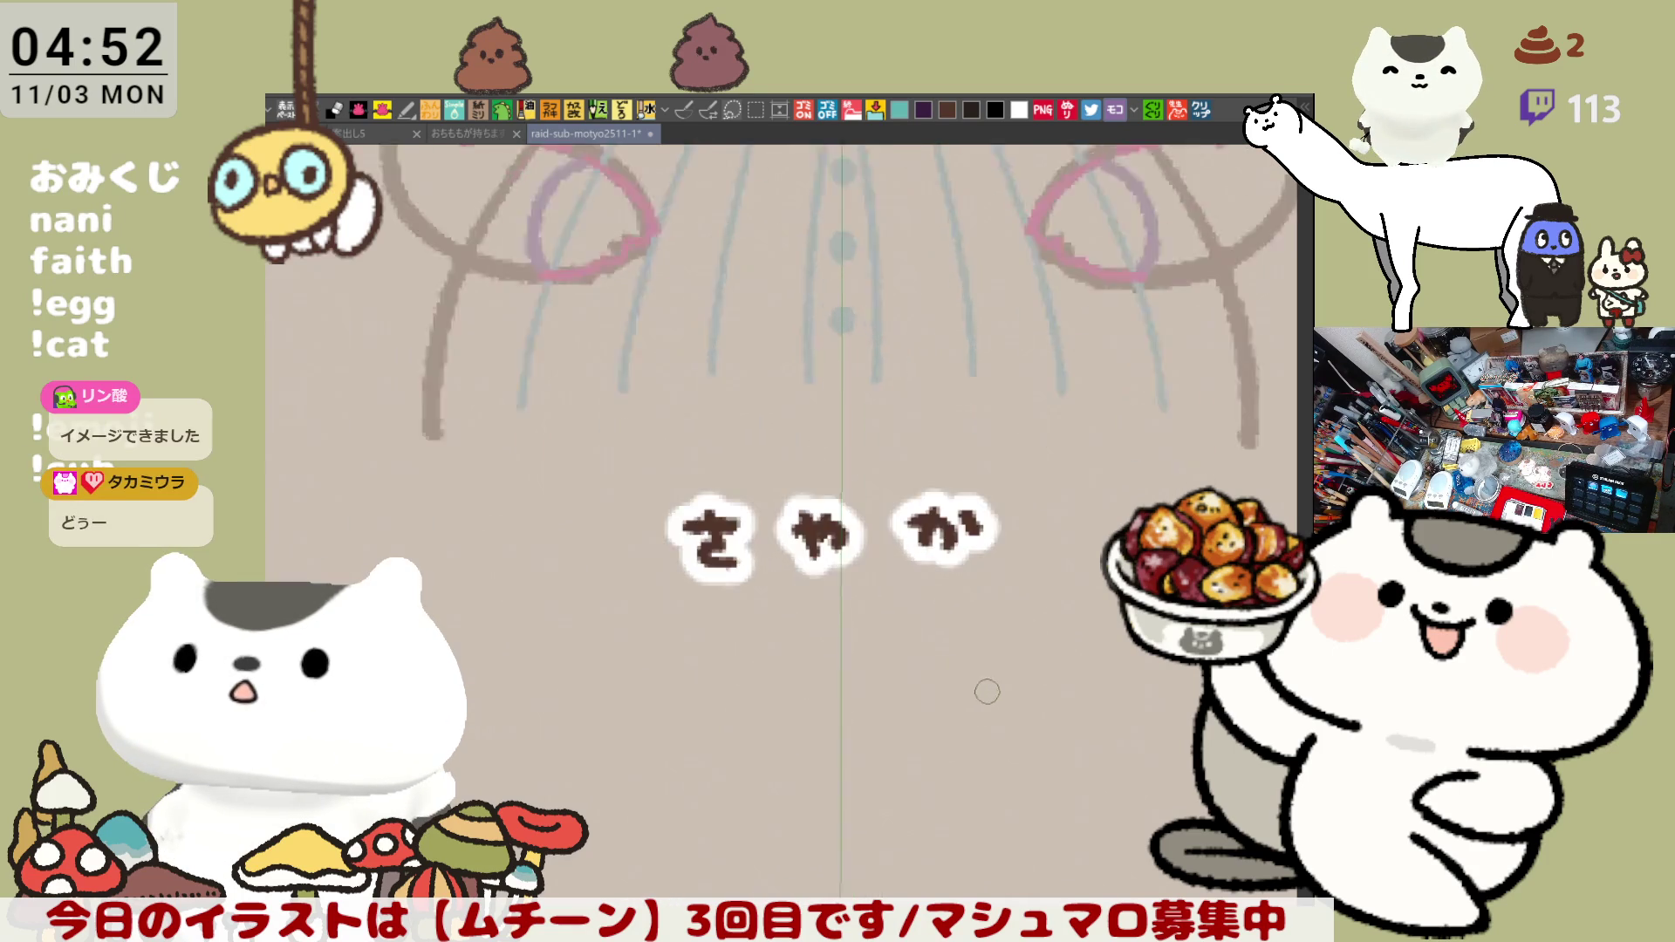
scroll(987, 692, up, 1)
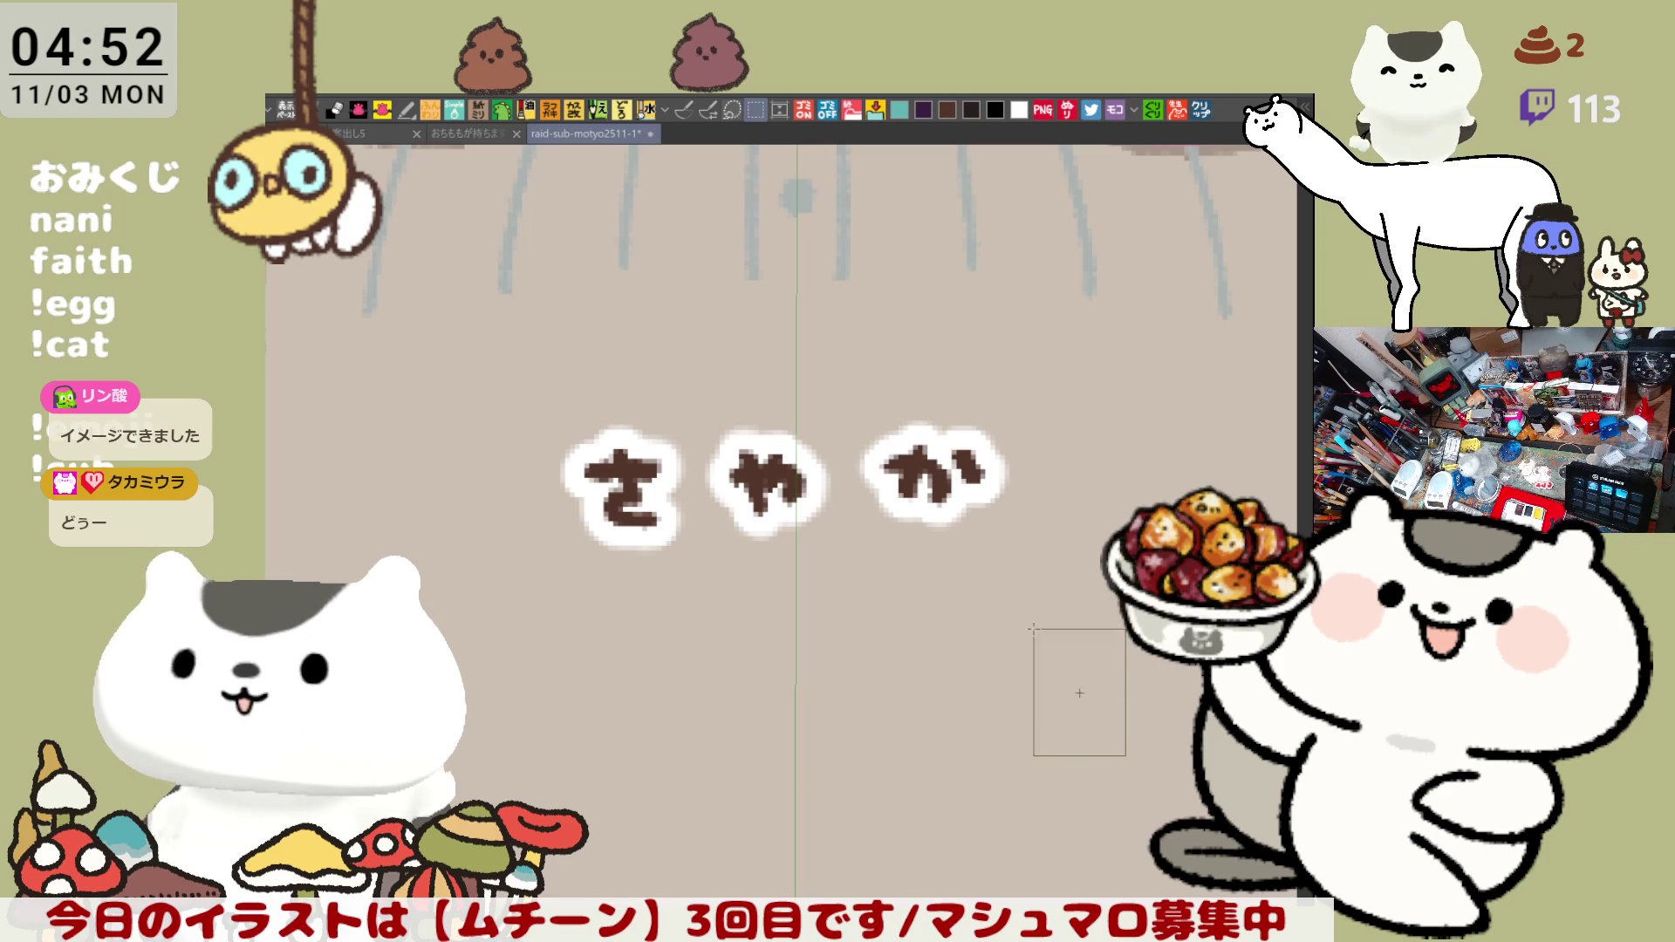
- Select か and shift it slightly left and down, then move to the next face sketch
drag(1075, 690, 830, 345)
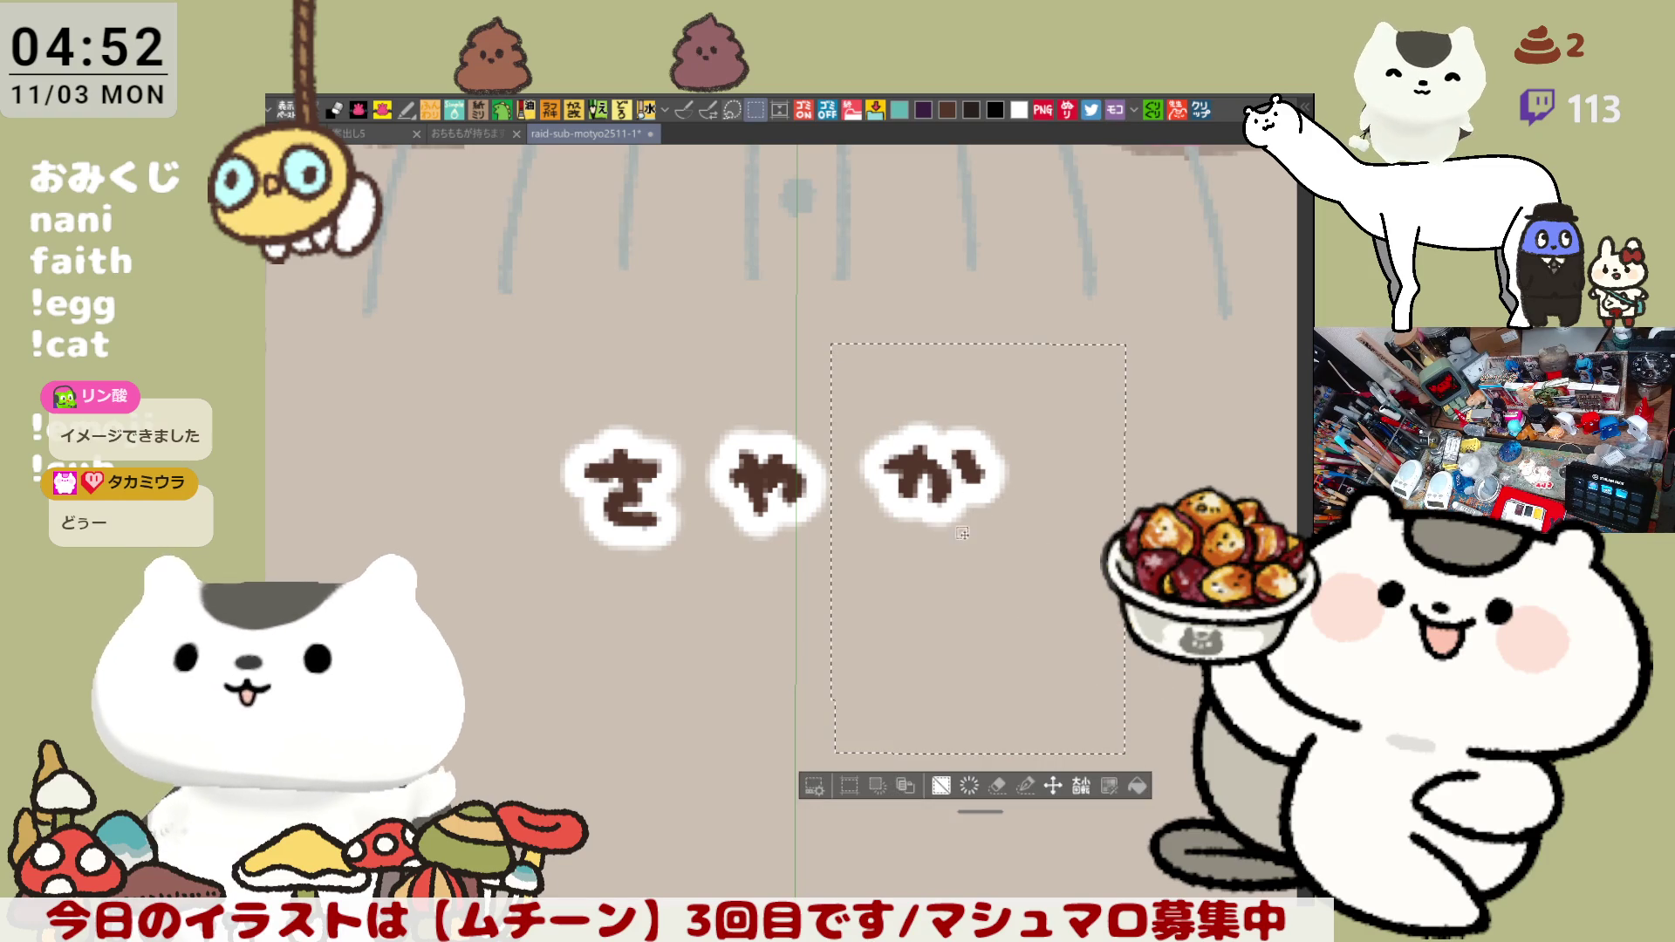
click(1051, 786)
drag(972, 517, 961, 527)
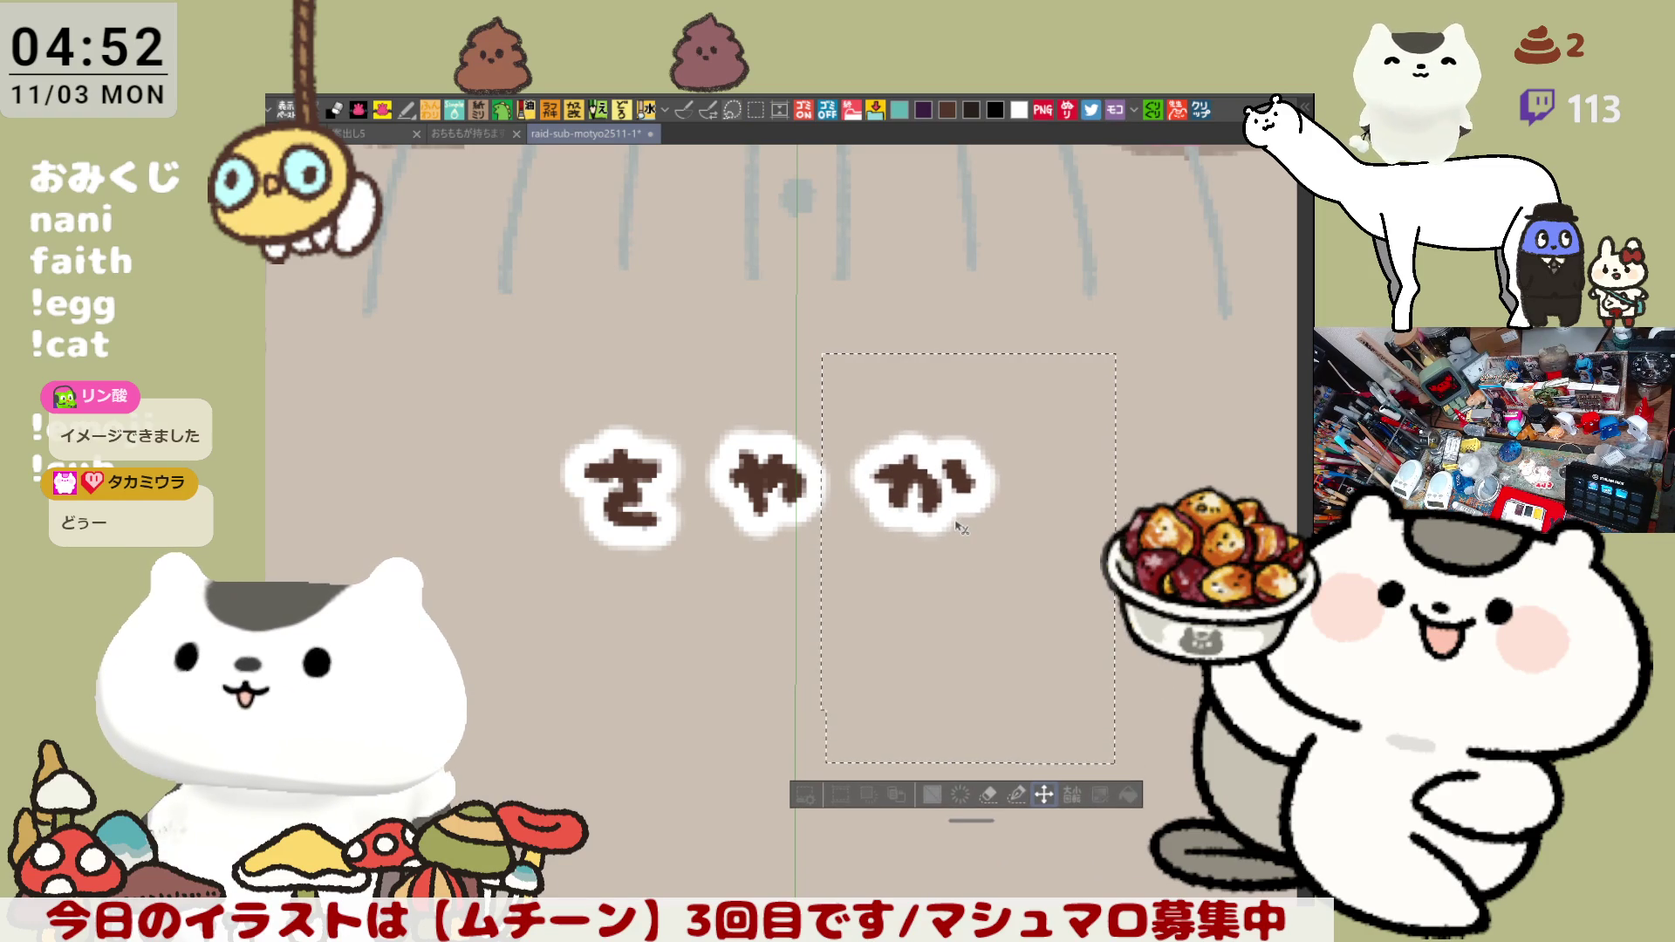
key(ctrl+d)
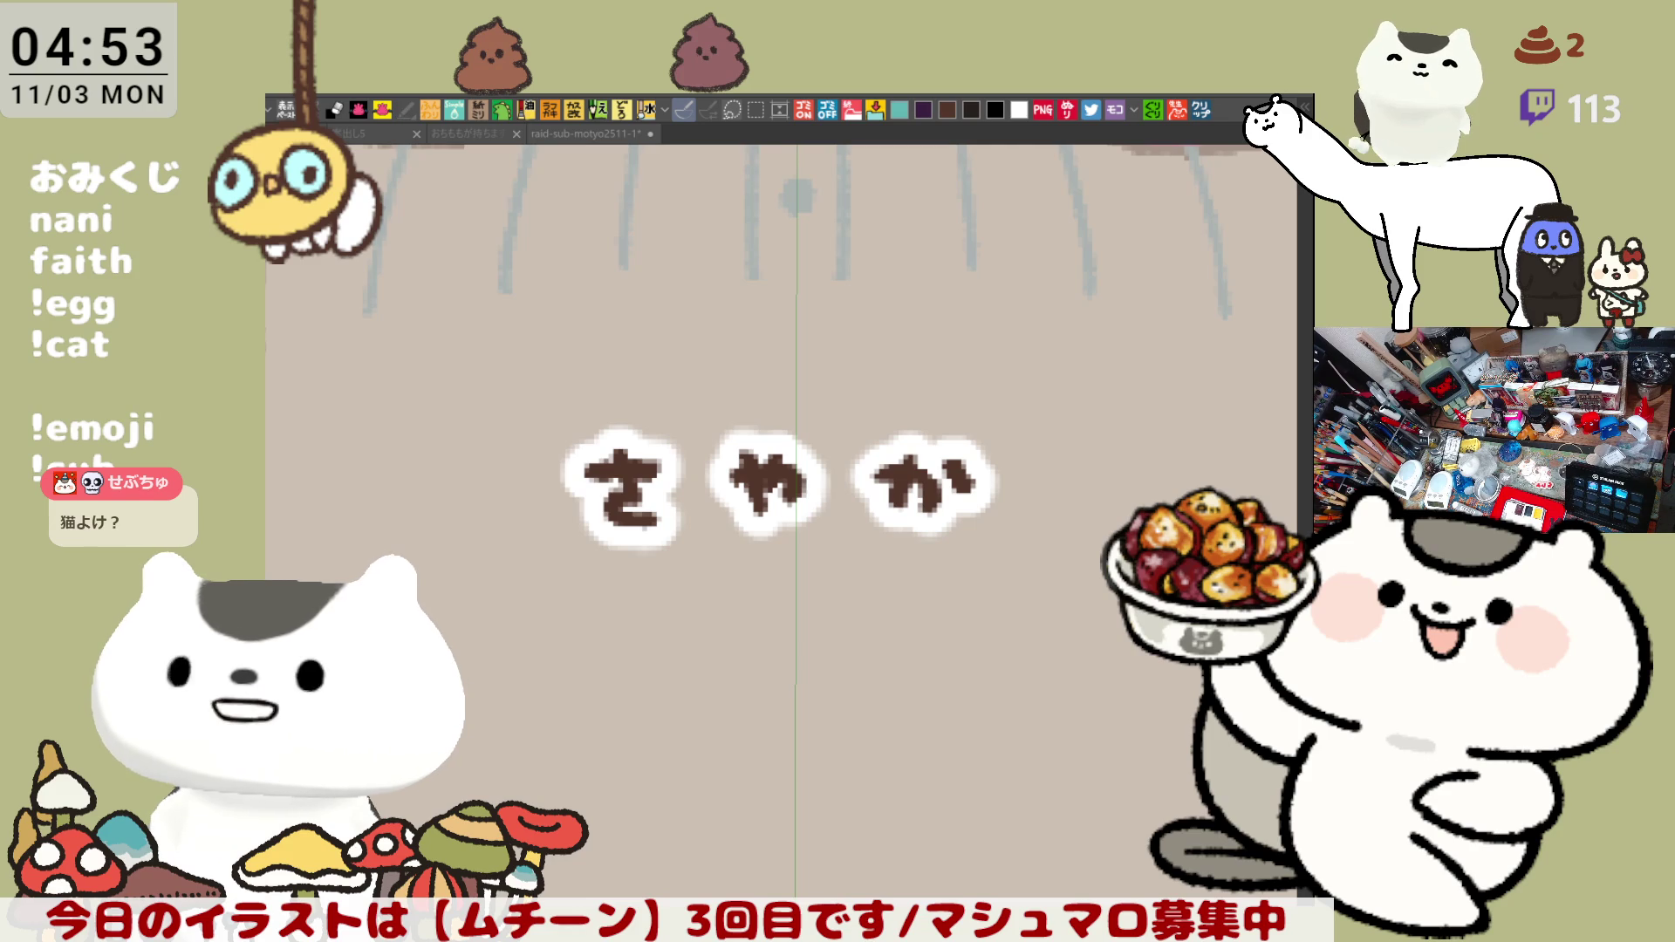
scroll(620, 555, down, 2)
scroll(603, 523, down, 4)
scroll(590, 490, up, 1)
scroll(583, 471, up, 2)
scroll(573, 445, up, 2)
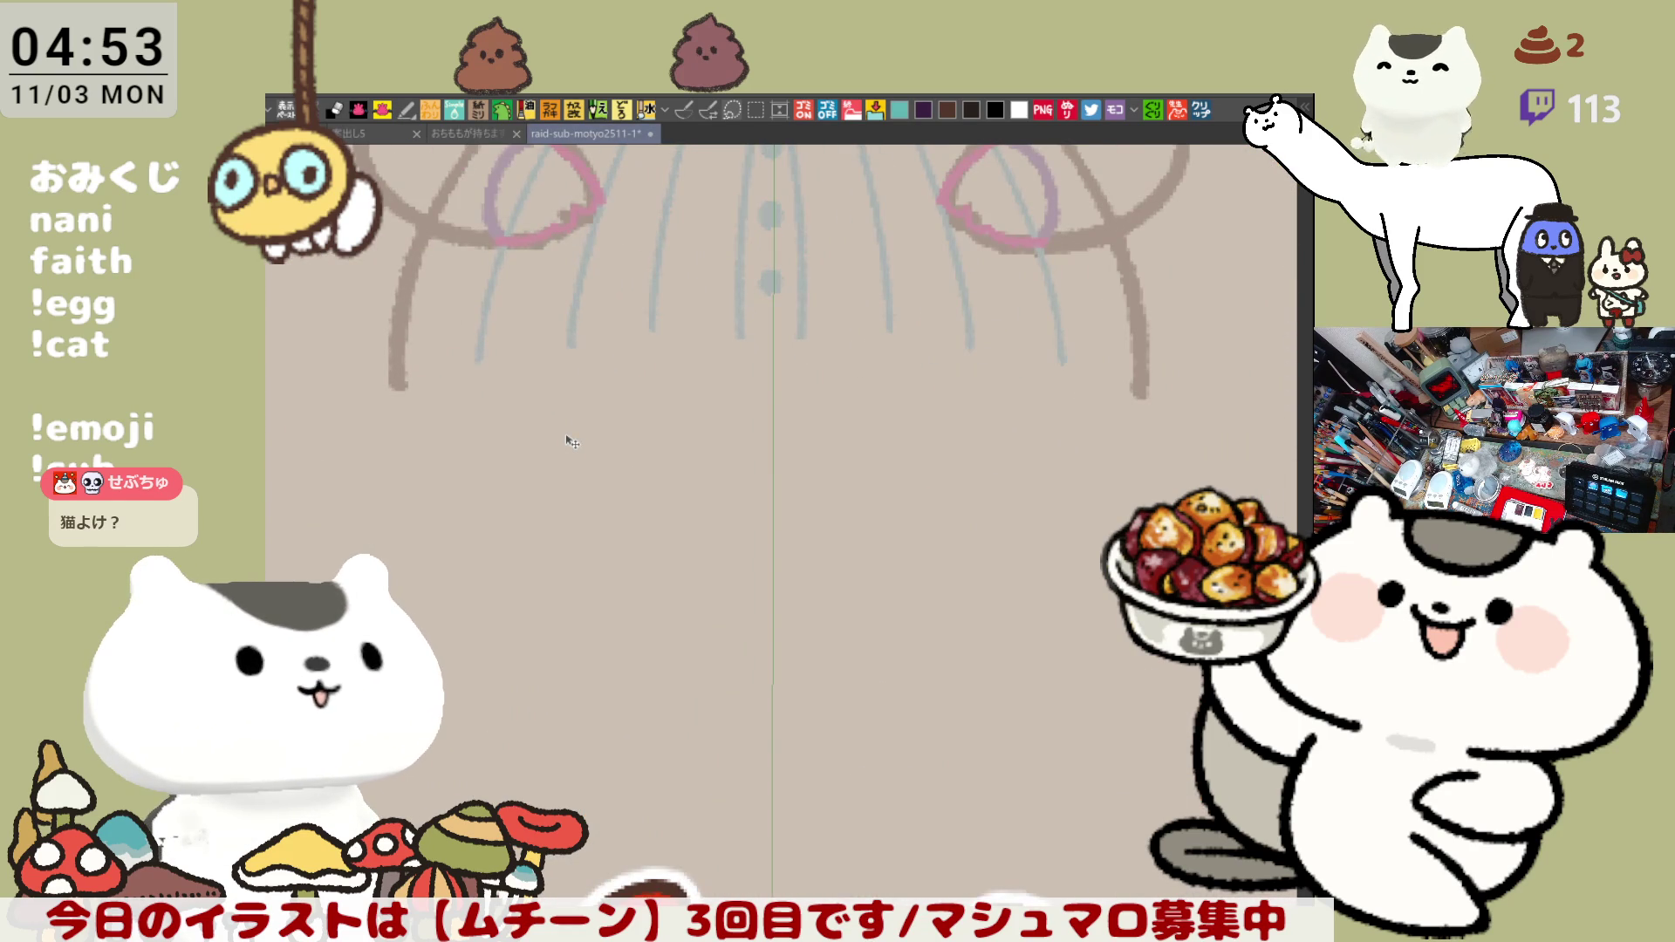
mouse_move(656, 451)
mouse_down()
mouse_move(719, 392)
mouse_move(749, 425)
mouse_move(757, 400)
mouse_move(757, 415)
mouse_move(847, 414)
mouse_move(933, 390)
mouse_move(898, 417)
mouse_move(956, 418)
mouse_up()
key(ctrl+z)
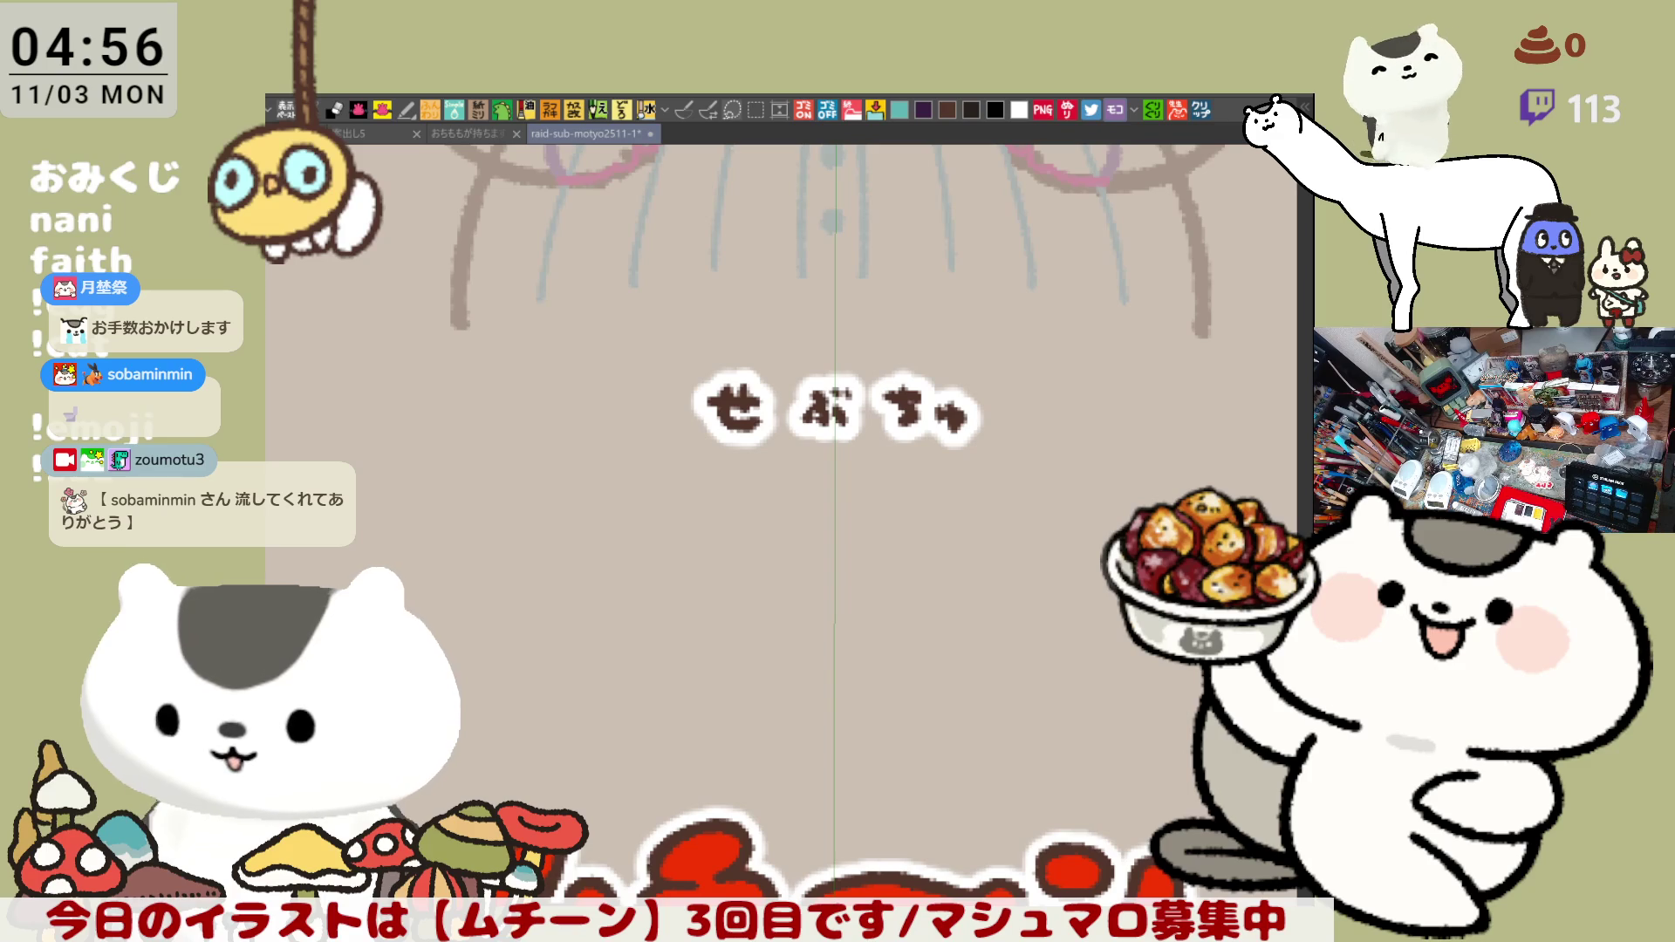
- Switch to the イラスト cat illustration, look it over, then close it with Ctrl+W
click(1200, 112)
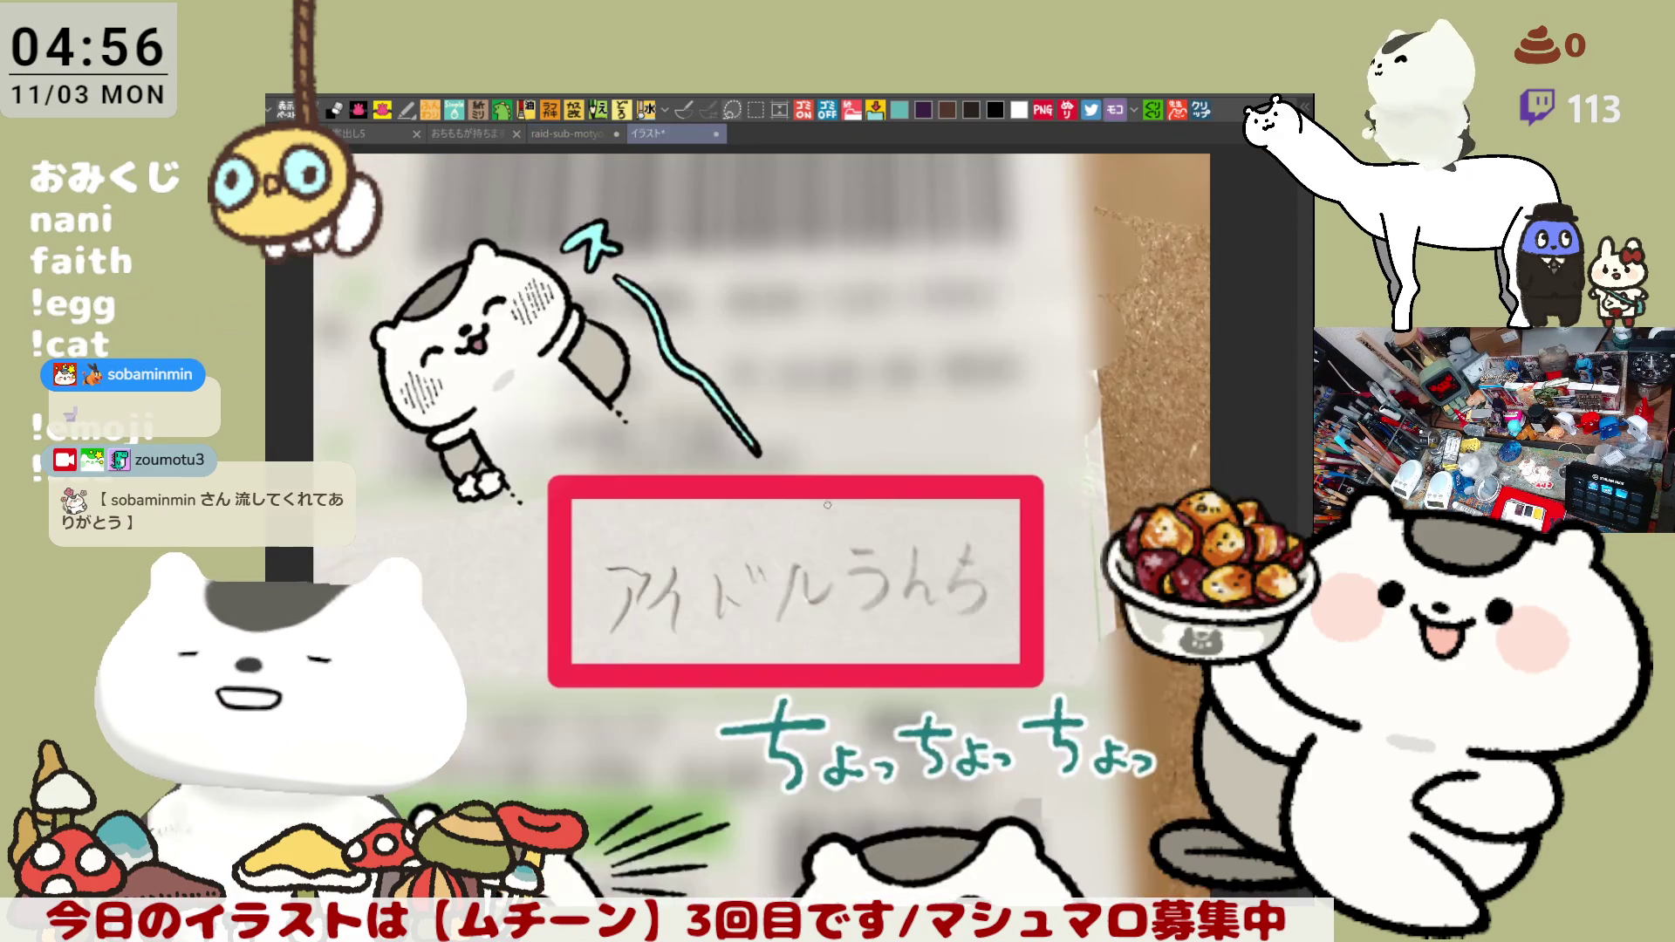
scroll(780, 510, down, 1)
scroll(781, 510, down, 1)
scroll(779, 509, down, 1)
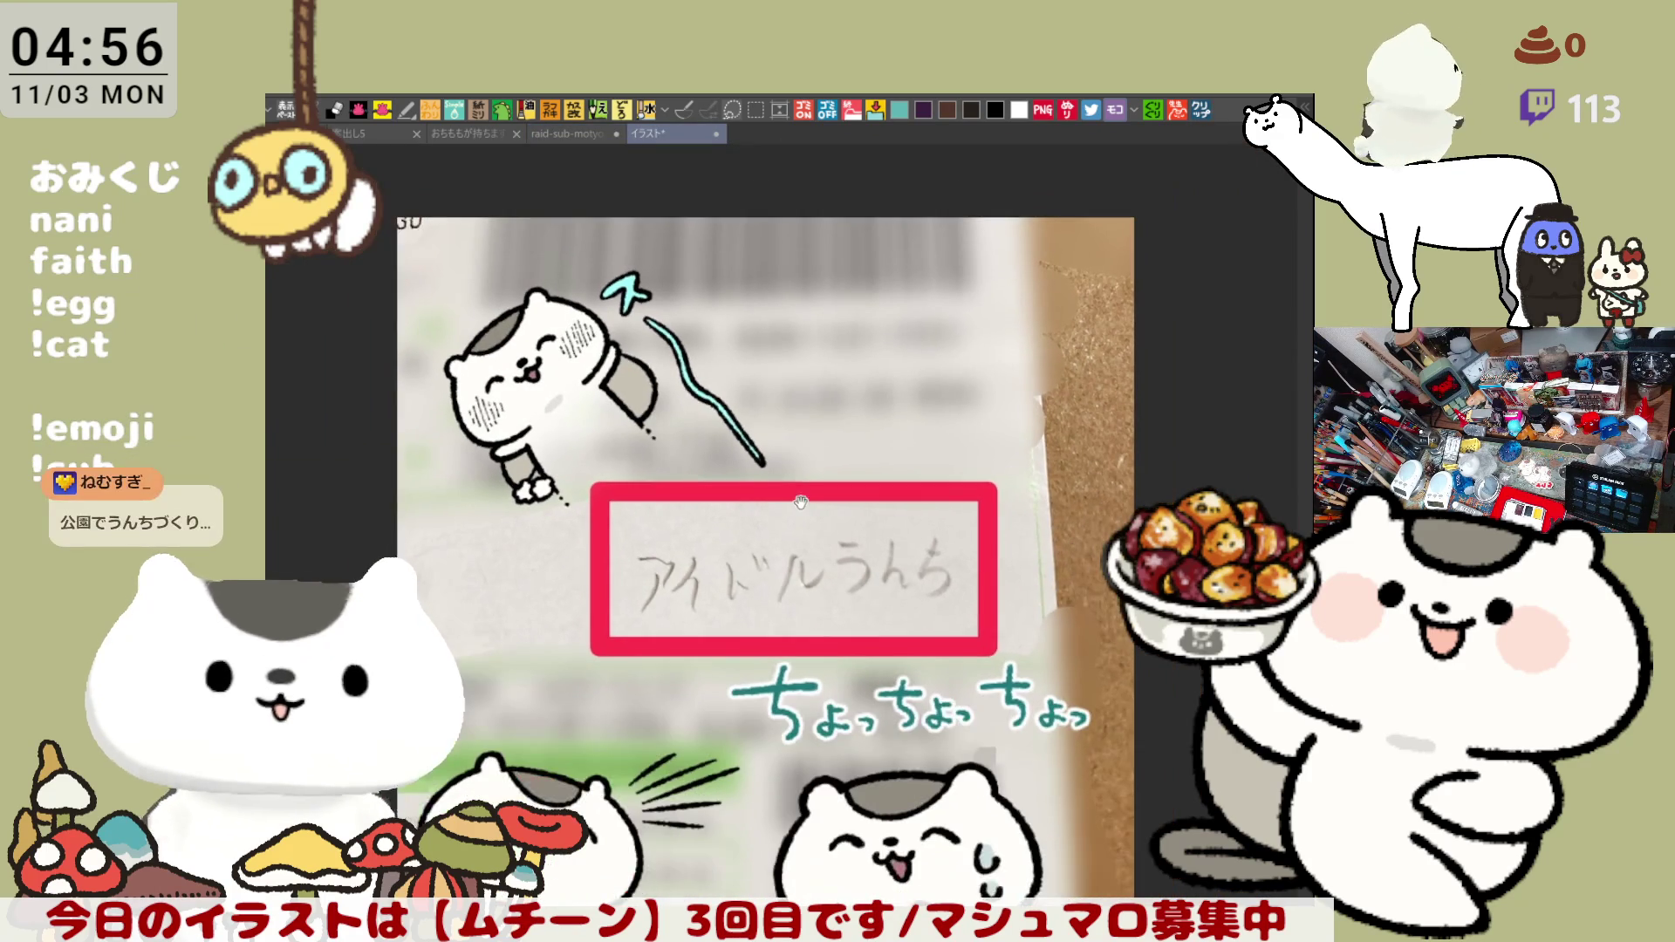
drag(780, 510, 828, 391)
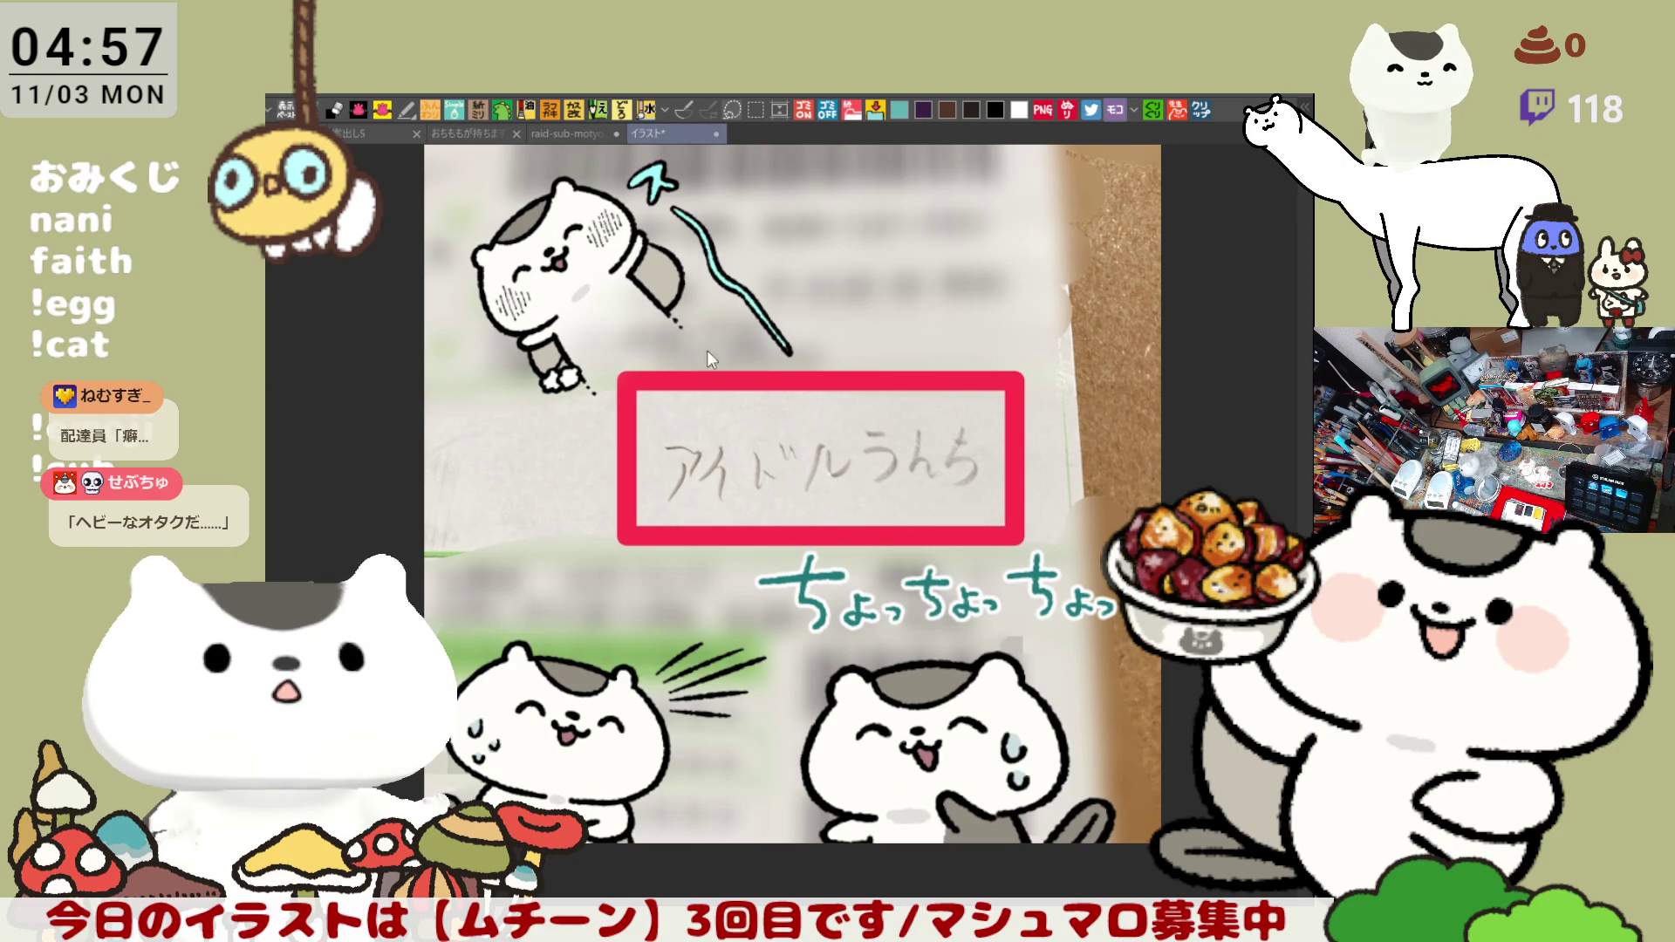
key(ctrl+w)
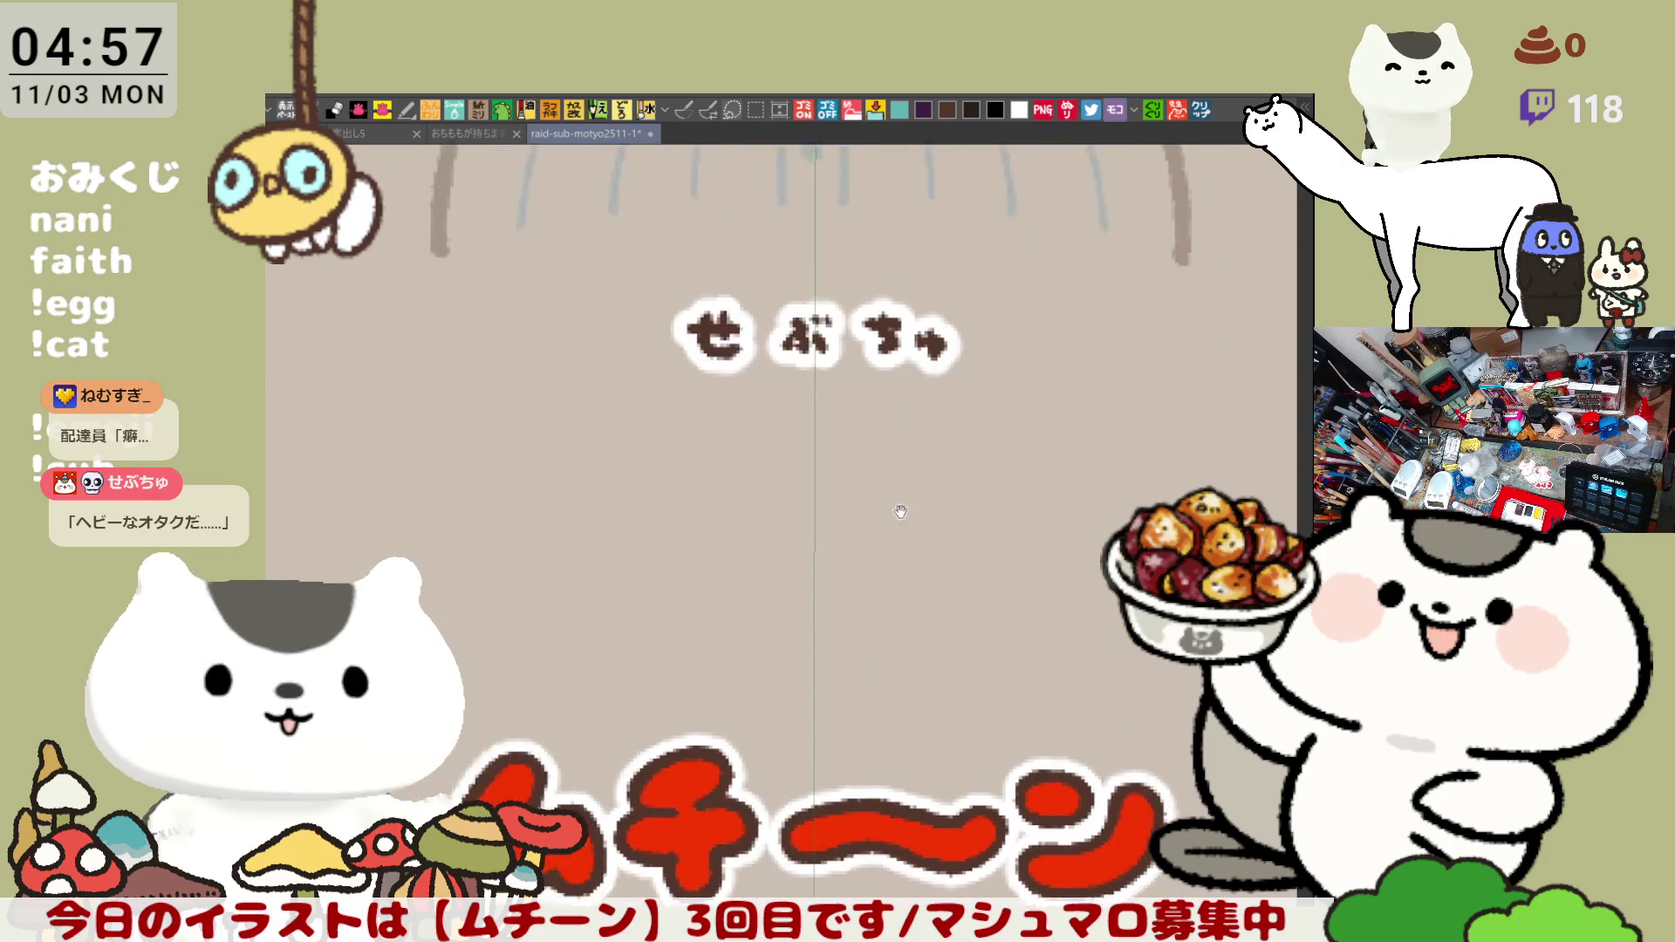
scroll(934, 585, down, 2)
scroll(934, 585, down, 2)
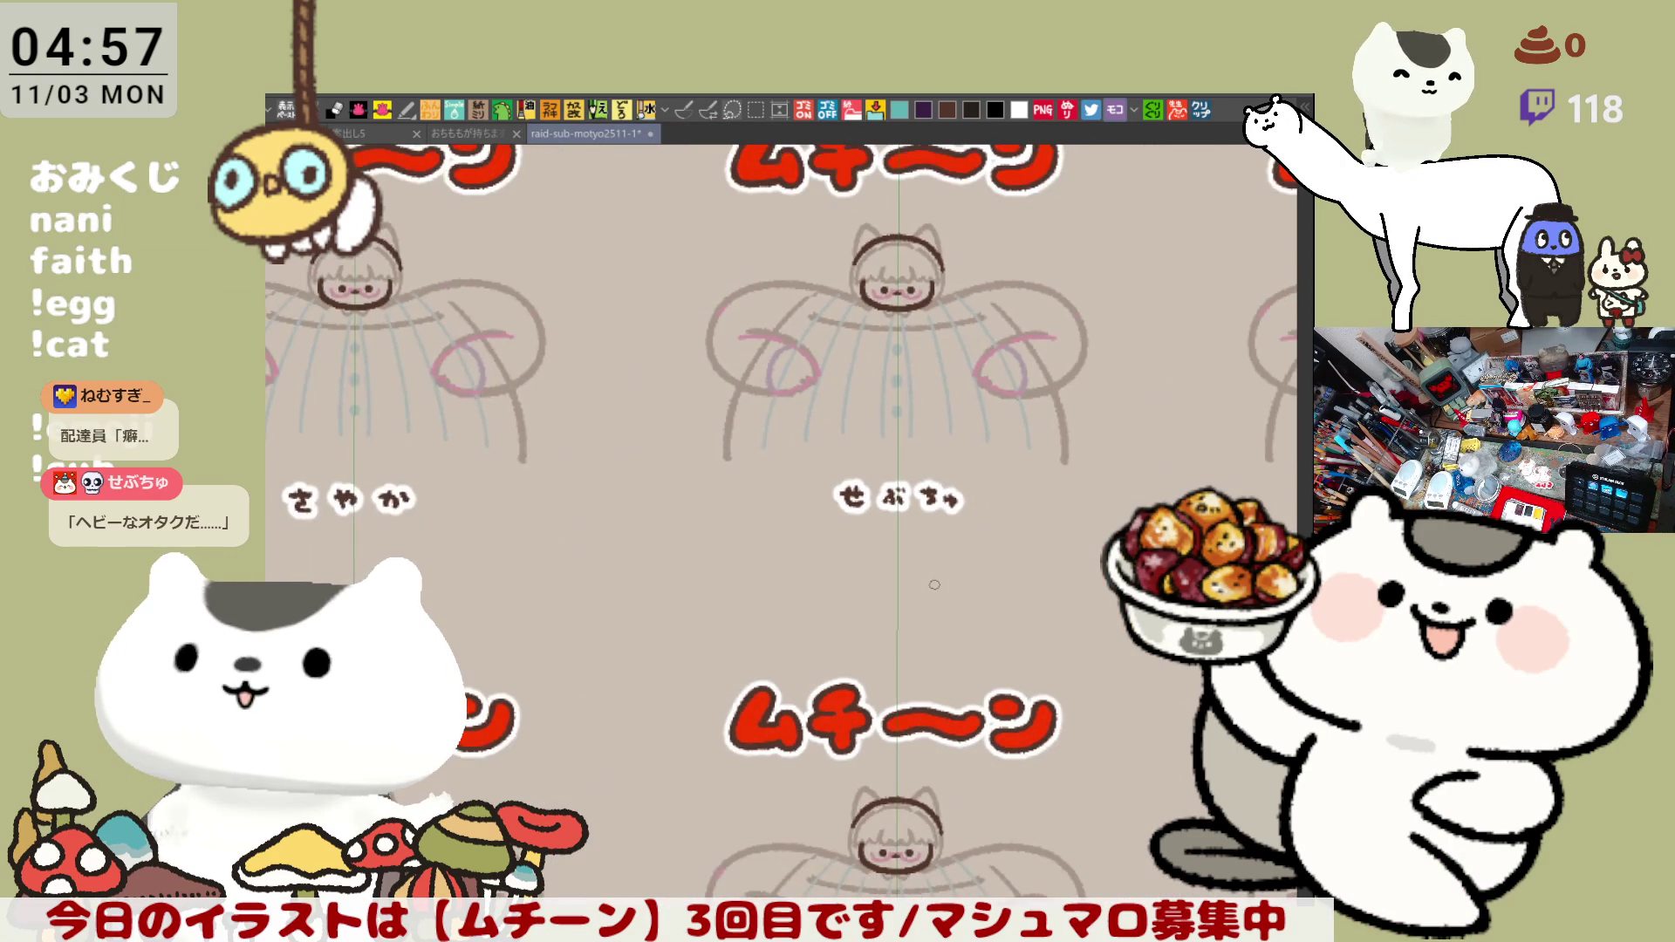
- Pan across the tiled emote templates to centre the next uncolored face
drag(699, 439, 771, 508)
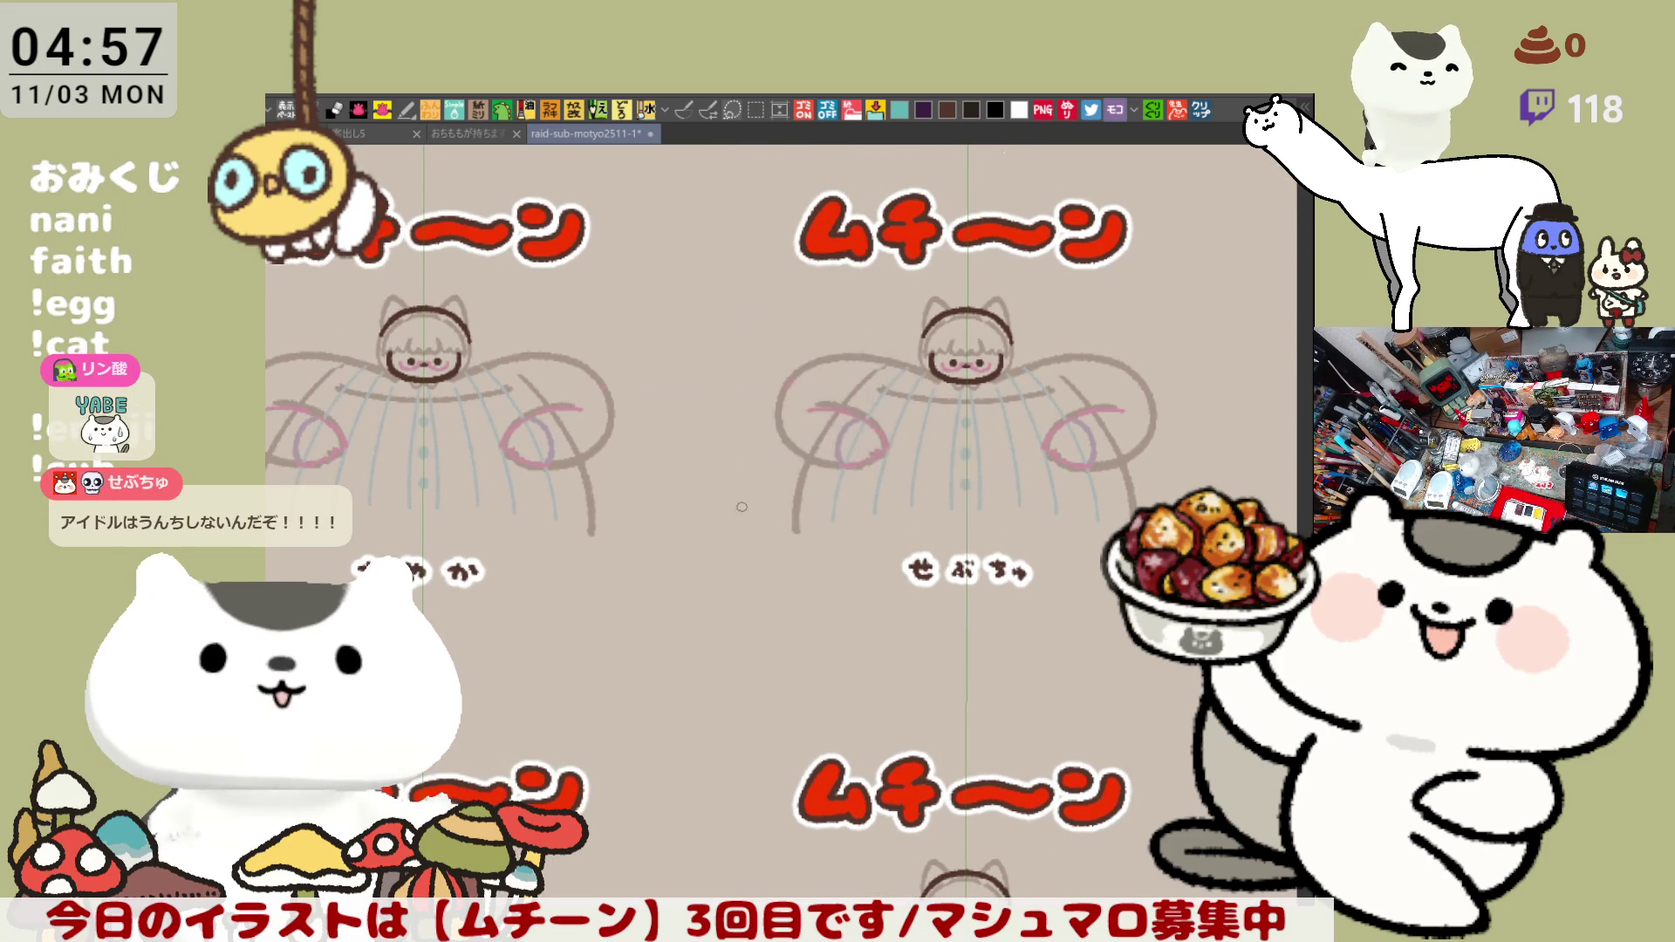
drag(744, 530, 865, 598)
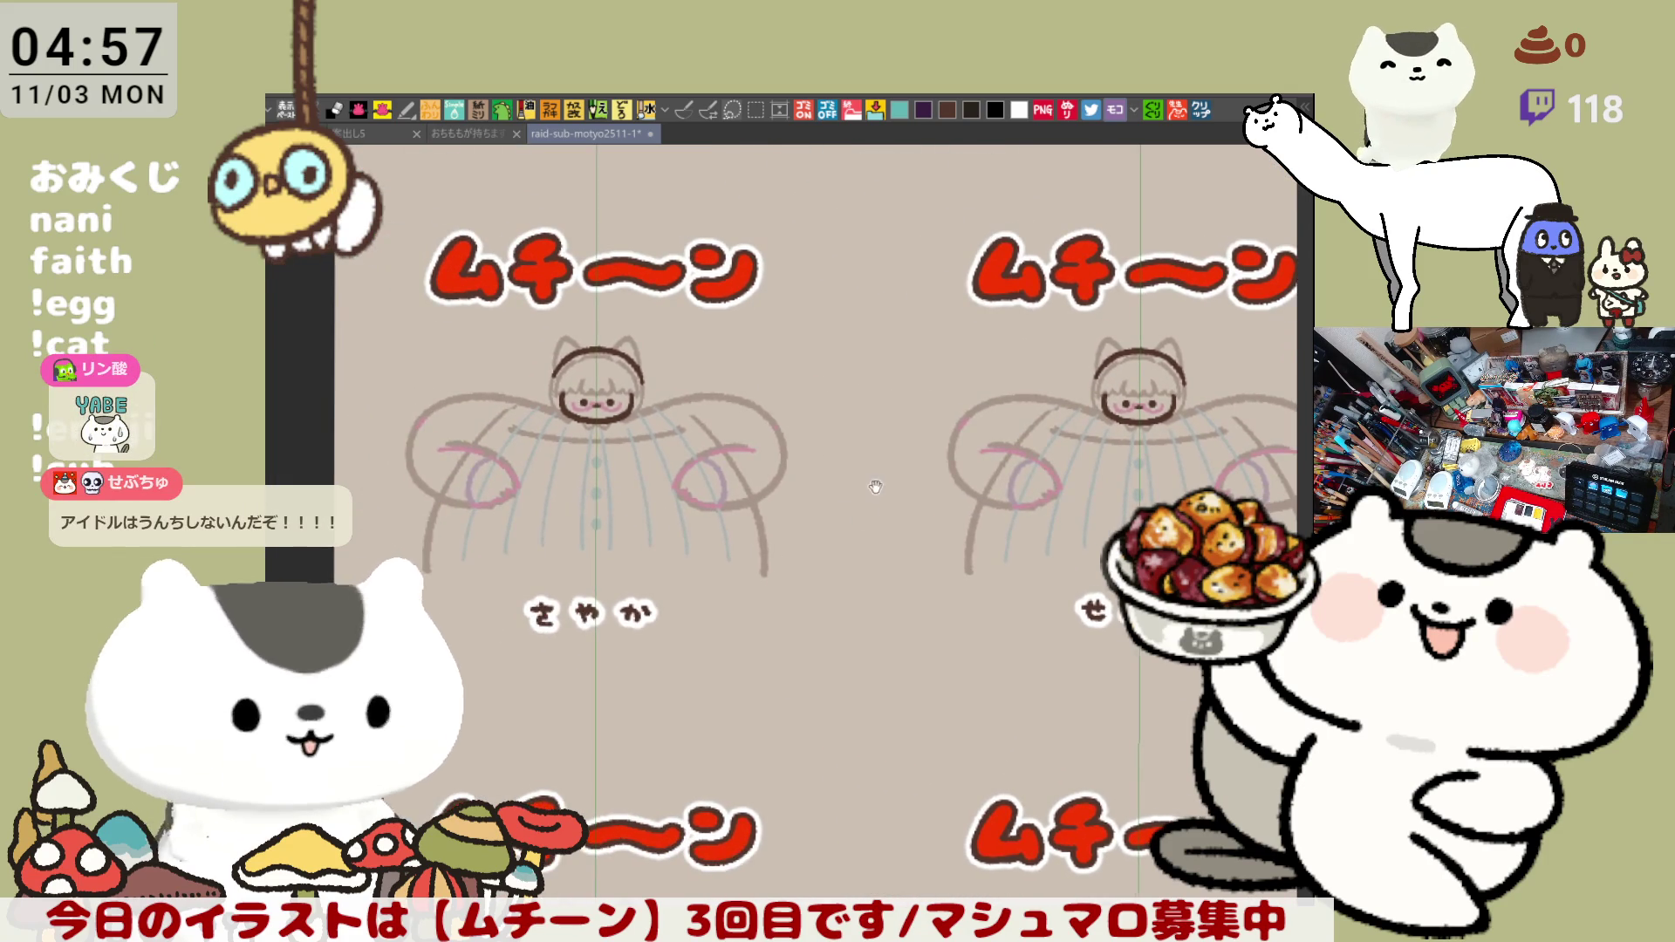
drag(930, 662, 928, 660)
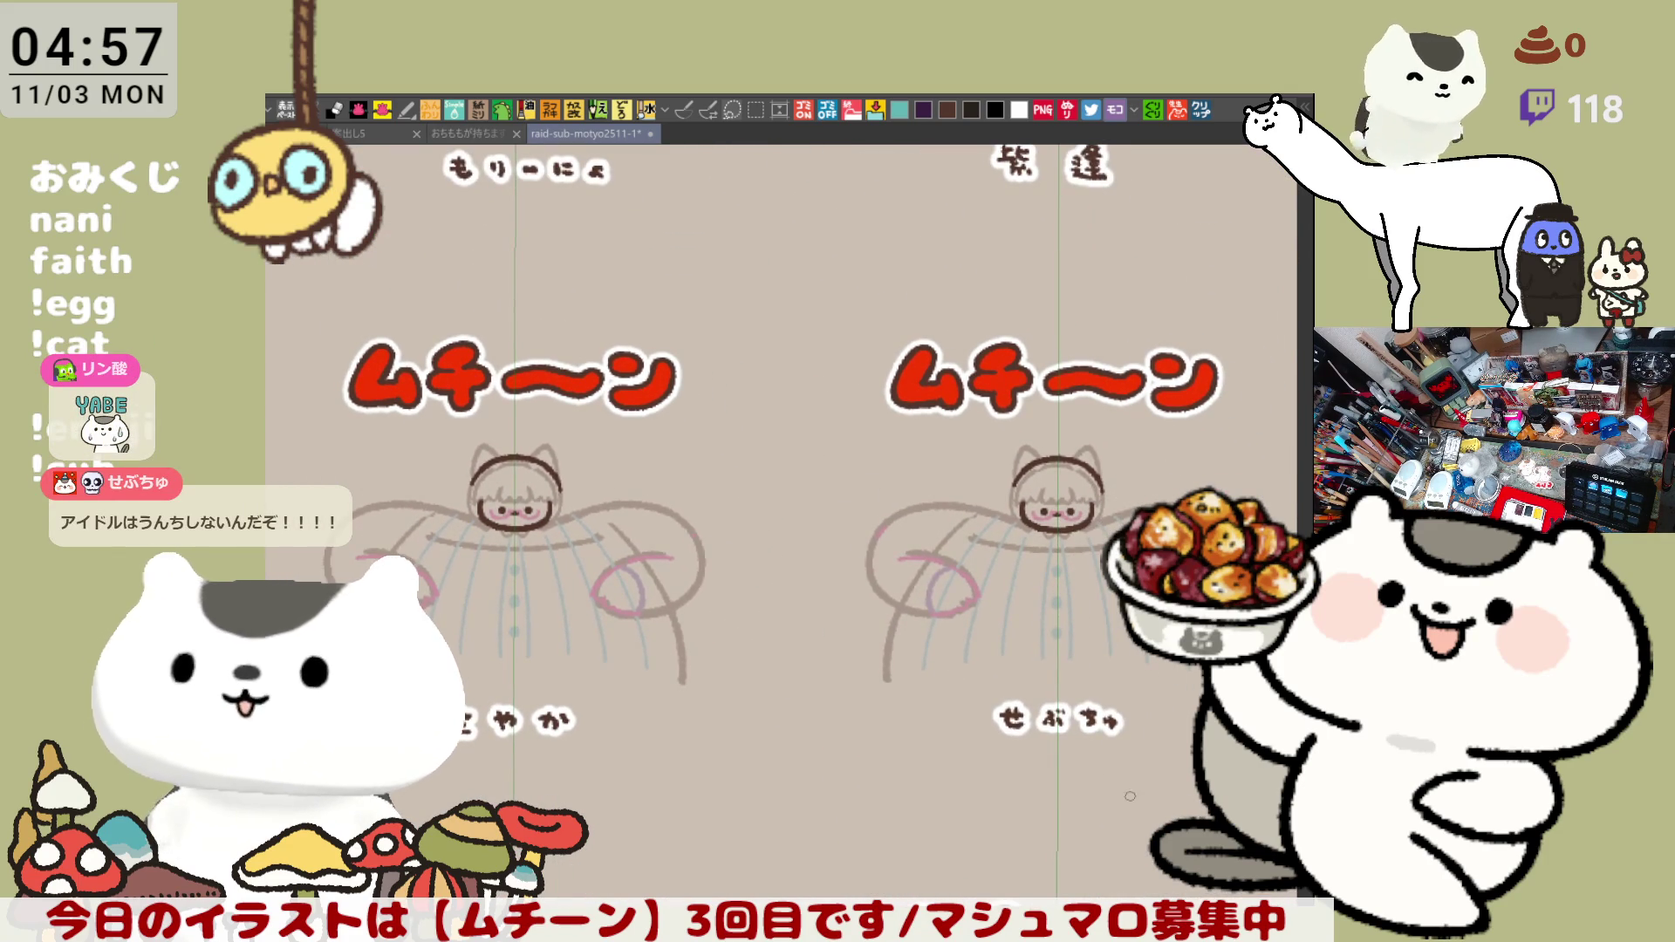
mouse_move(1156, 809)
mouse_down()
mouse_move(1024, 423)
mouse_move(678, 578)
mouse_up()
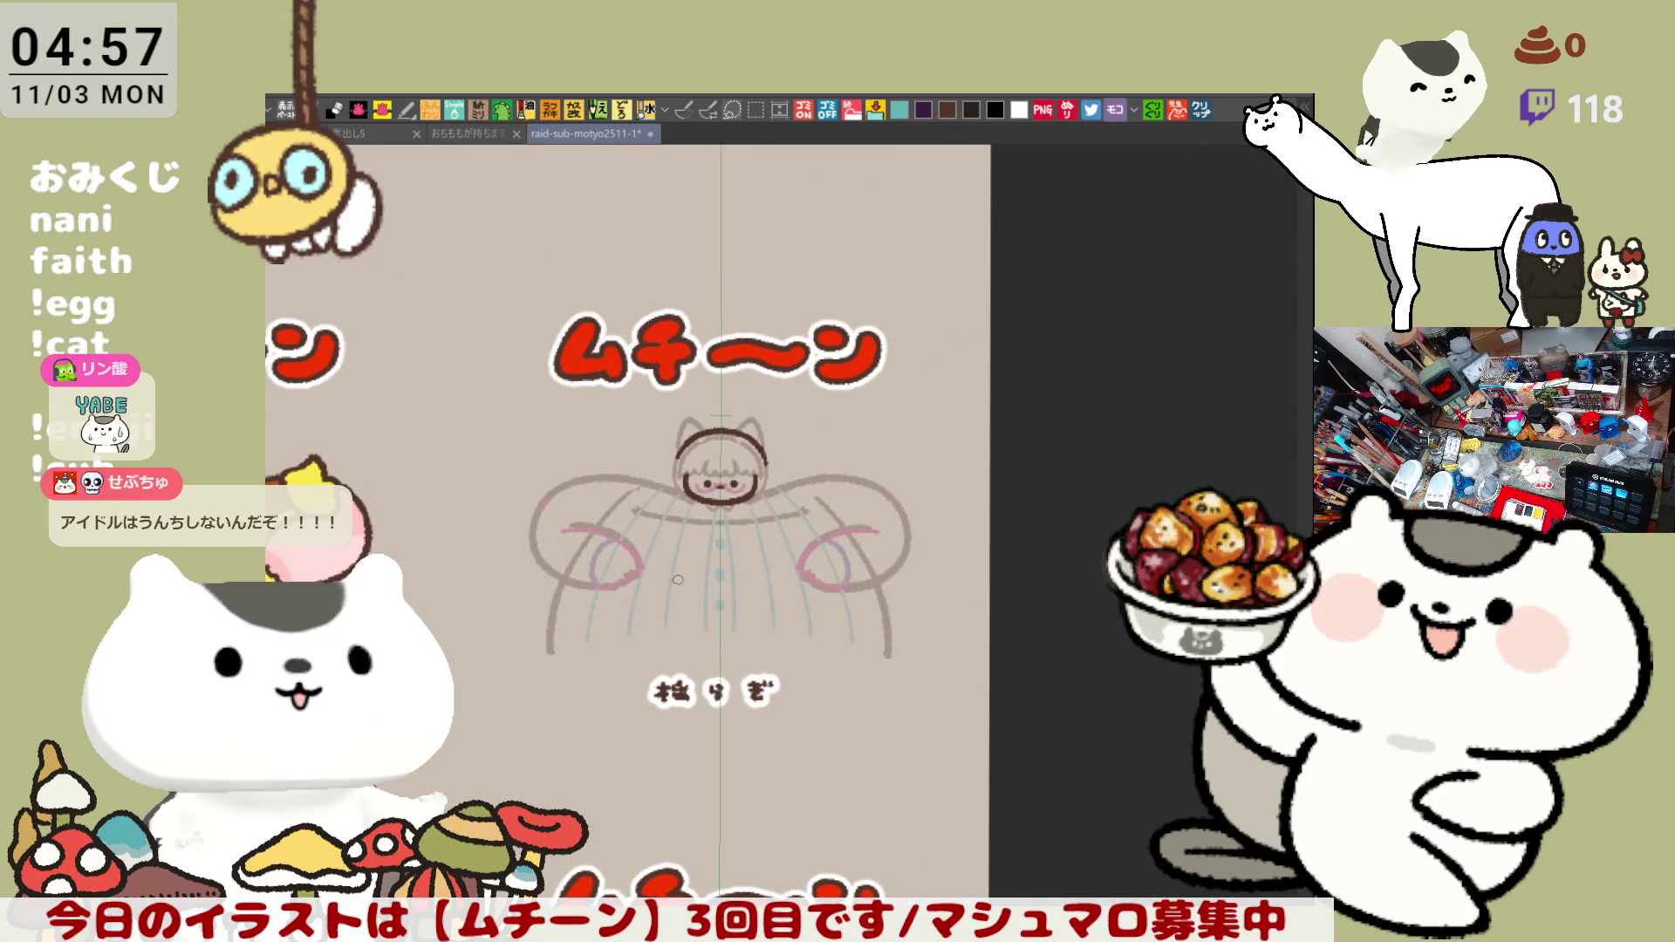
scroll(678, 578, up, 2)
scroll(678, 578, up, 1)
scroll(678, 579, up, 1)
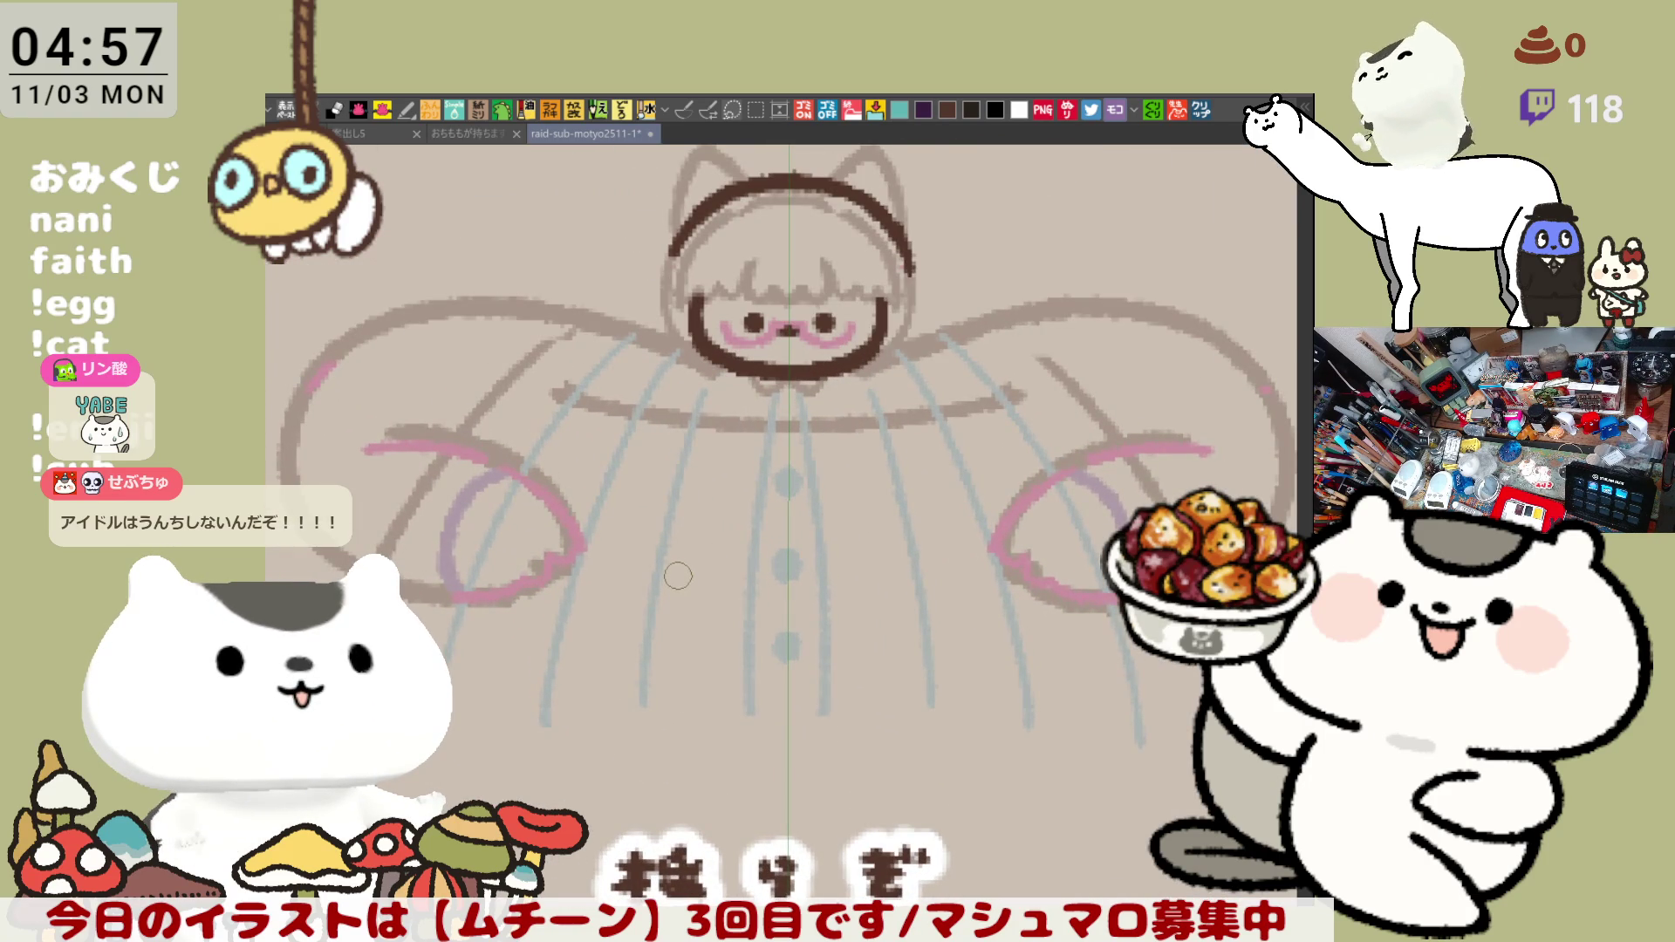
scroll(678, 580, up, 1)
scroll(678, 576, up, 1)
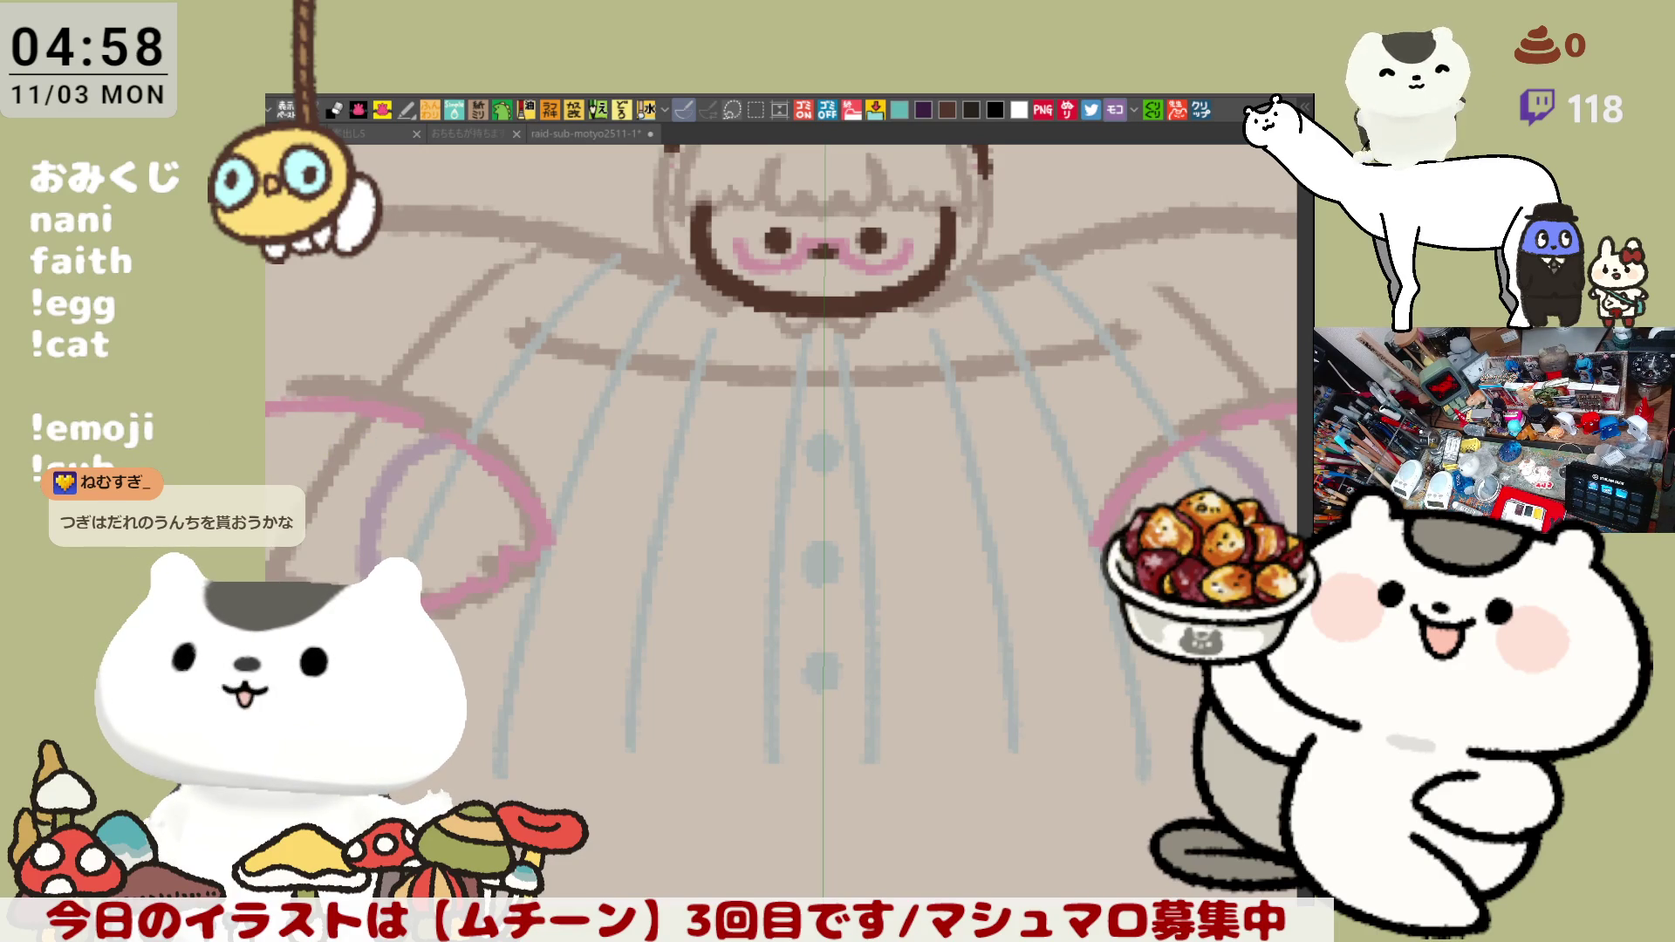
- Ink the curved bangs strands mirrored down to the head outline
drag(895, 573, 811, 861)
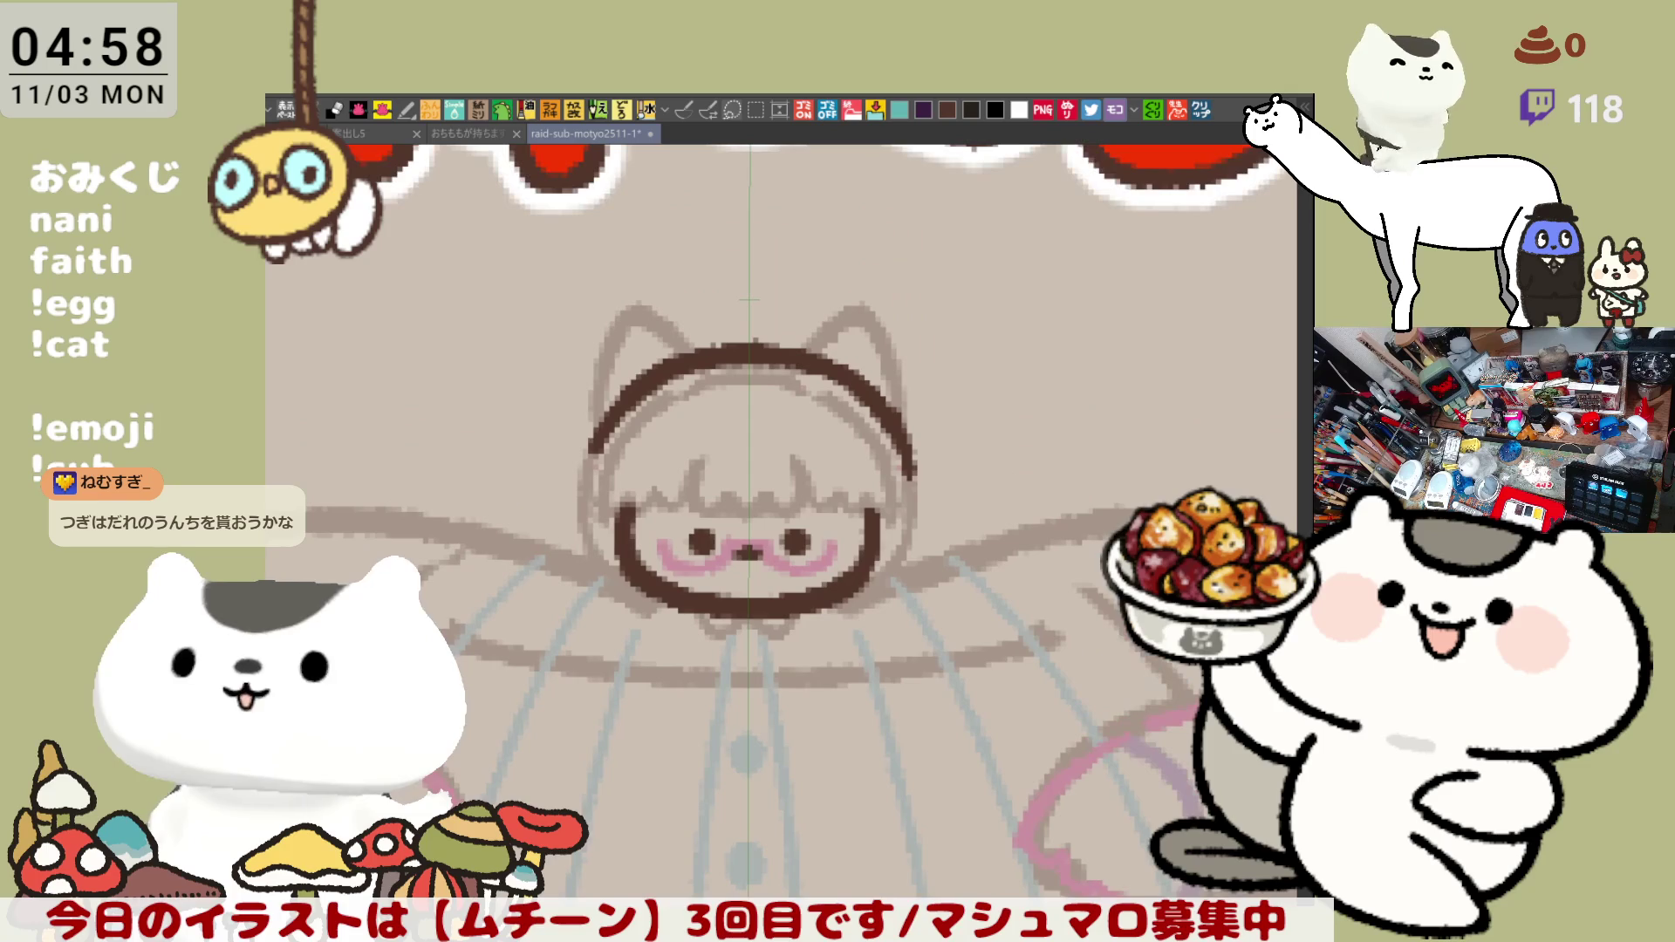
scroll(937, 695, down, 2)
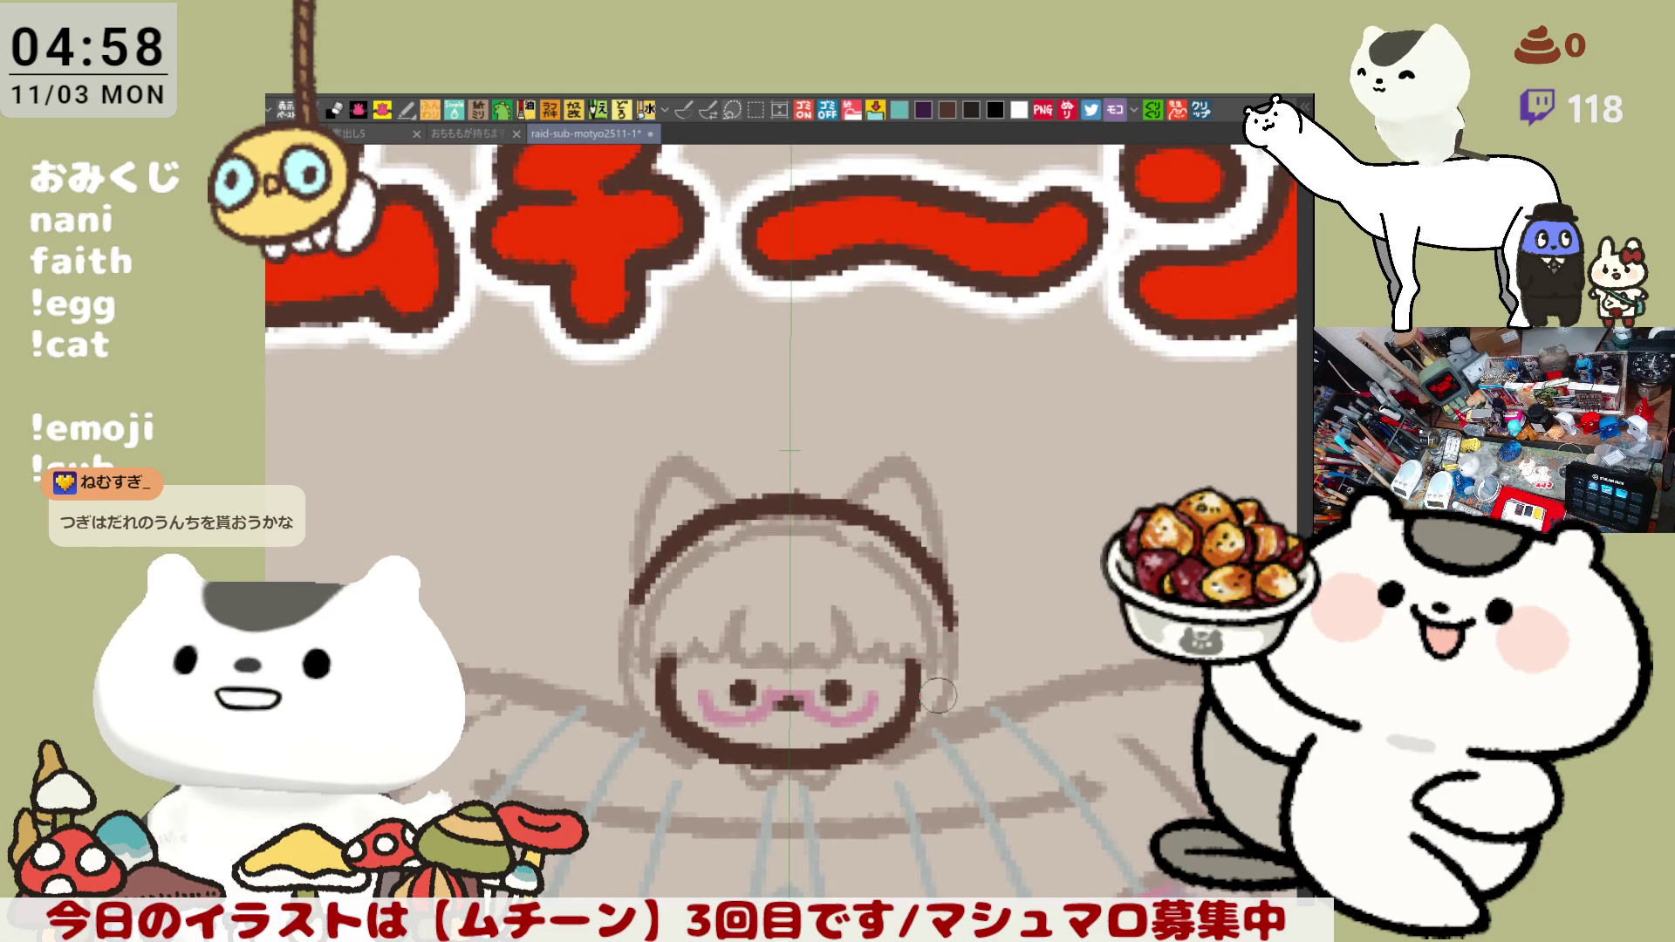
scroll(938, 695, up, 3)
scroll(937, 695, up, 1)
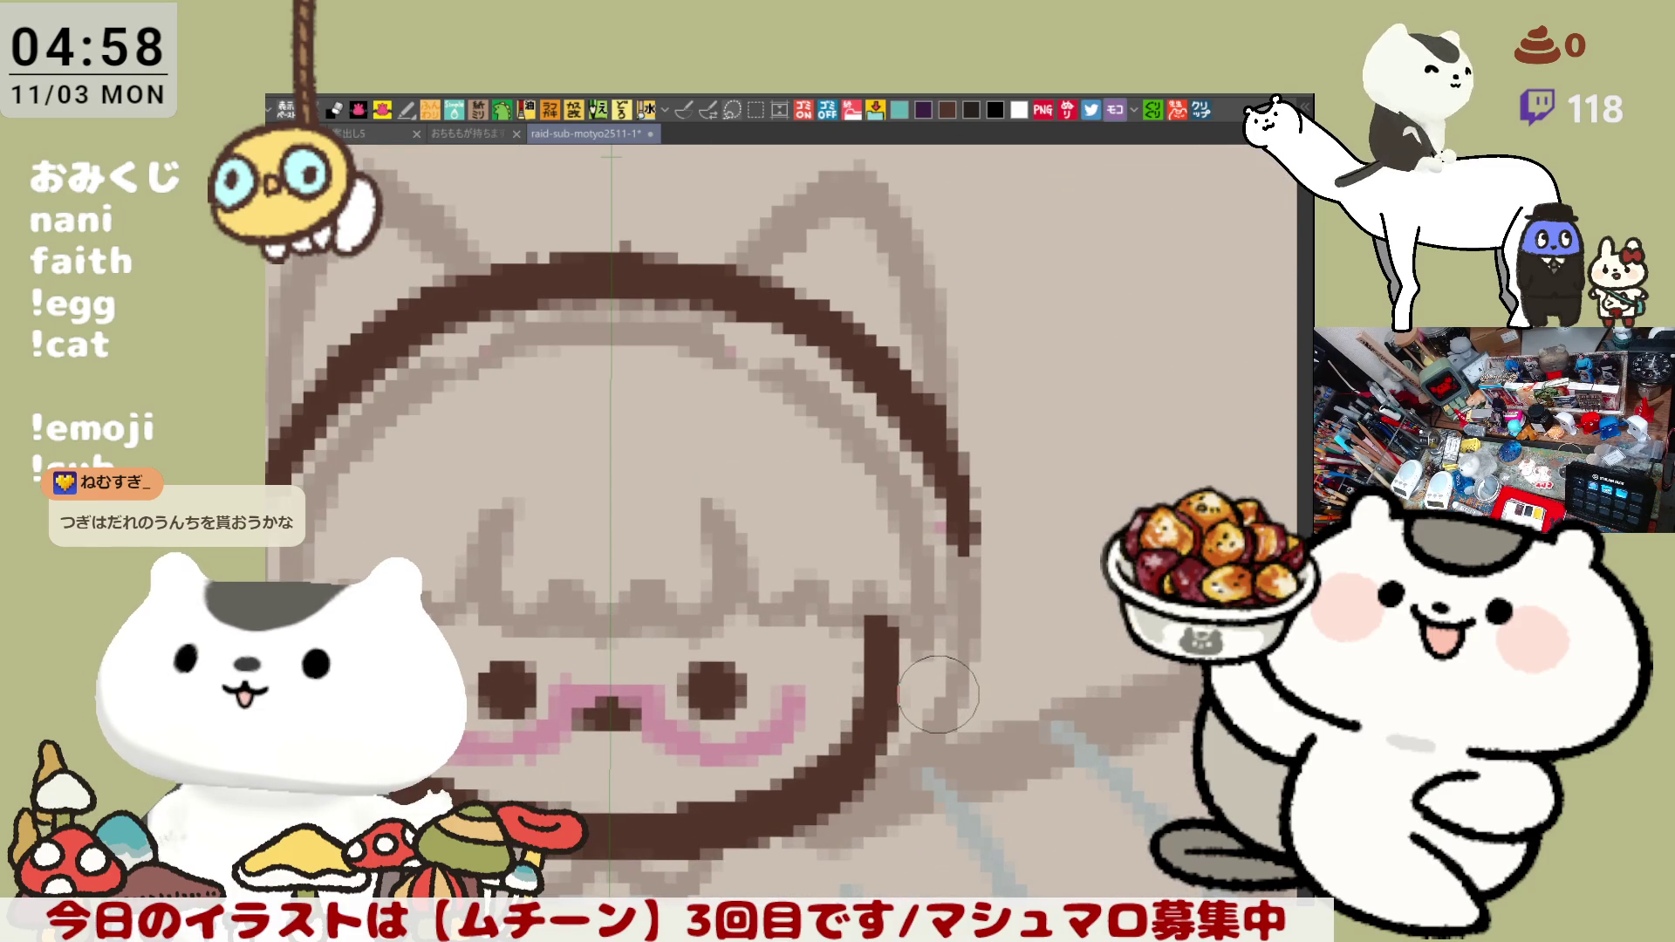
scroll(931, 503, down, 1)
scroll(931, 504, up, 1)
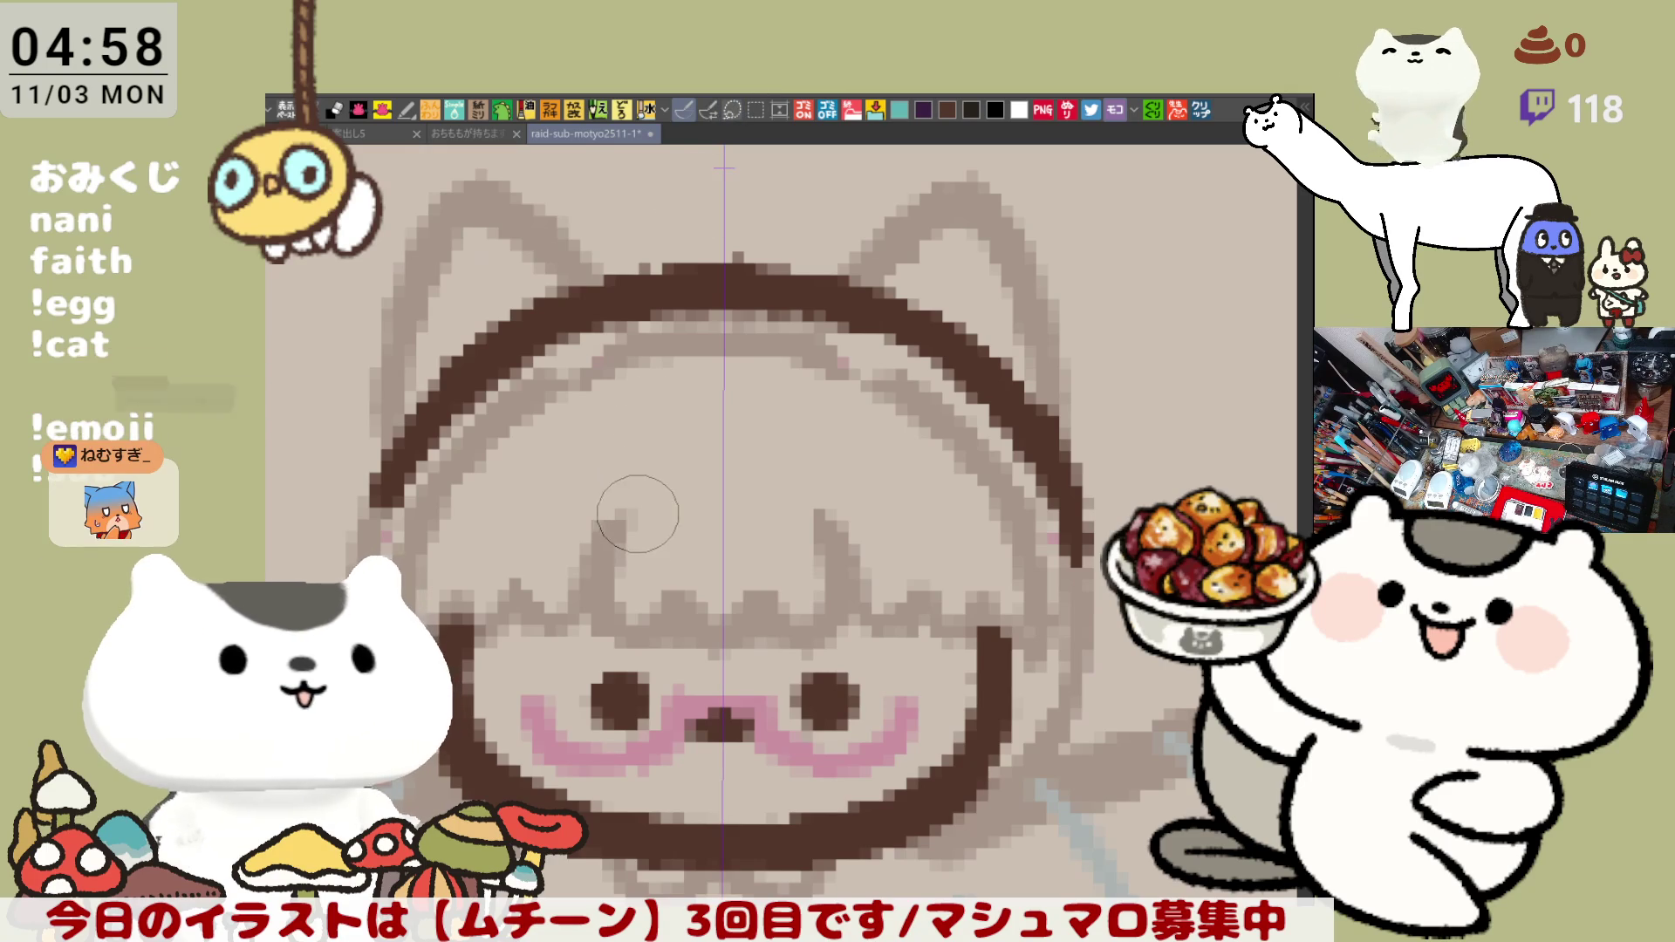
mouse_move(625, 426)
mouse_down()
mouse_move(661, 606)
mouse_move(724, 618)
mouse_move(702, 515)
mouse_move(848, 553)
mouse_up()
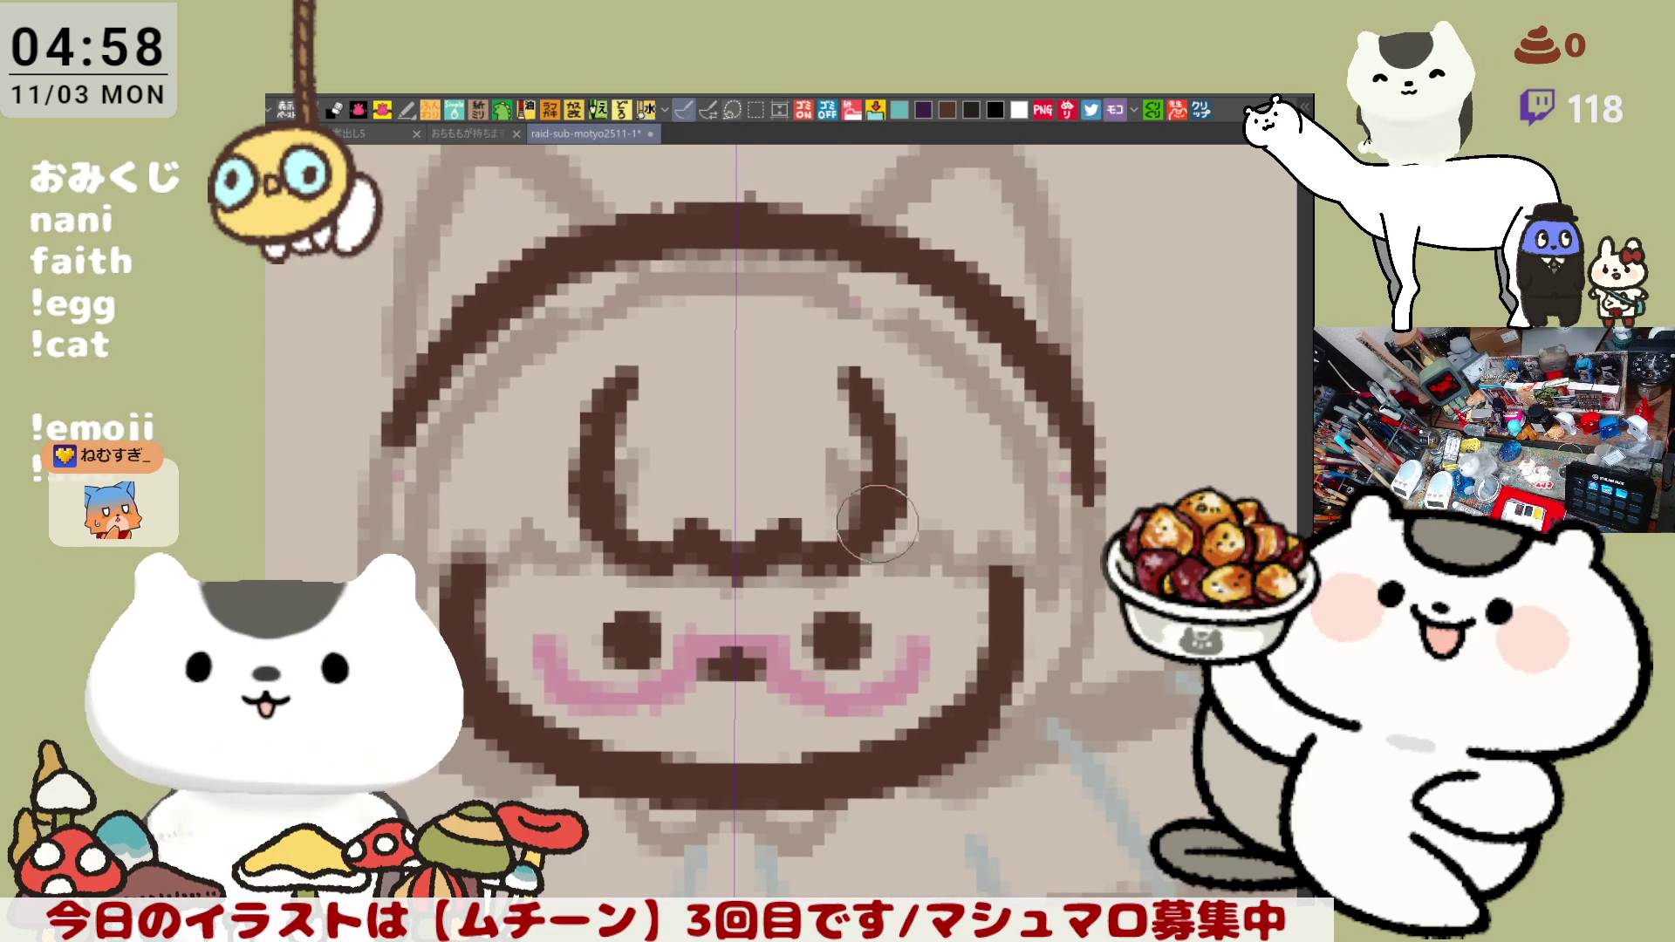
drag(889, 488, 970, 566)
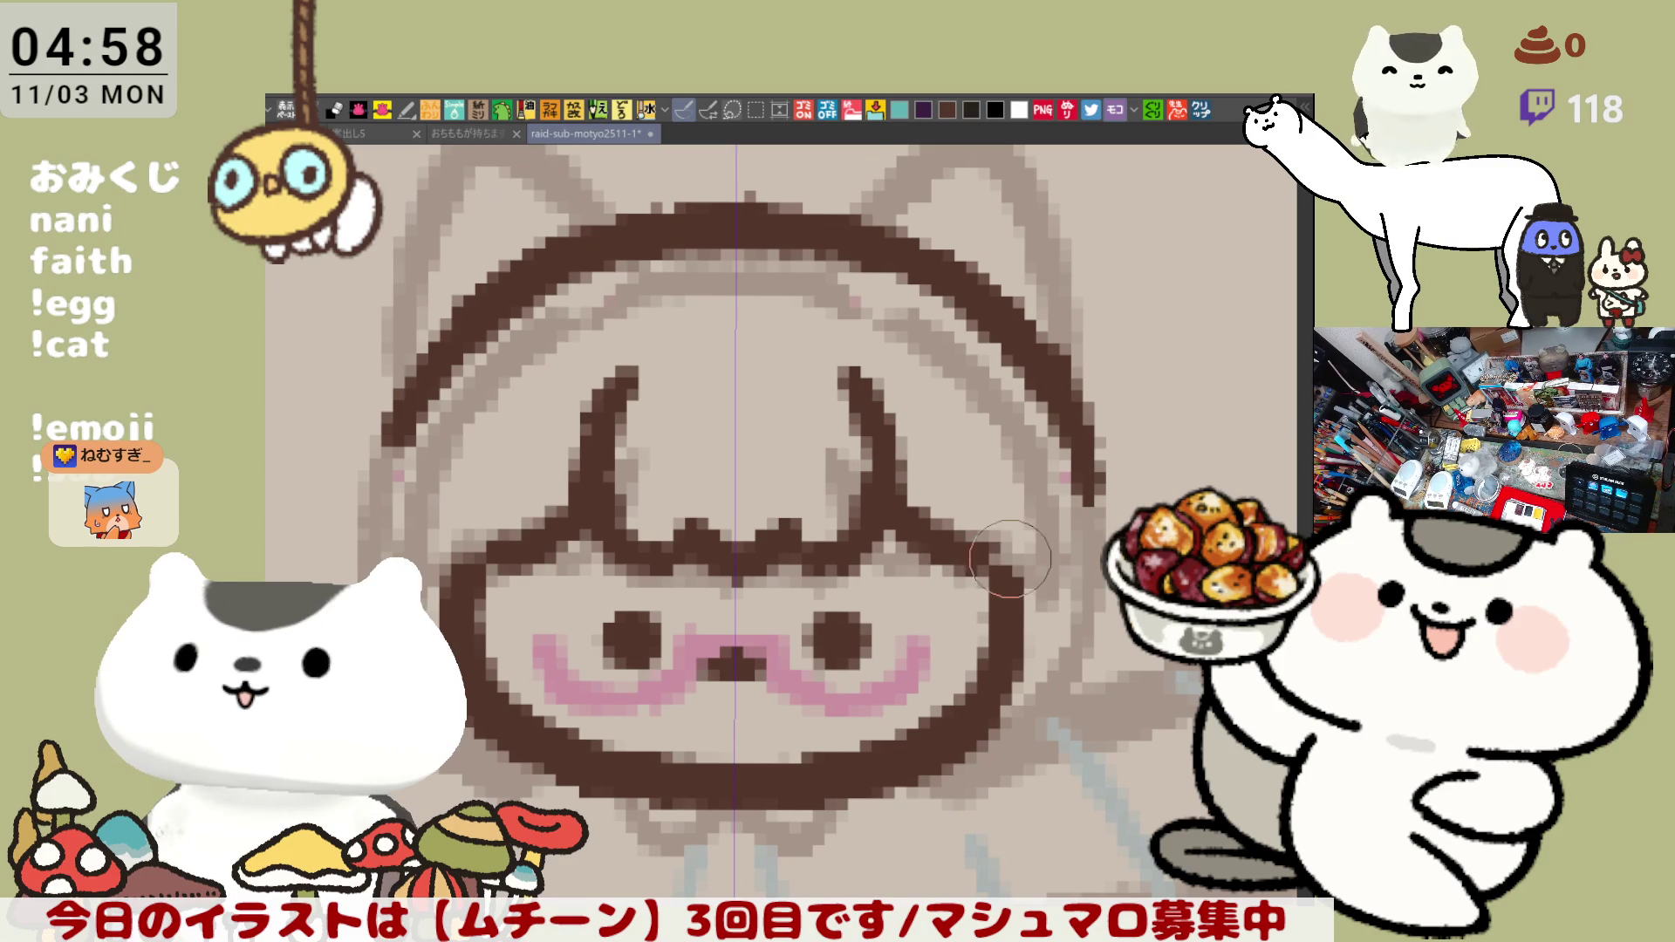
- Draw the right side lock along the outline, retrying until the length fits
drag(1019, 419, 1054, 577)
key(ctrl+z)
drag(1034, 432, 1060, 655)
key(ctrl+z)
drag(1073, 499, 1055, 733)
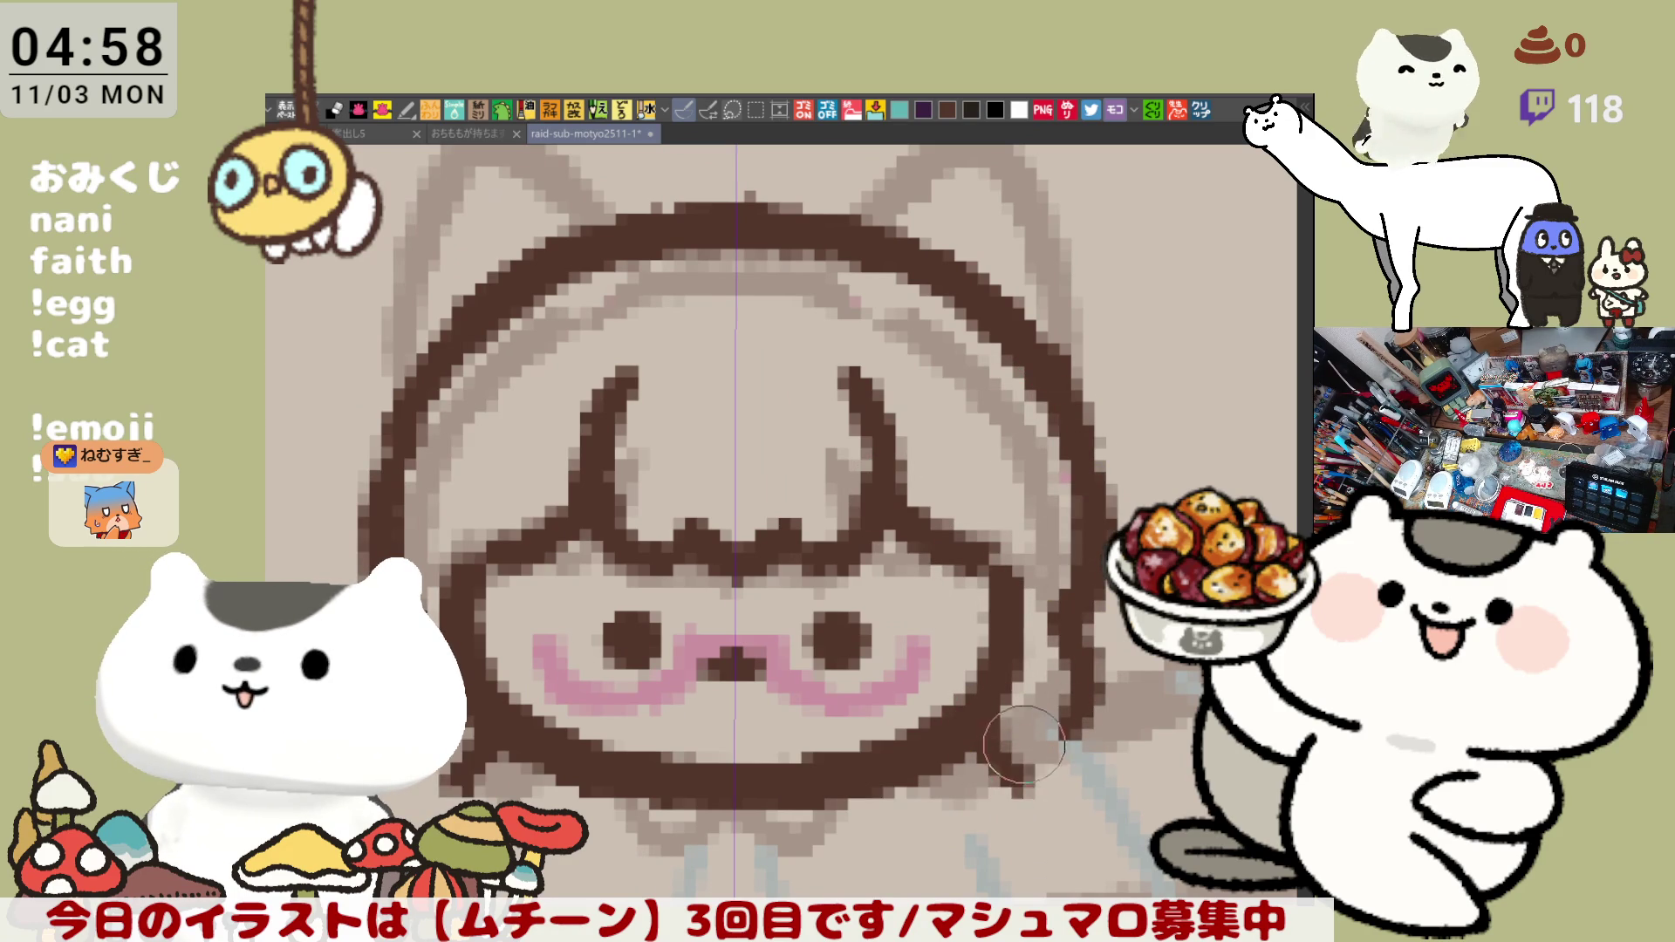
key(ctrl+z)
drag(1090, 447, 1086, 655)
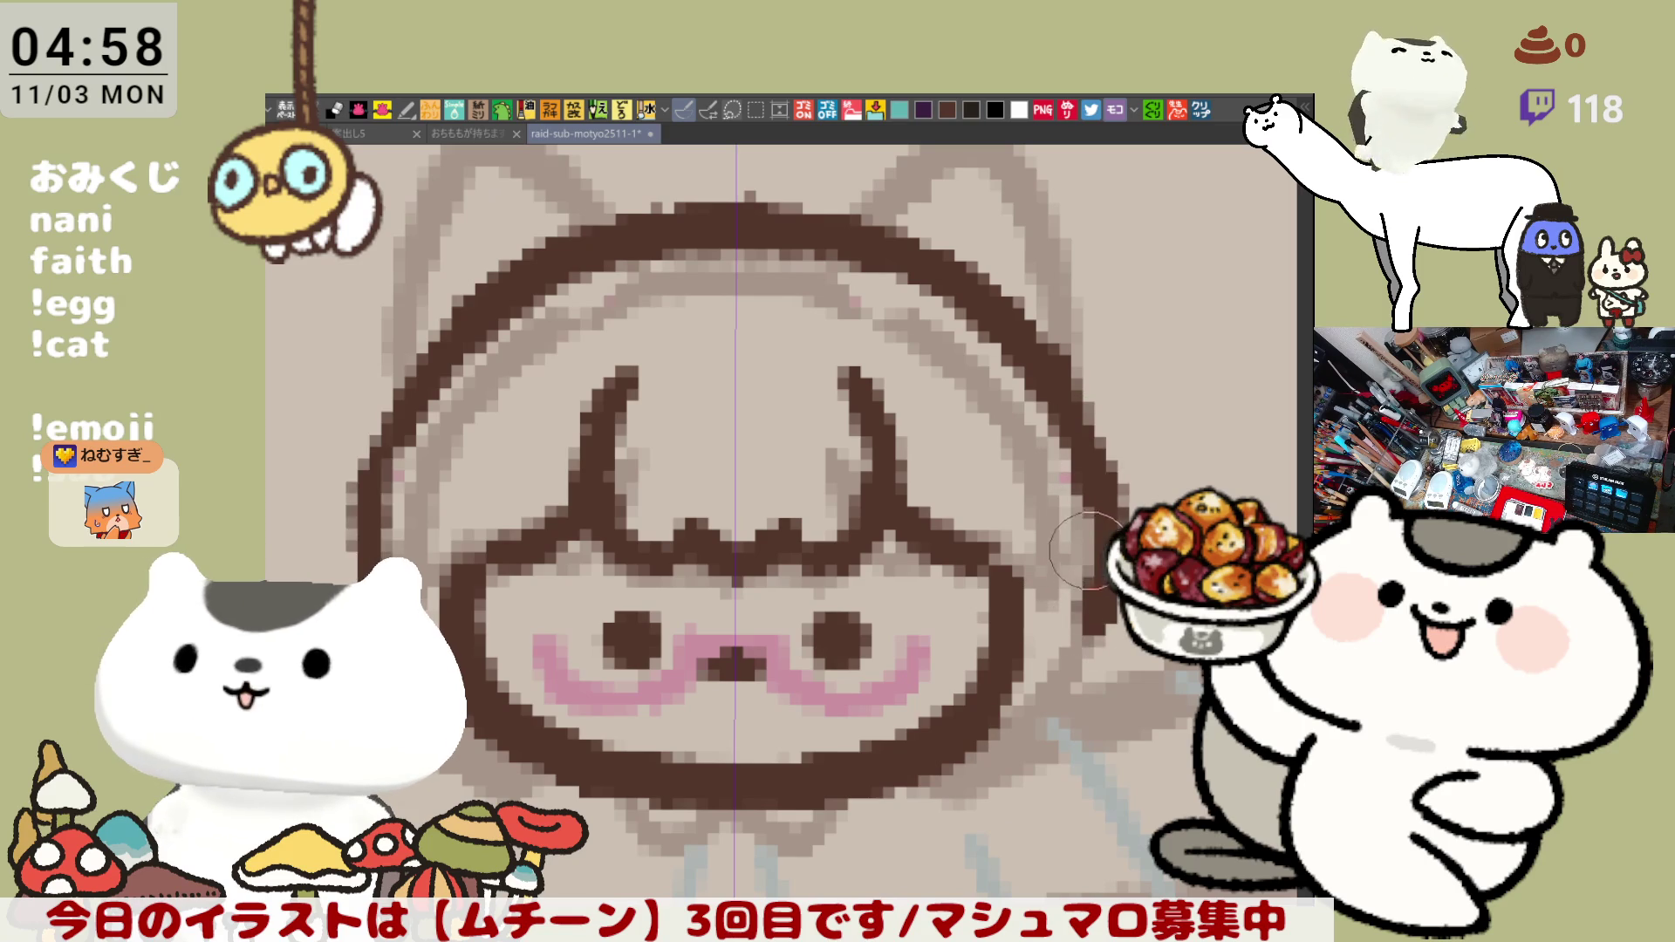
key(ctrl+z)
mouse_move(1086, 438)
mouse_down()
mouse_move(1083, 789)
mouse_move(1033, 665)
mouse_up()
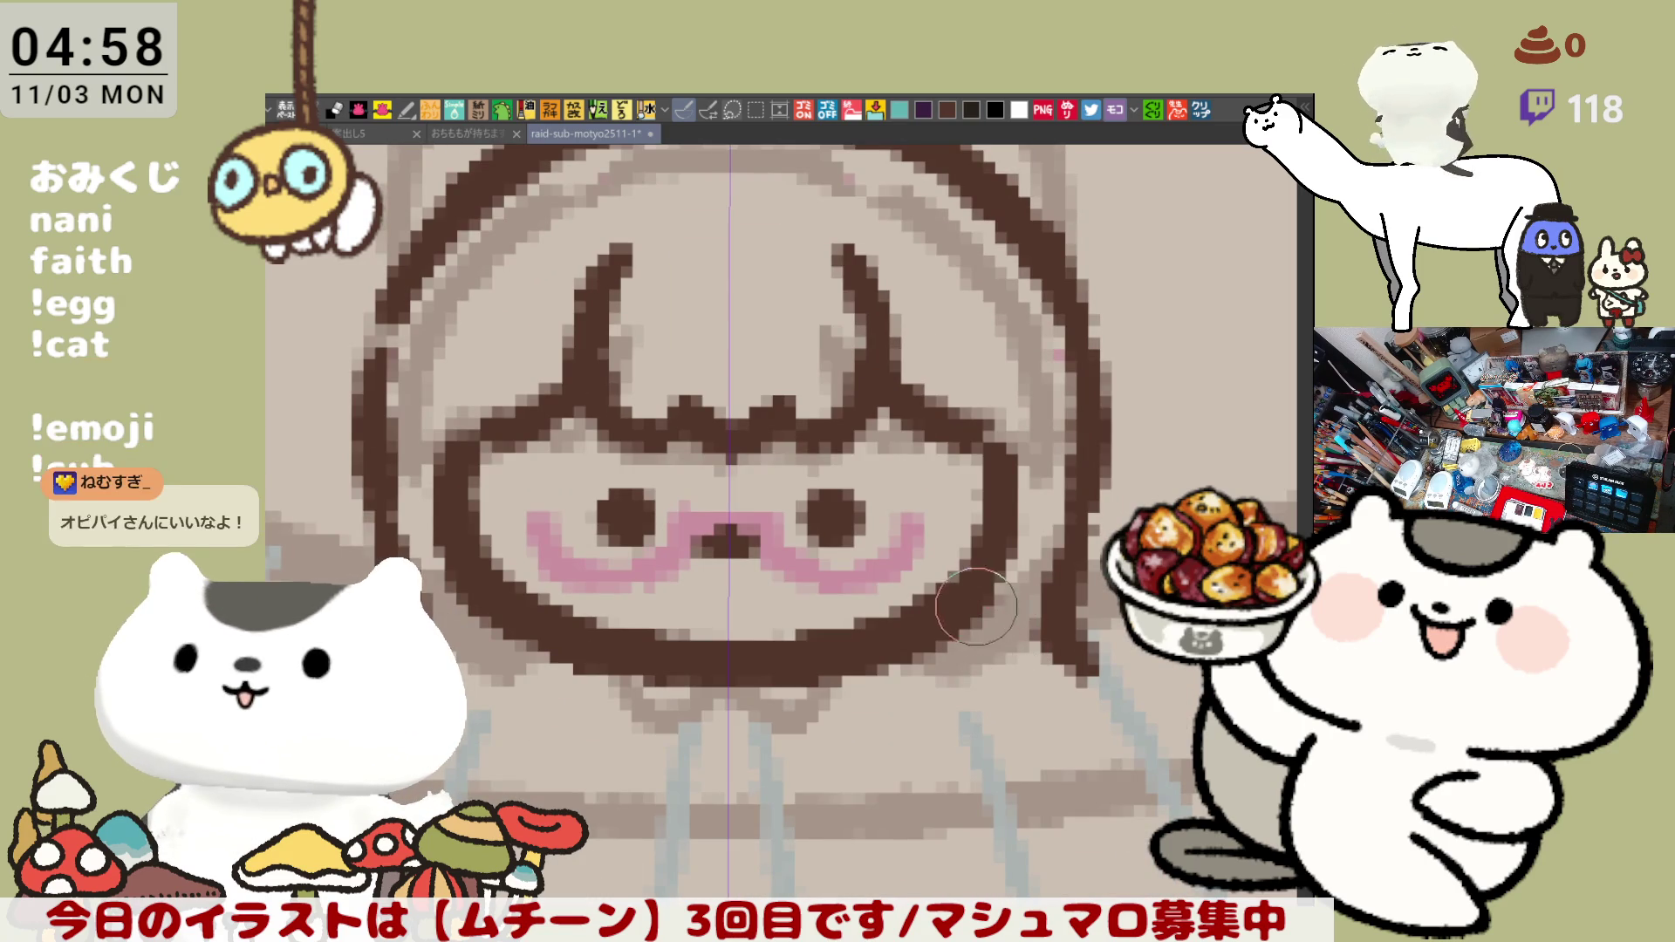
- Add a flick at the lower-right lock near the chin after several retries
drag(999, 618, 1076, 718)
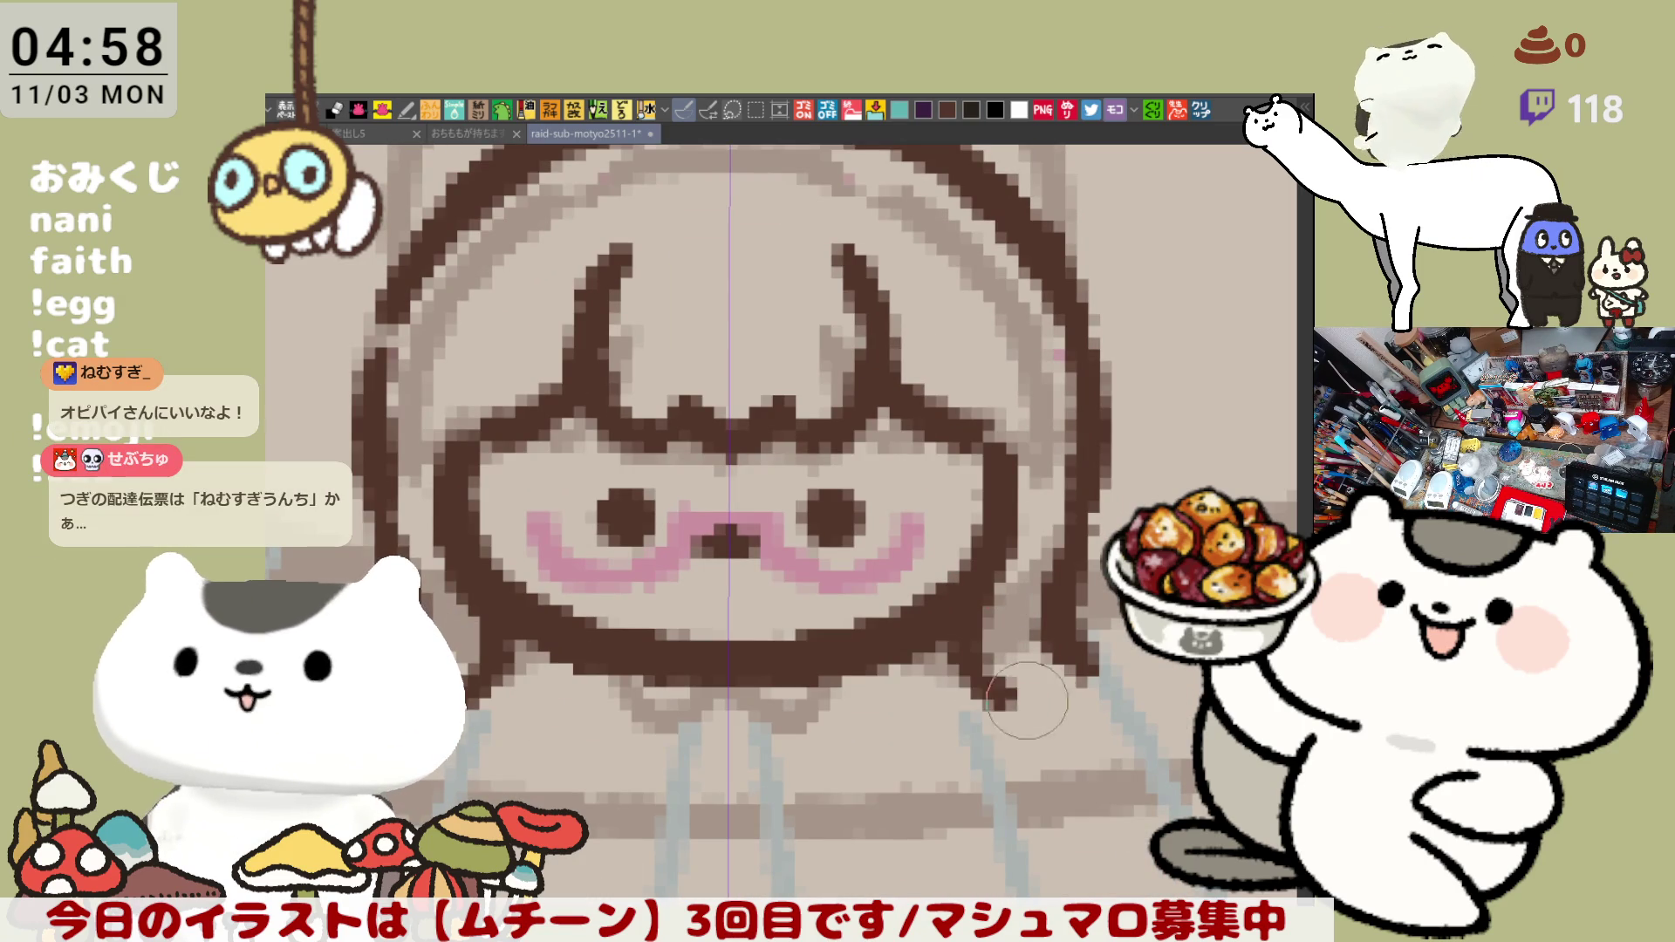
key(ctrl+z)
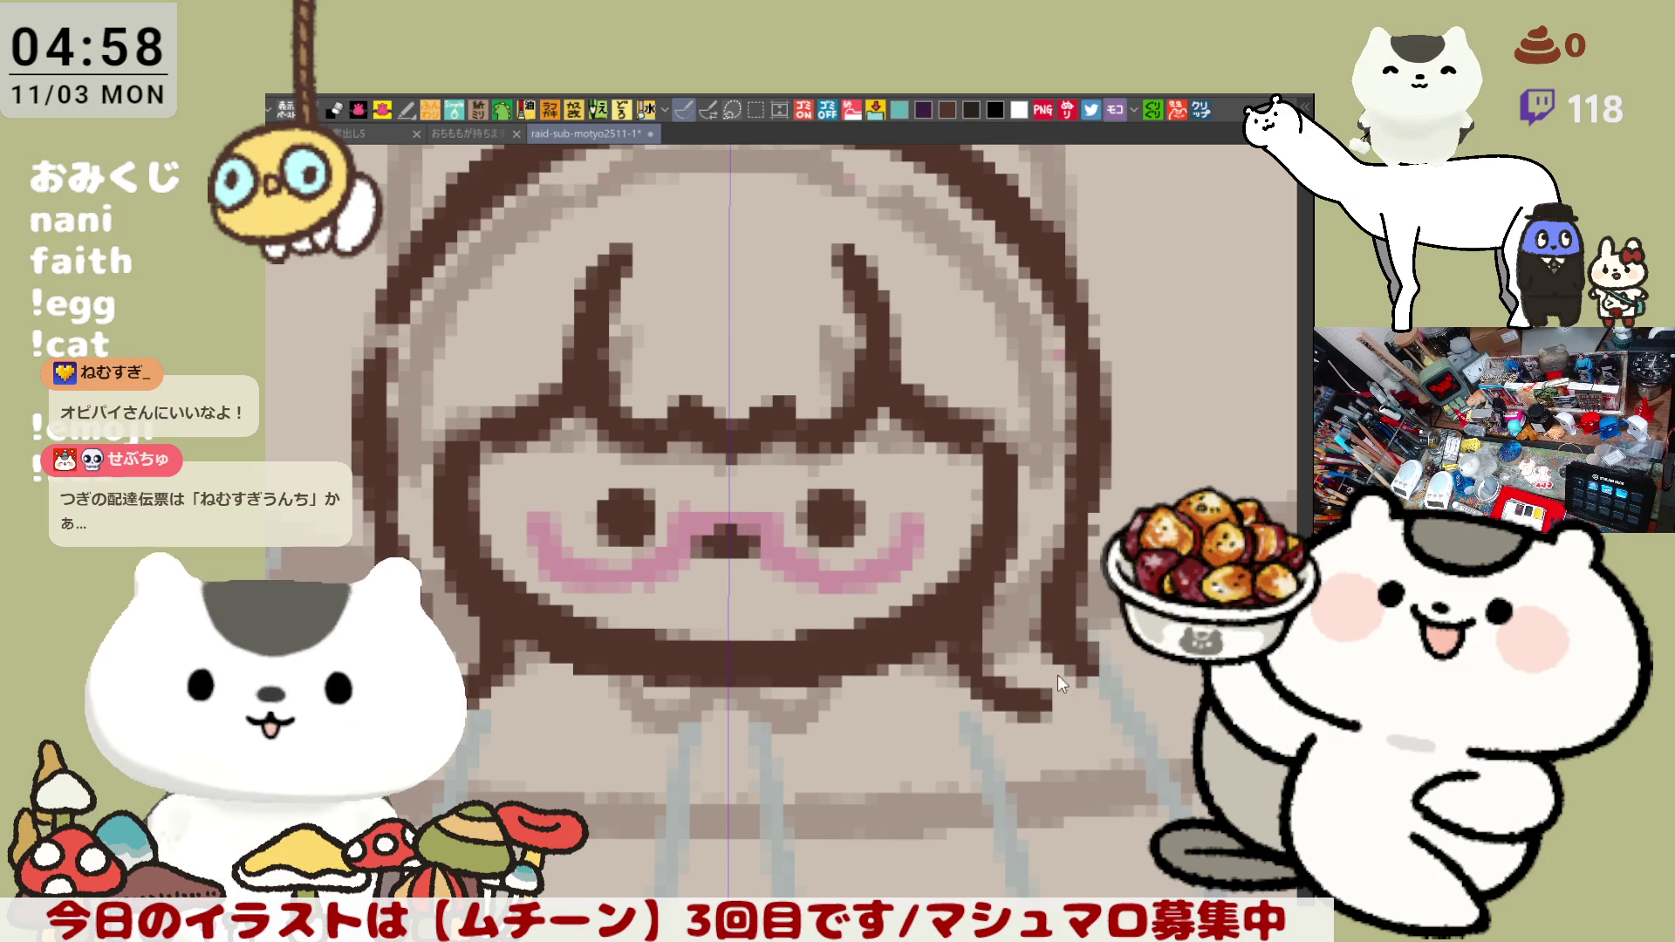
key(ctrl+z)
key(ctrl+y)
key(ctrl+z)
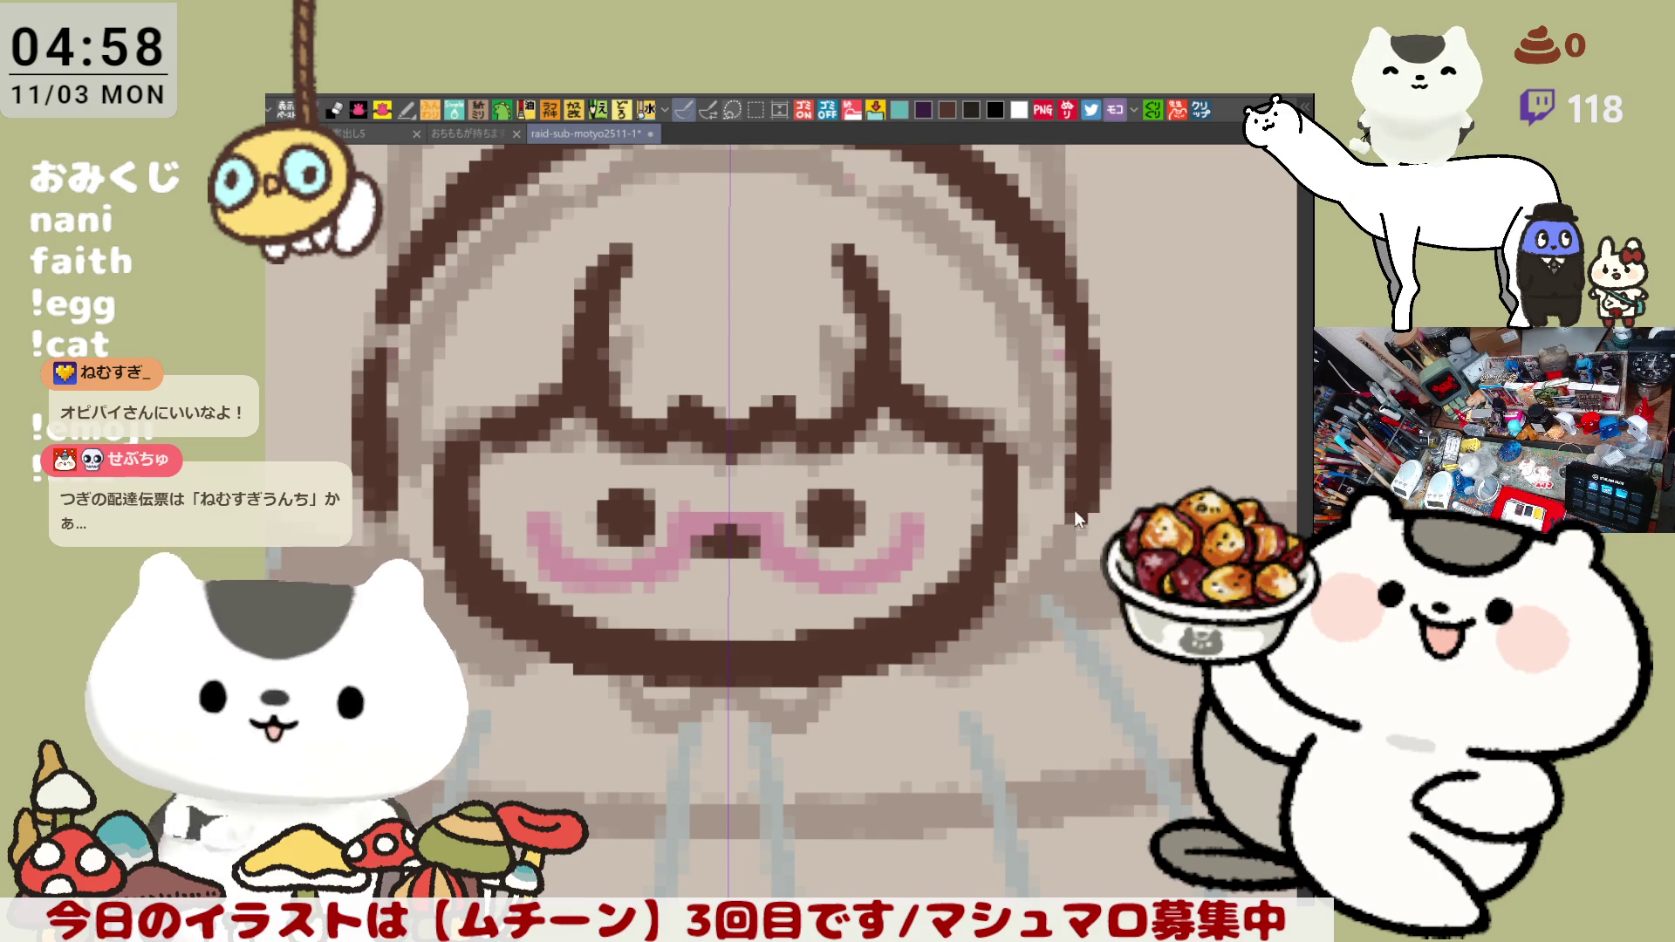
key(ctrl+y)
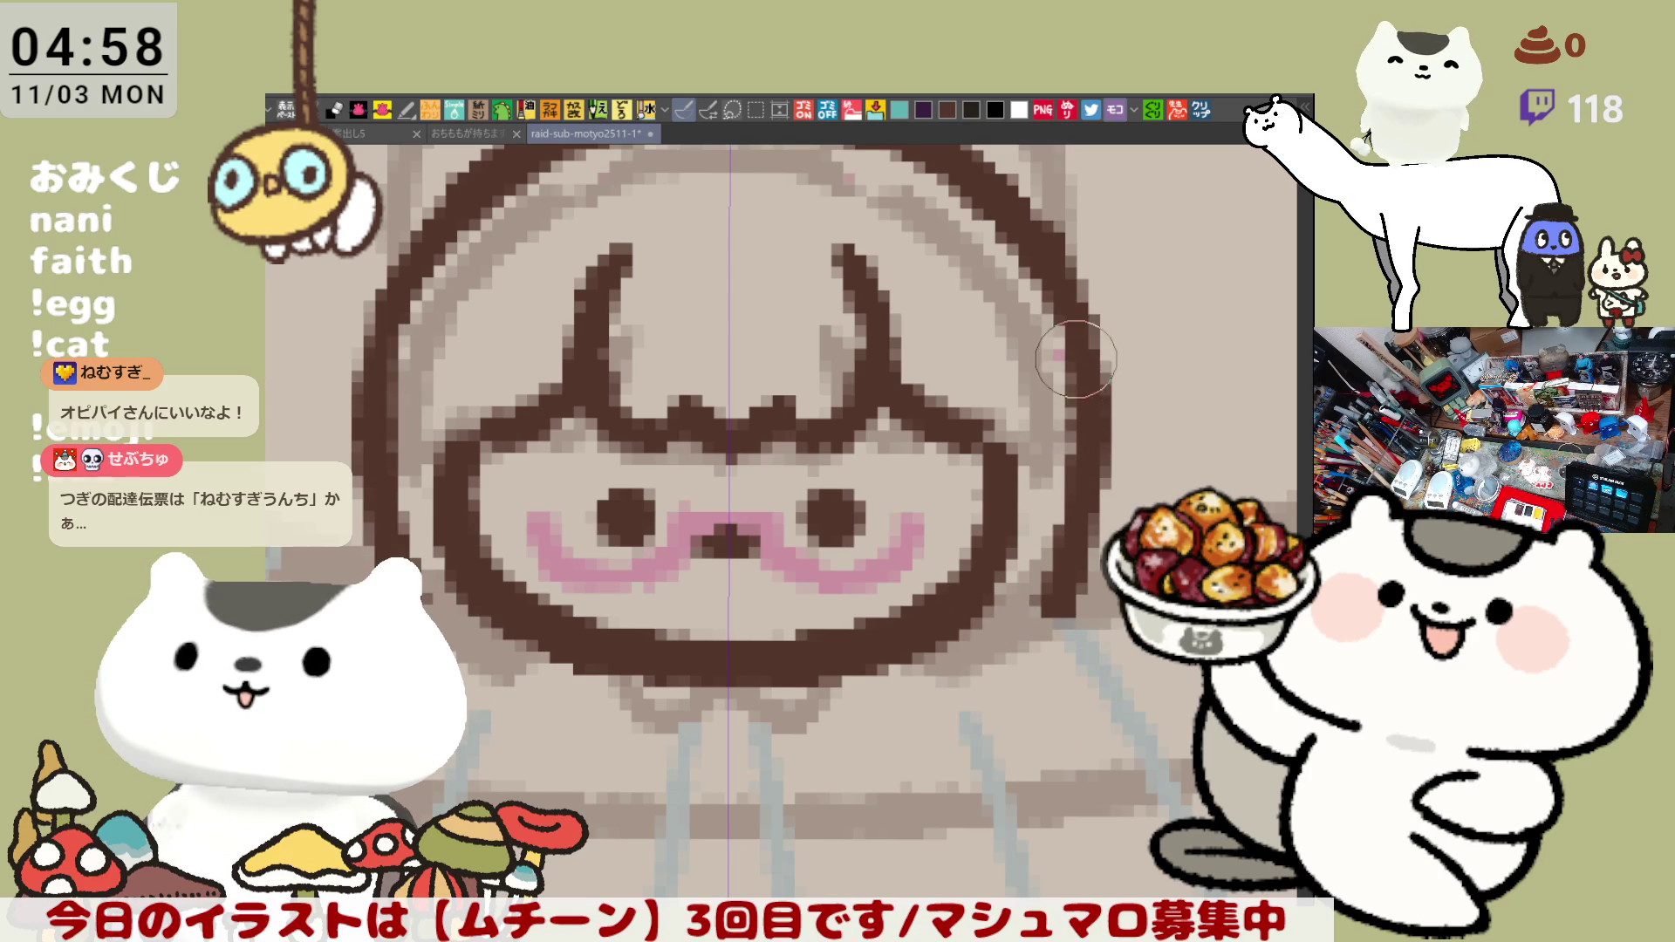
drag(972, 626, 1044, 668)
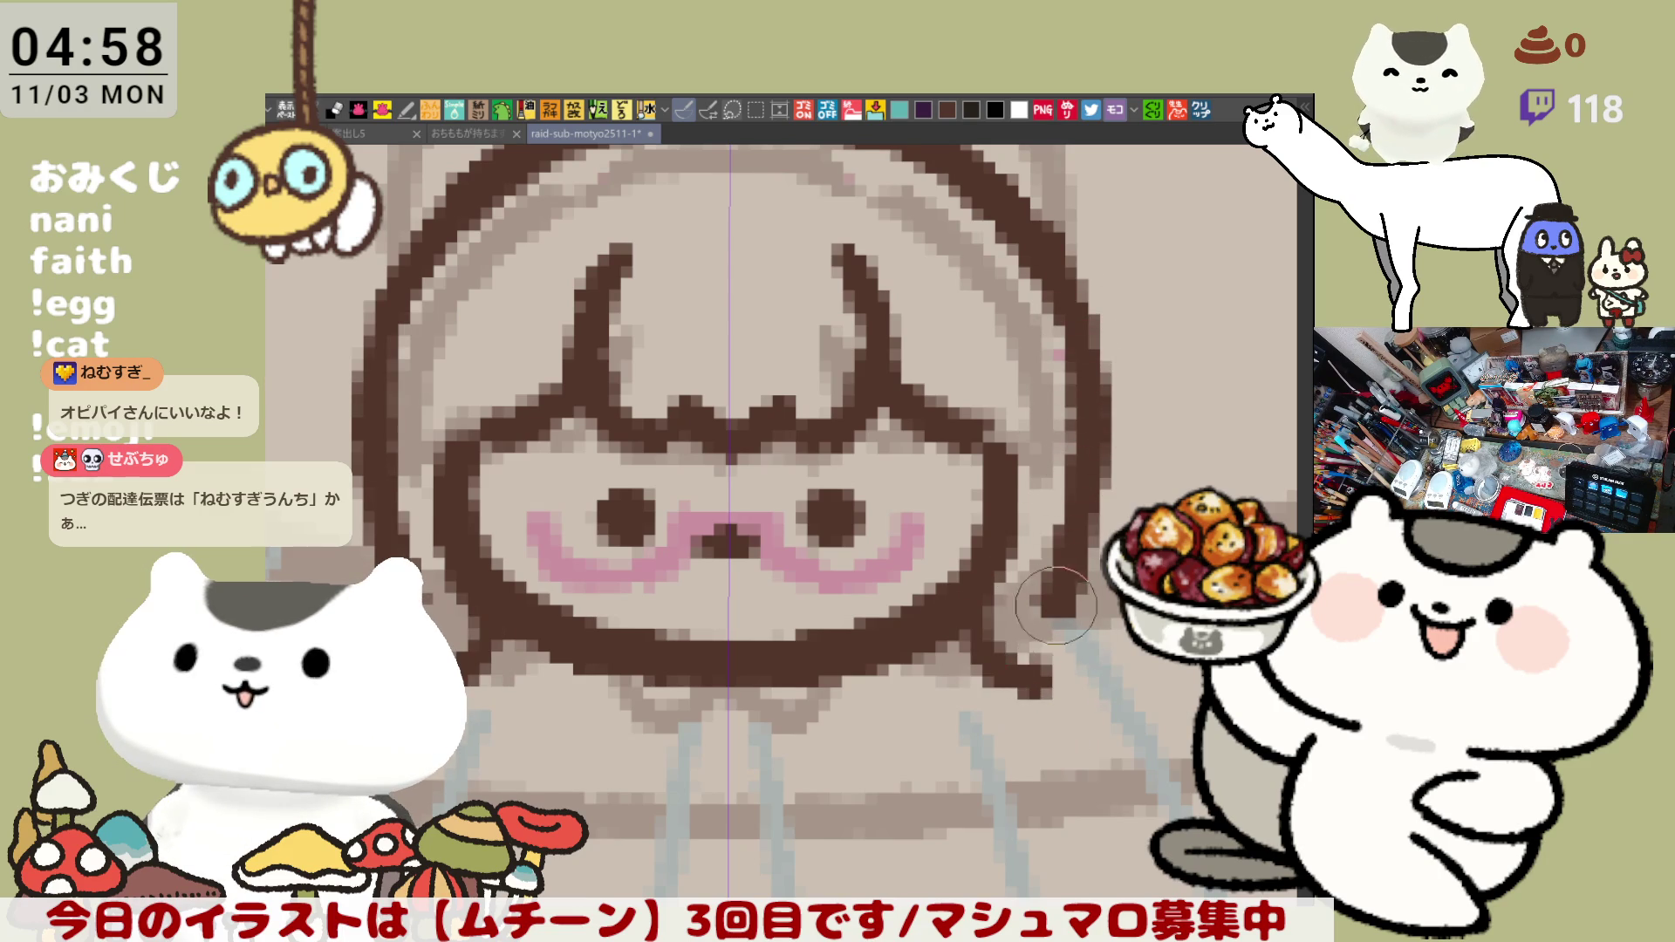
key(ctrl+z)
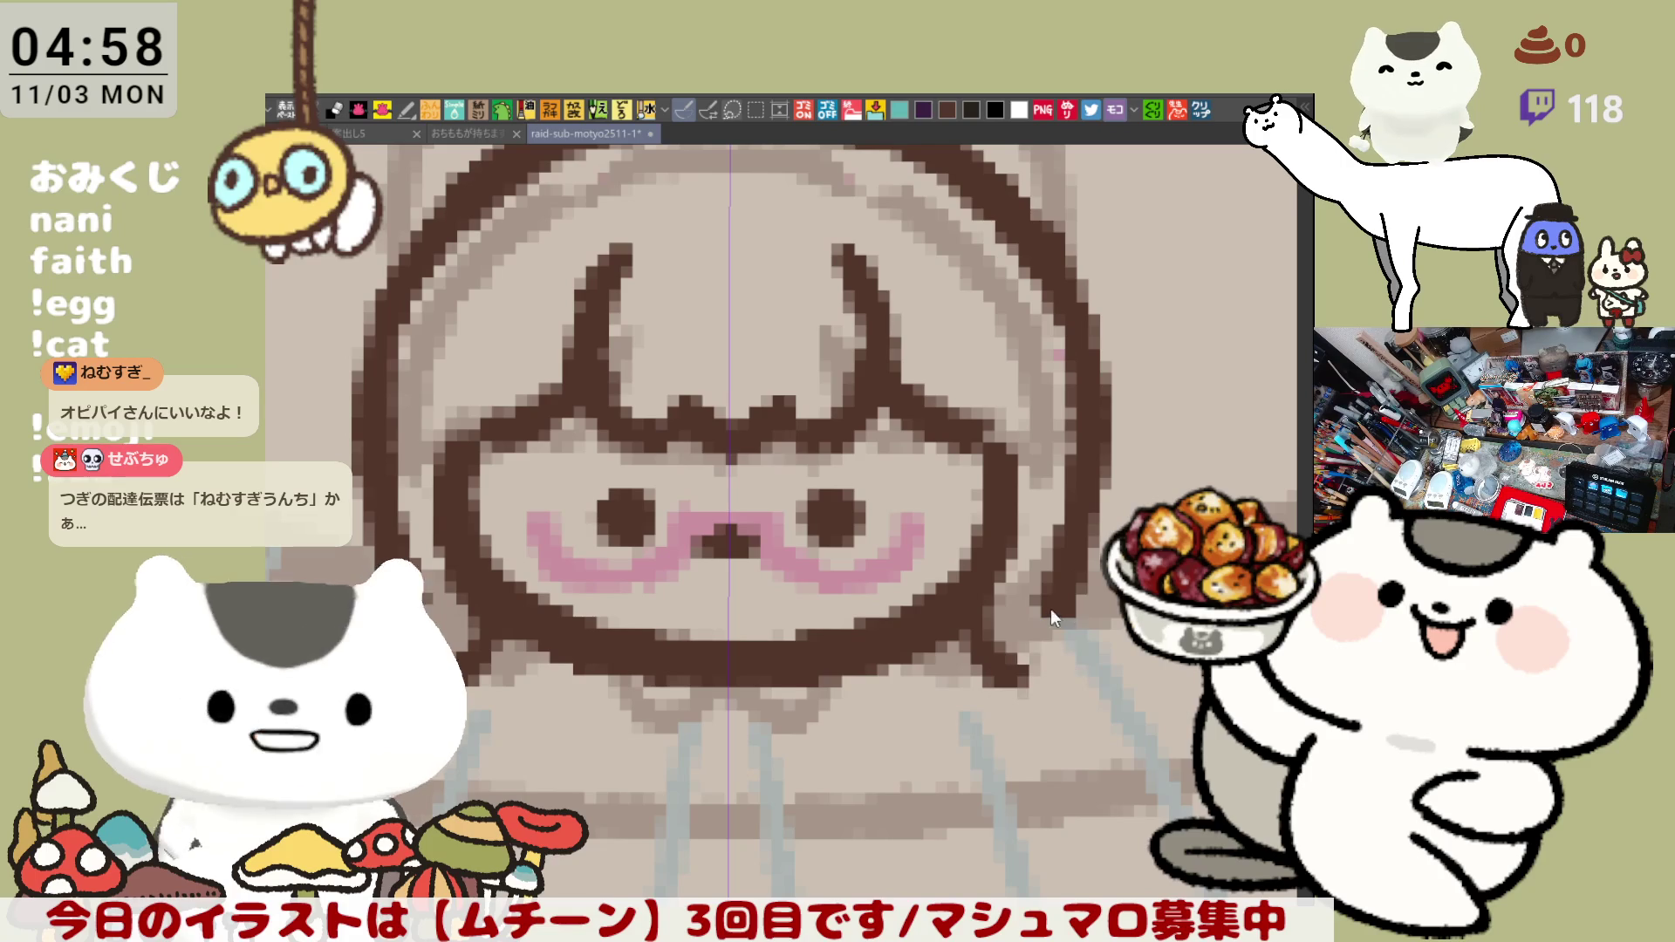
mouse_move(1060, 628)
mouse_down()
mouse_move(1024, 681)
mouse_move(1049, 702)
mouse_up()
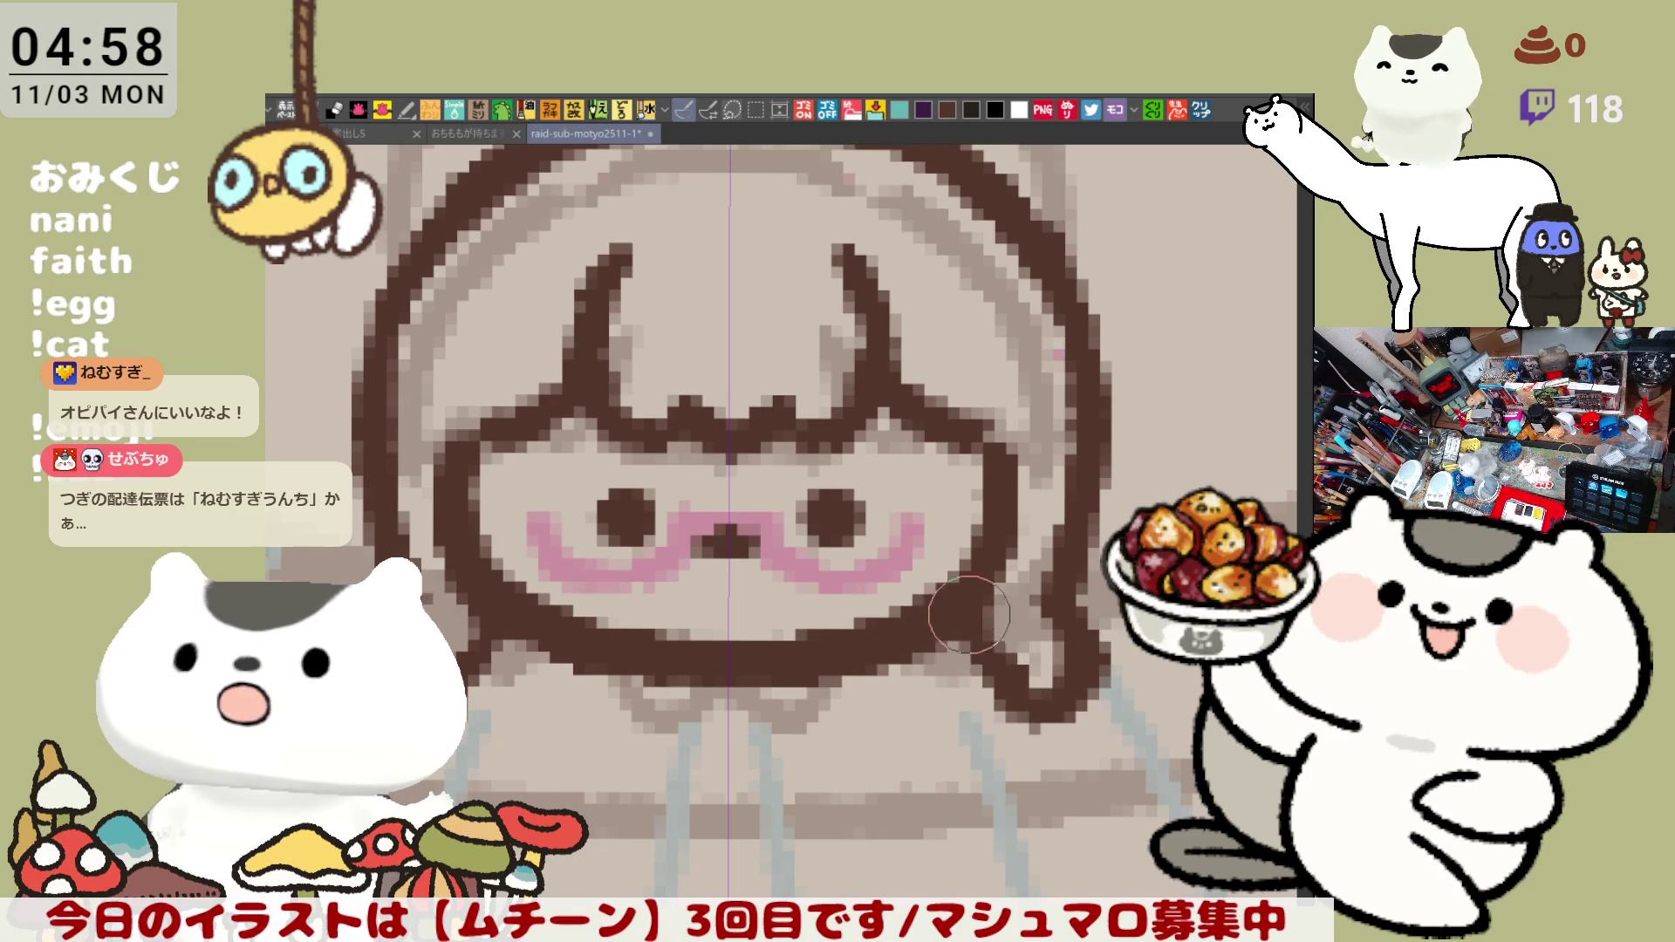
- Draw the matching hair flick on the left side of the face
drag(1011, 628, 1028, 612)
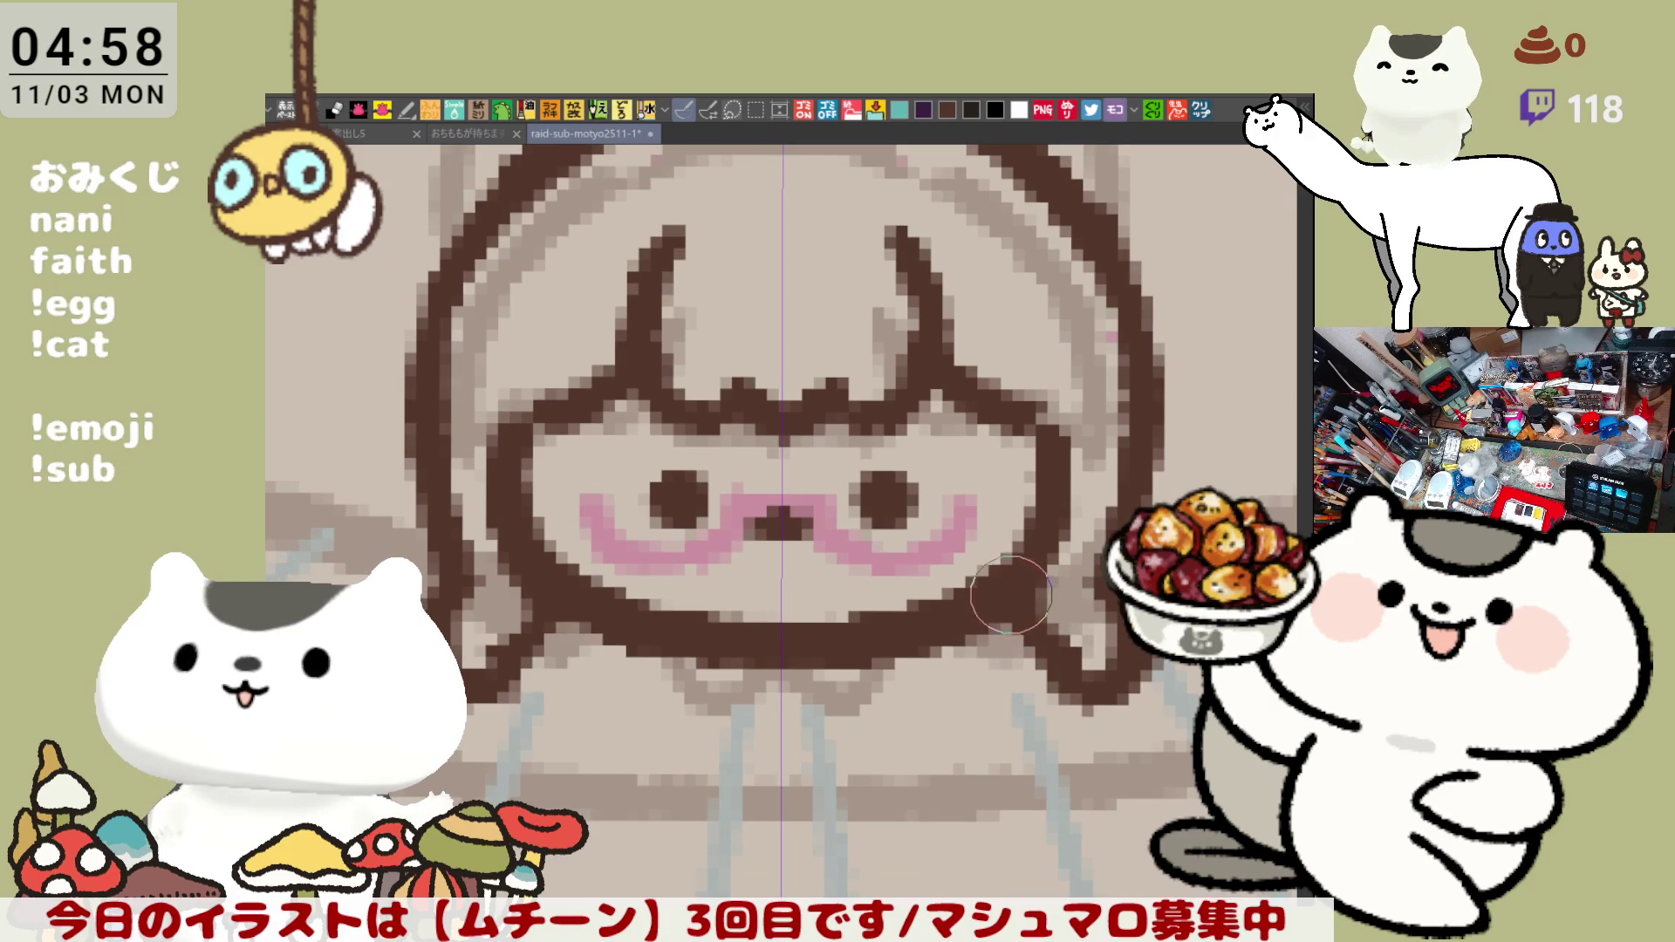
drag(477, 288, 563, 431)
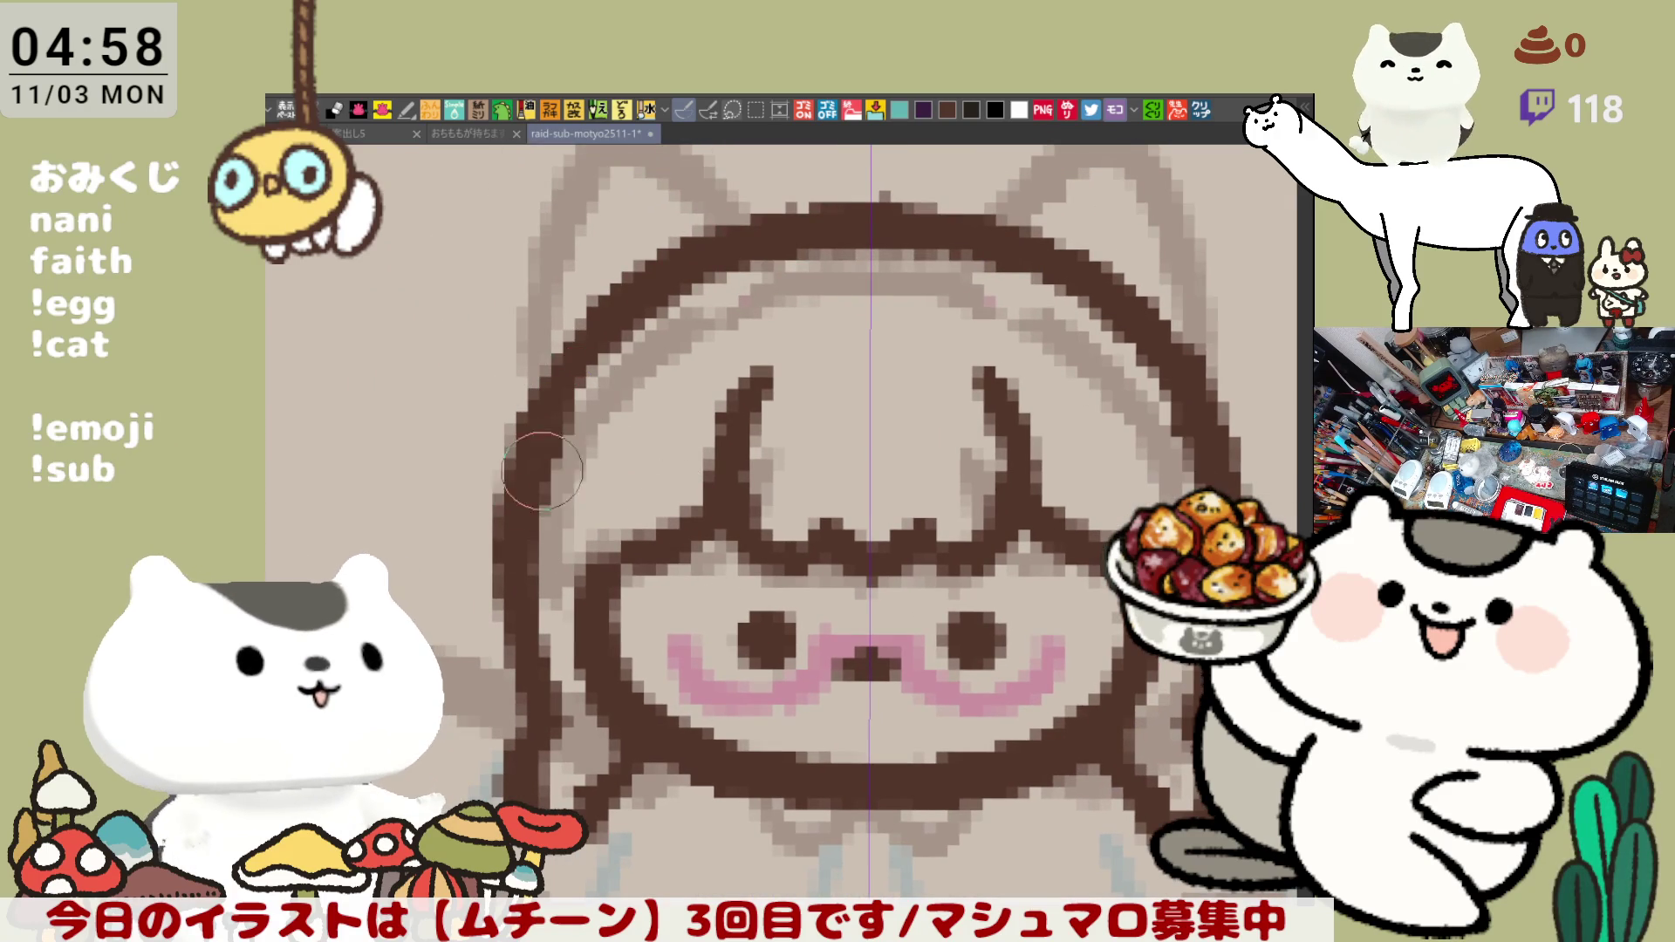
drag(678, 576, 649, 489)
drag(478, 516, 504, 613)
key(ctrl+z)
mouse_move(468, 495)
mouse_down()
mouse_move(510, 611)
mouse_move(520, 562)
mouse_up()
scroll(519, 564, down, 3)
scroll(518, 536, up, 3)
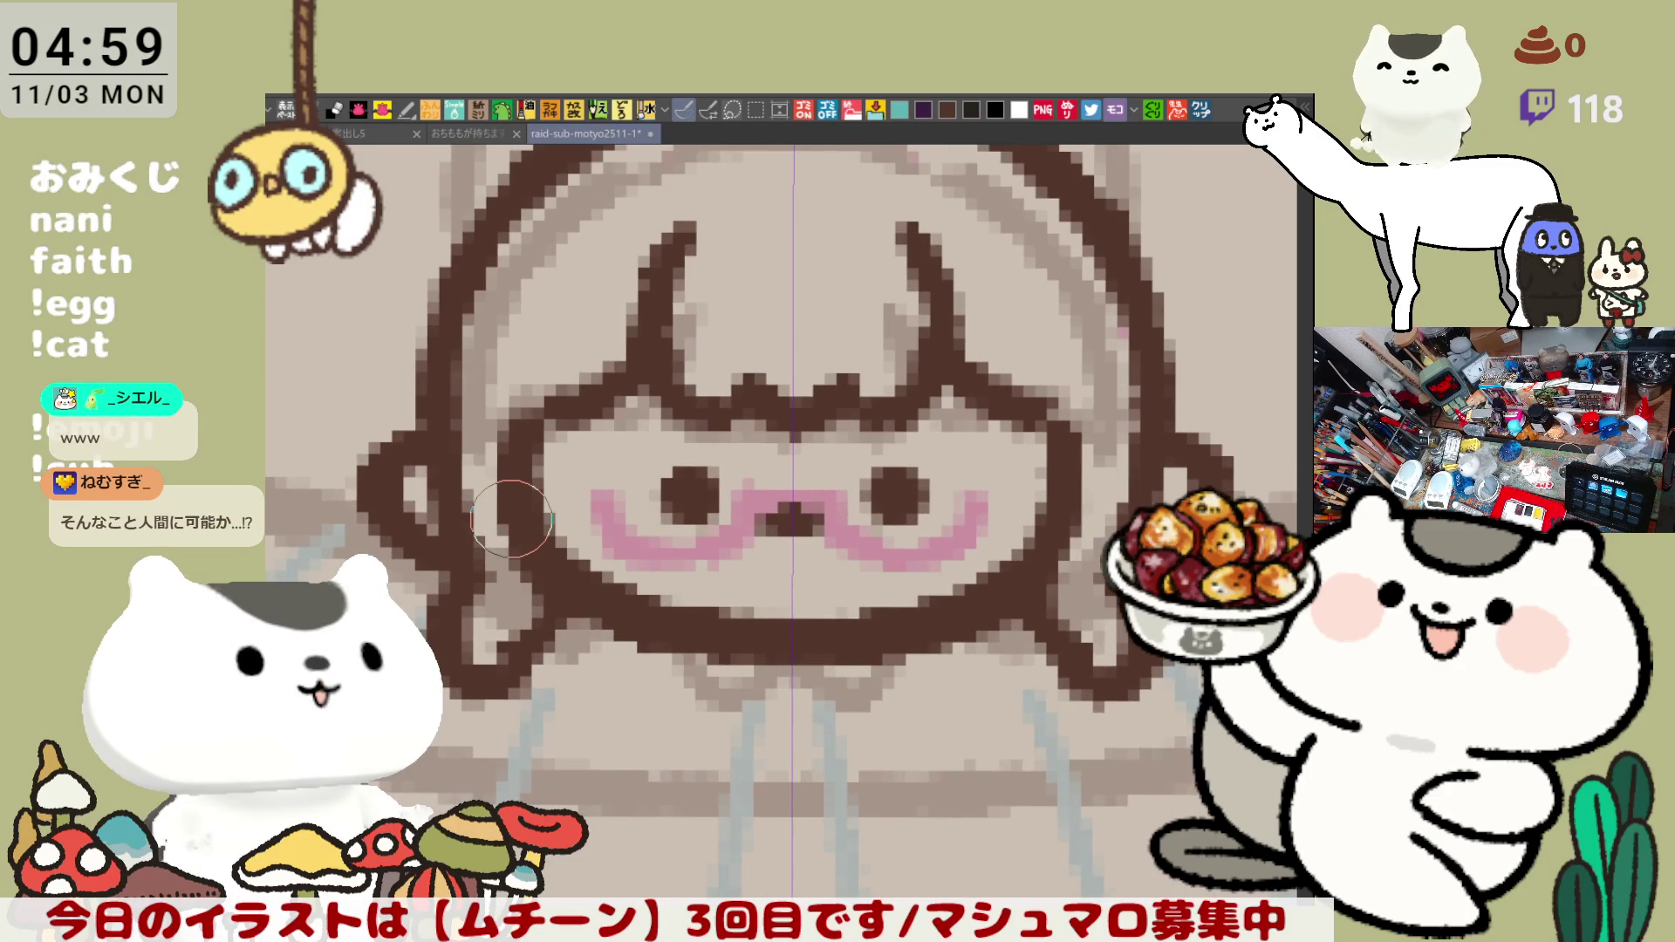
scroll(513, 518, down, 2)
scroll(871, 468, up, 2)
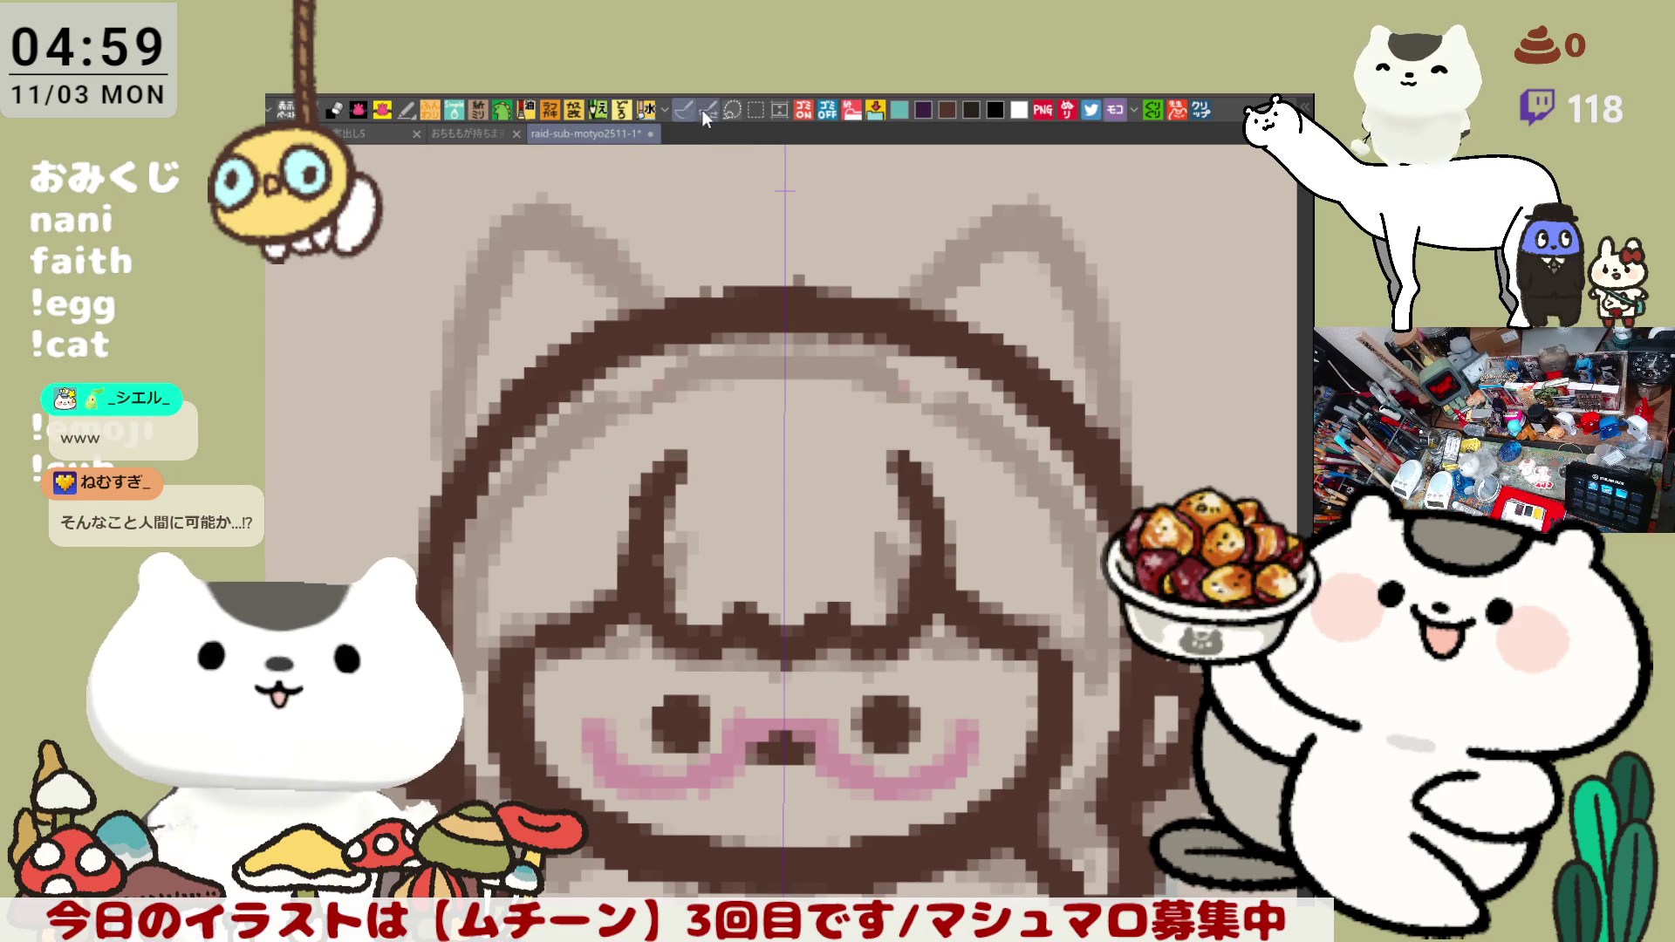
- Draw the cowlick above the head as a large curled loop, discarding a stray stroke
drag(727, 176, 726, 268)
drag(785, 379, 779, 294)
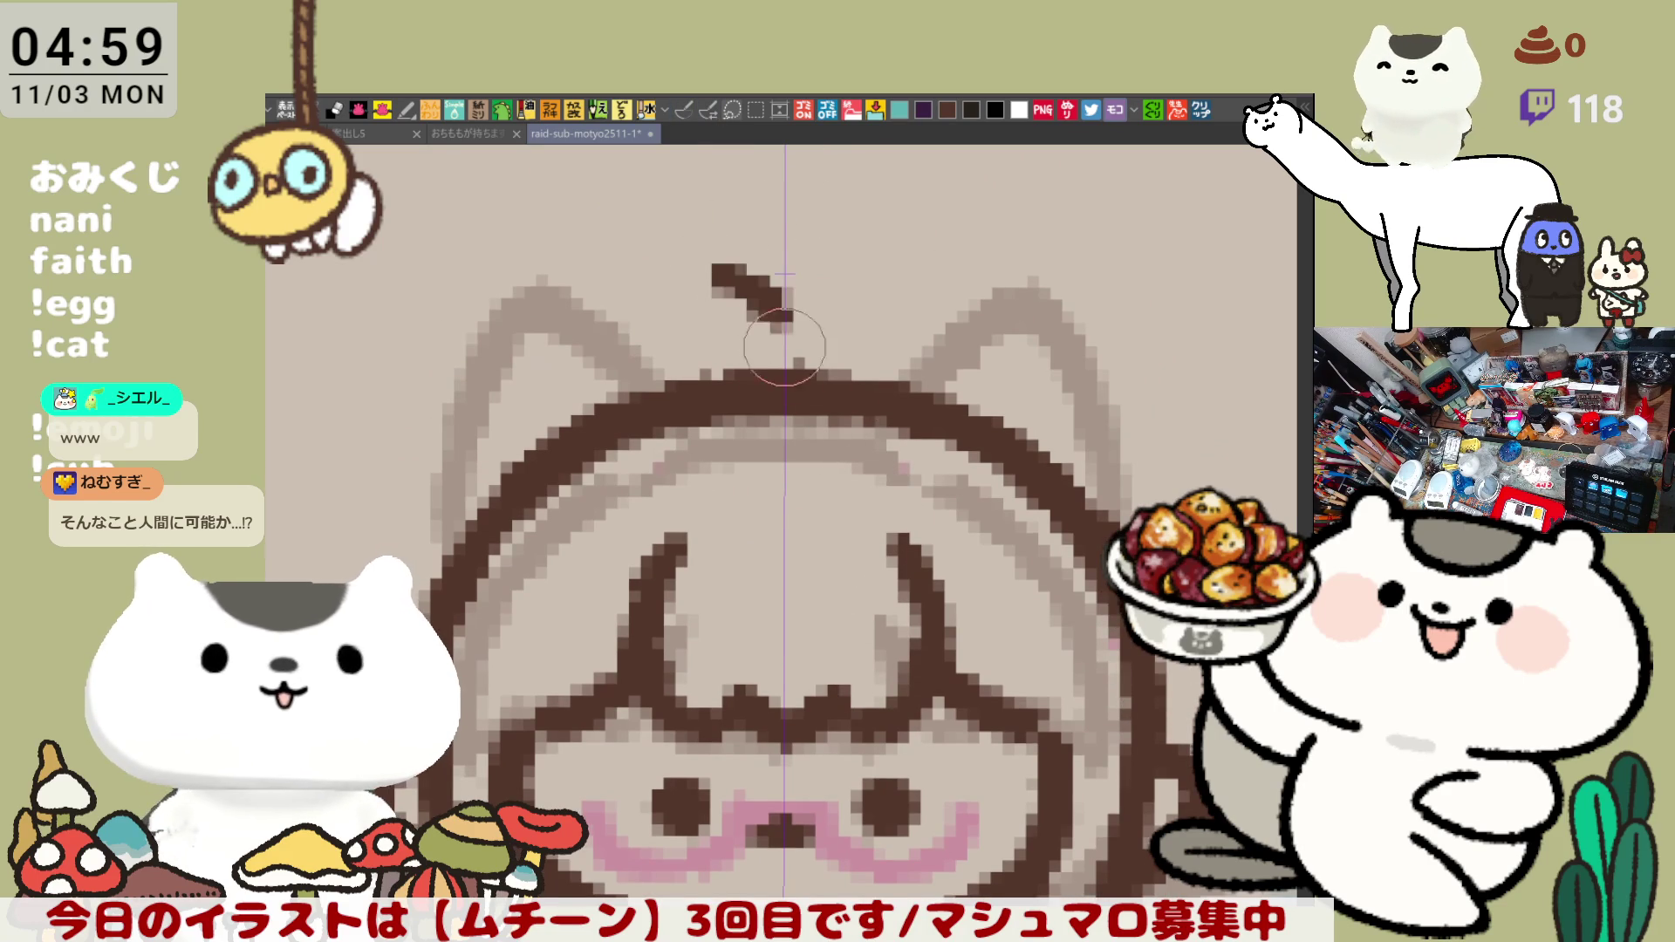
key(ctrl+z)
mouse_move(786, 366)
mouse_down()
mouse_move(733, 236)
mouse_move(851, 314)
mouse_move(805, 278)
mouse_up()
key(ctrl+z)
drag(707, 248, 786, 372)
key(ctrl+z)
drag(786, 301, 714, 250)
key(ctrl+z)
mouse_move(786, 380)
mouse_down()
mouse_move(700, 288)
mouse_move(818, 392)
mouse_up()
key(ctrl+z)
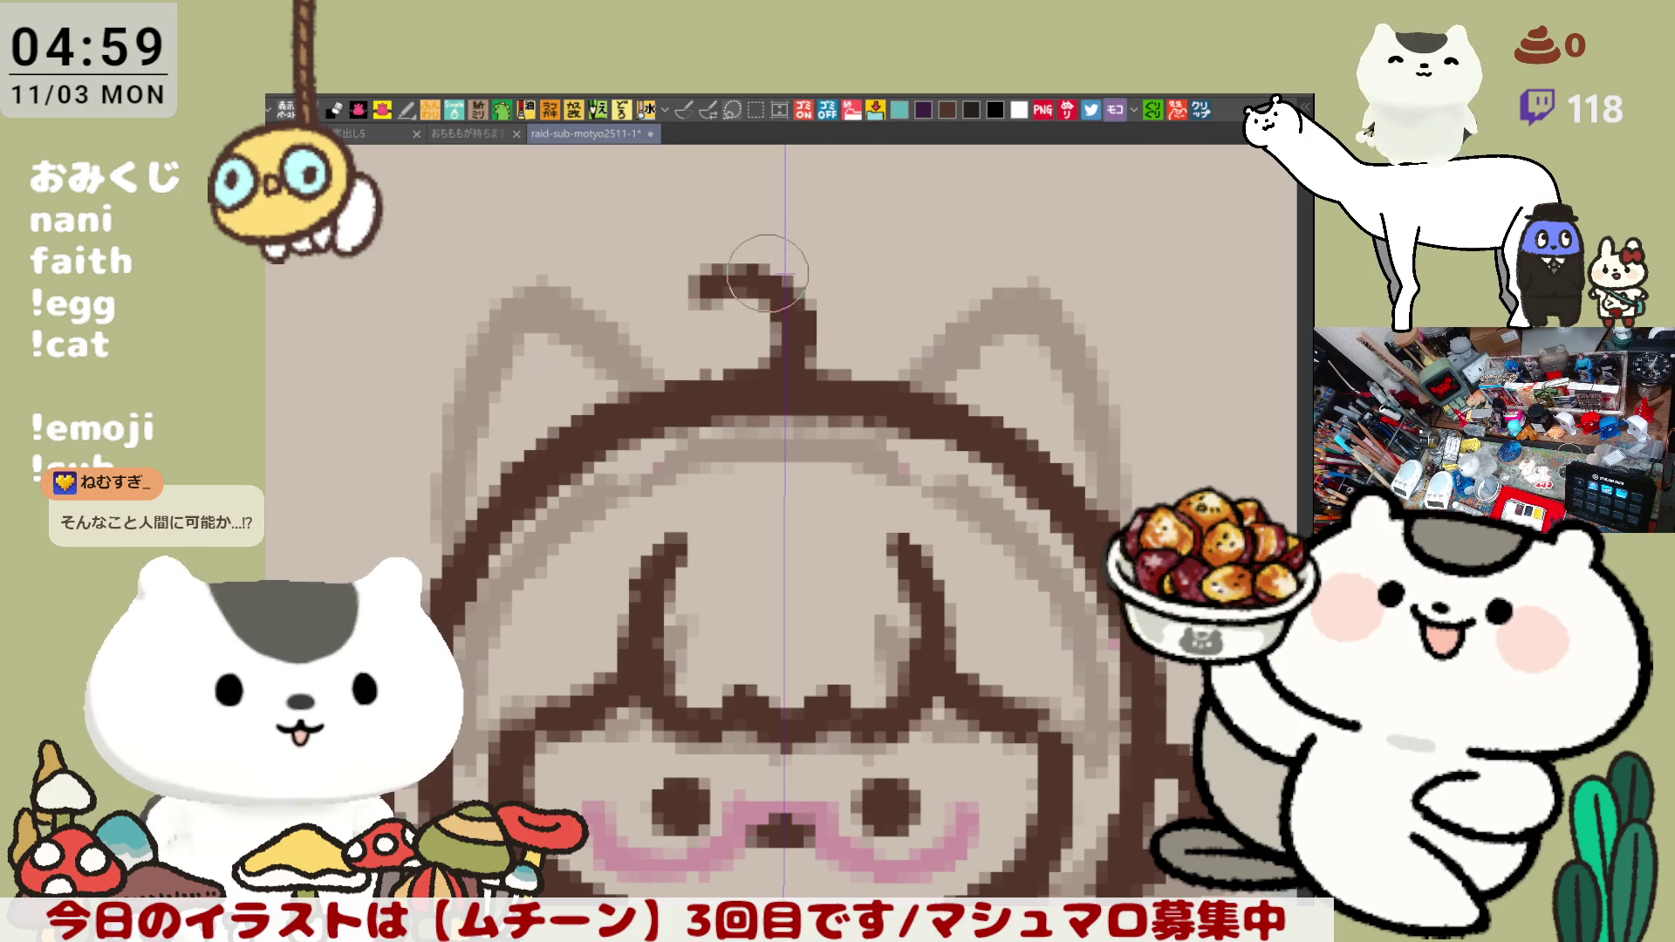
drag(694, 282, 799, 379)
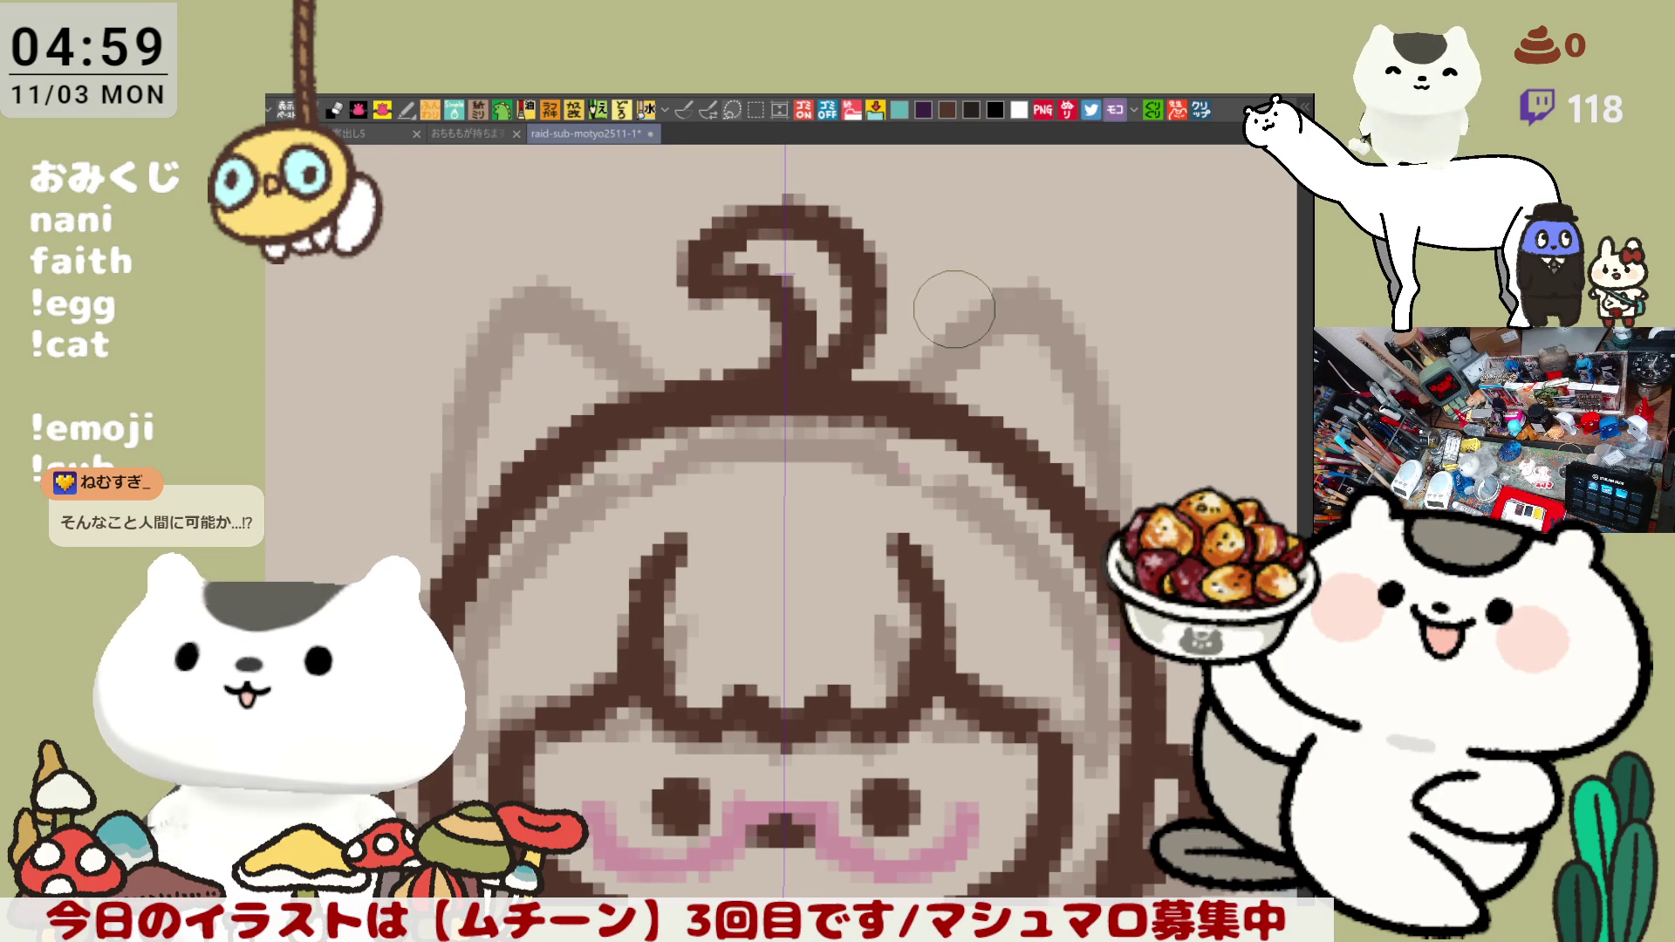
scroll(955, 310, down, 3)
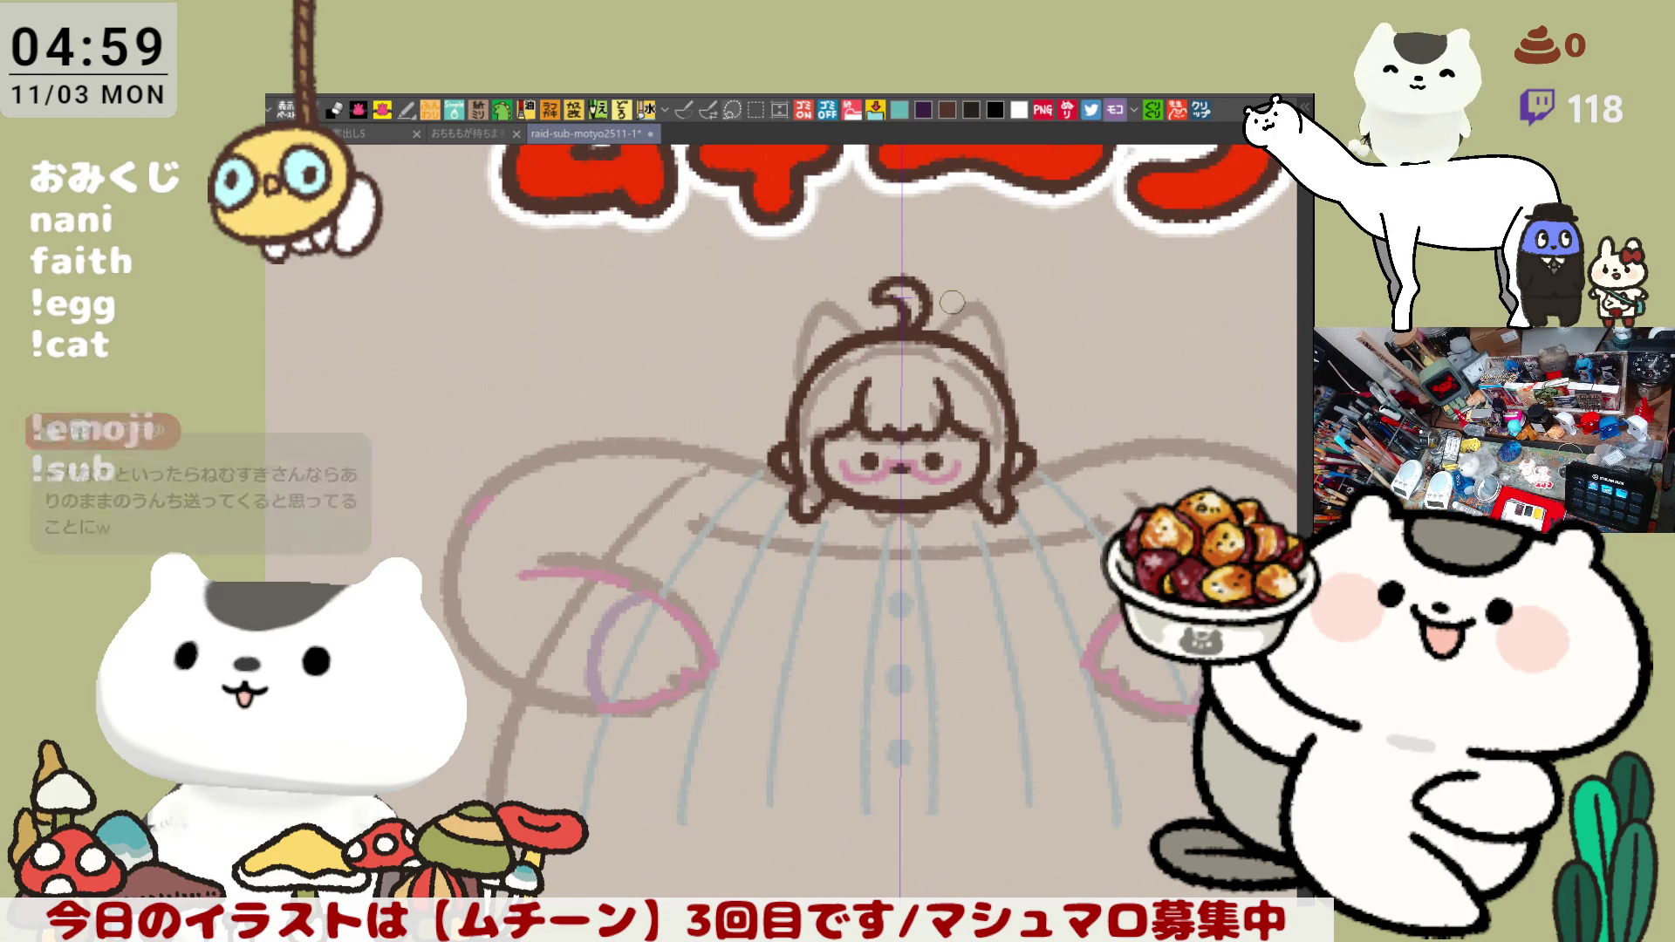
scroll(952, 303, up, 1)
scroll(952, 303, up, 1)
scroll(953, 302, up, 1)
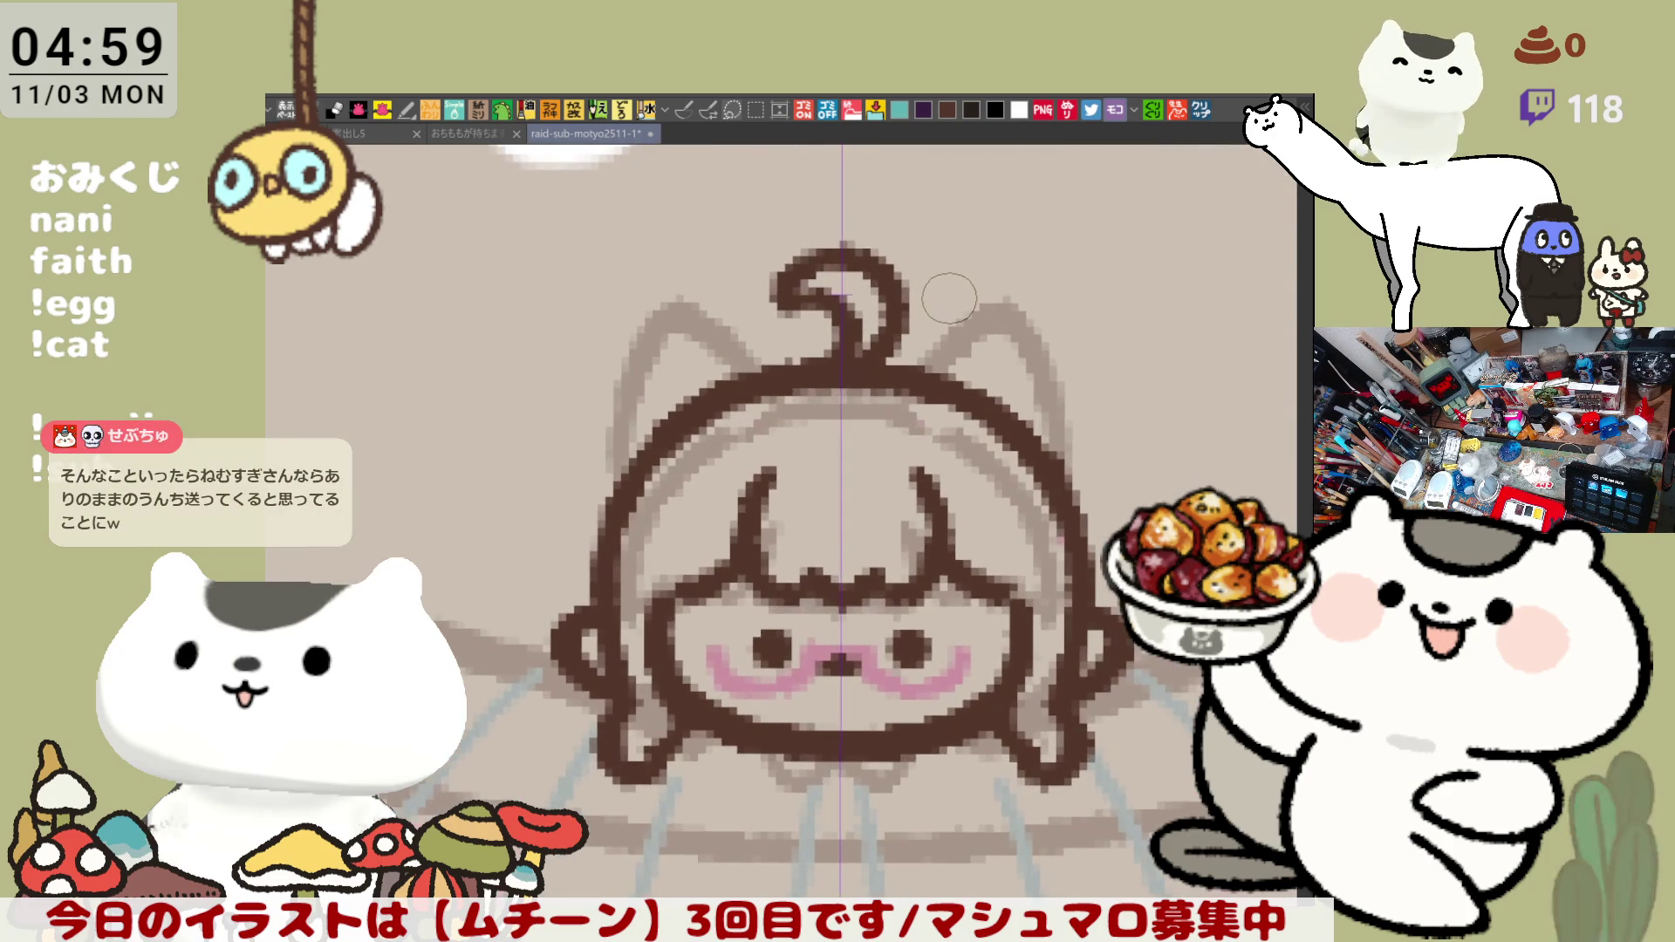
scroll(949, 299, down, 1)
scroll(1052, 491, up, 1)
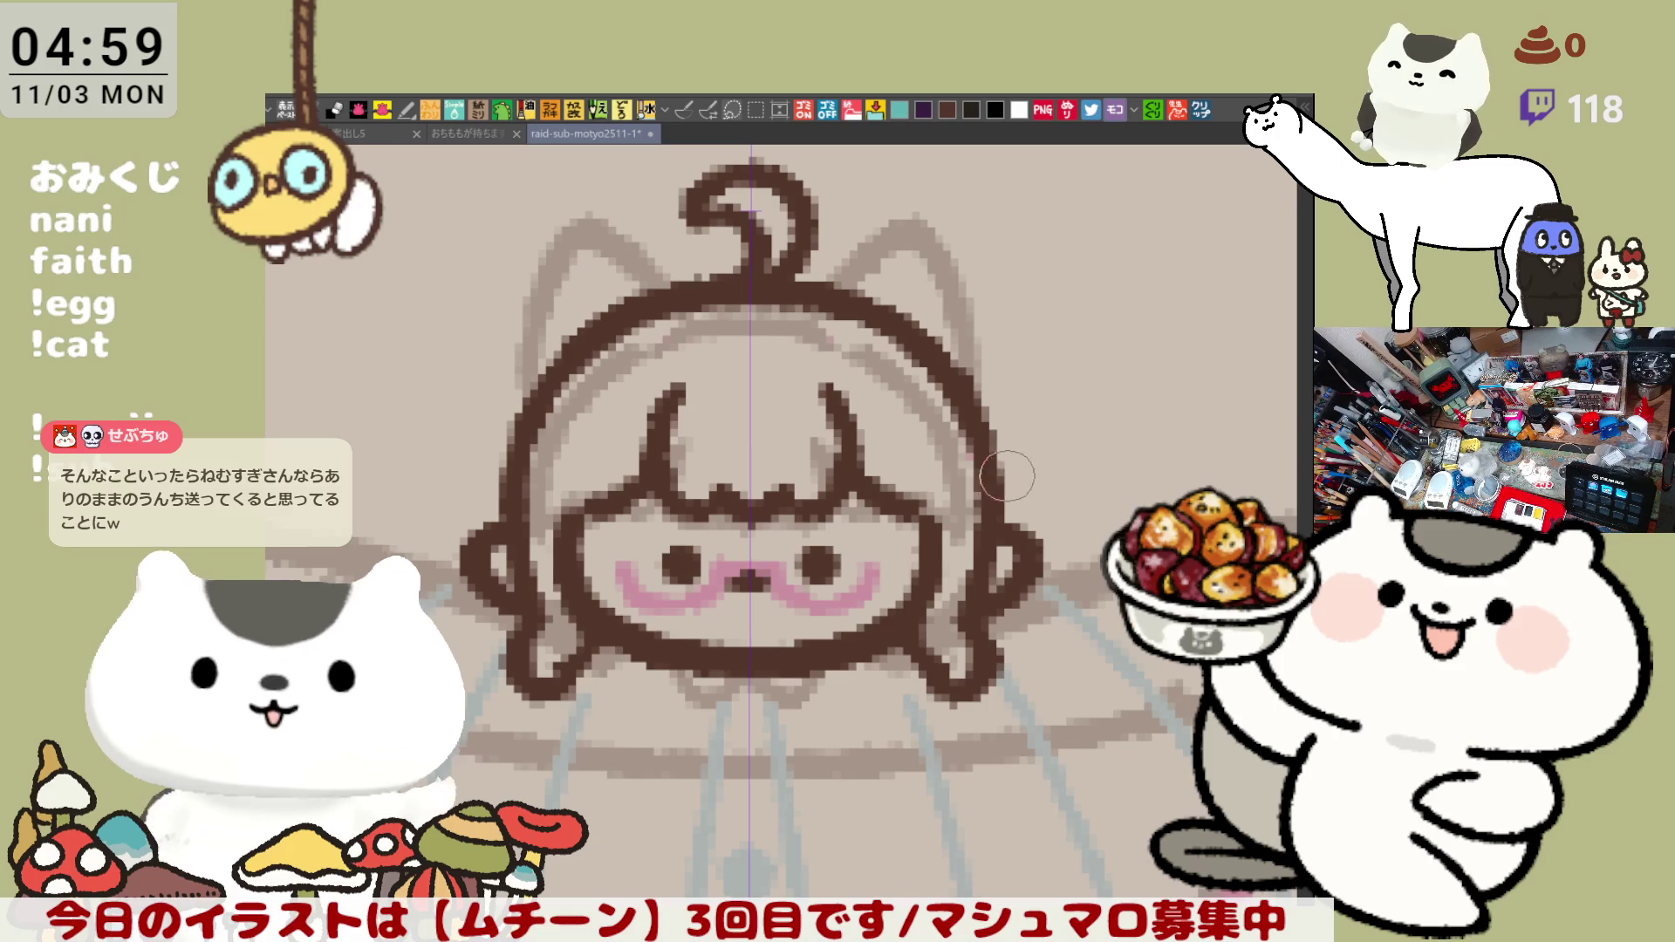
drag(998, 445, 1058, 494)
key(ctrl+z)
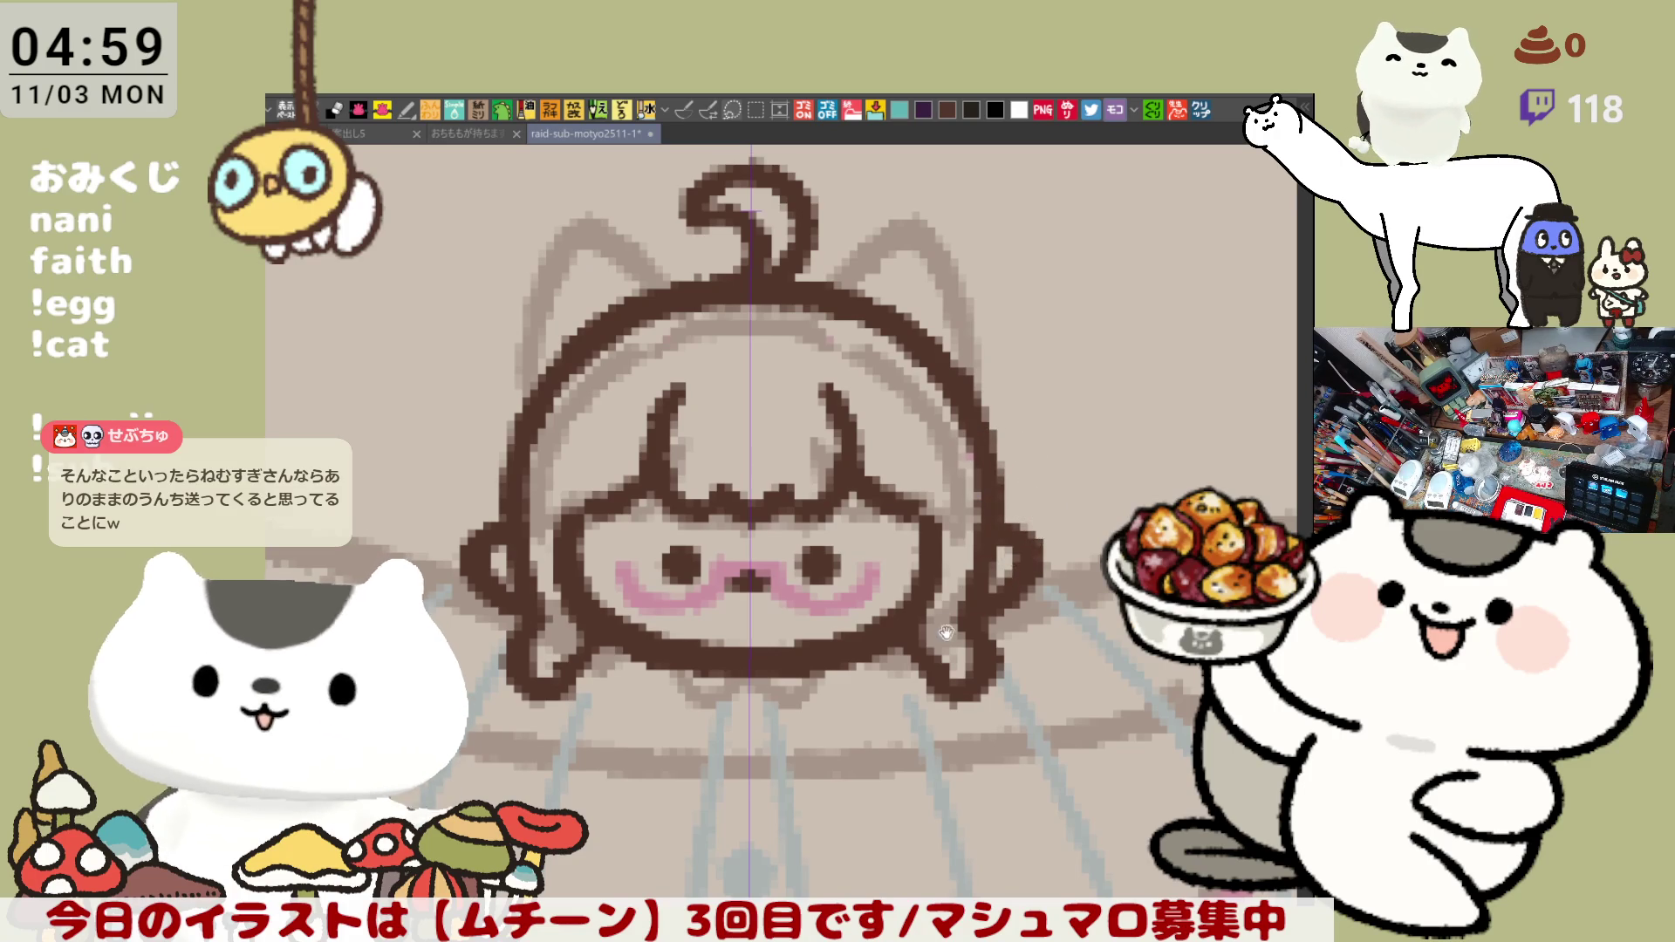
- Add a curved brown hair strand right of the face, redrawn once
drag(861, 645, 903, 593)
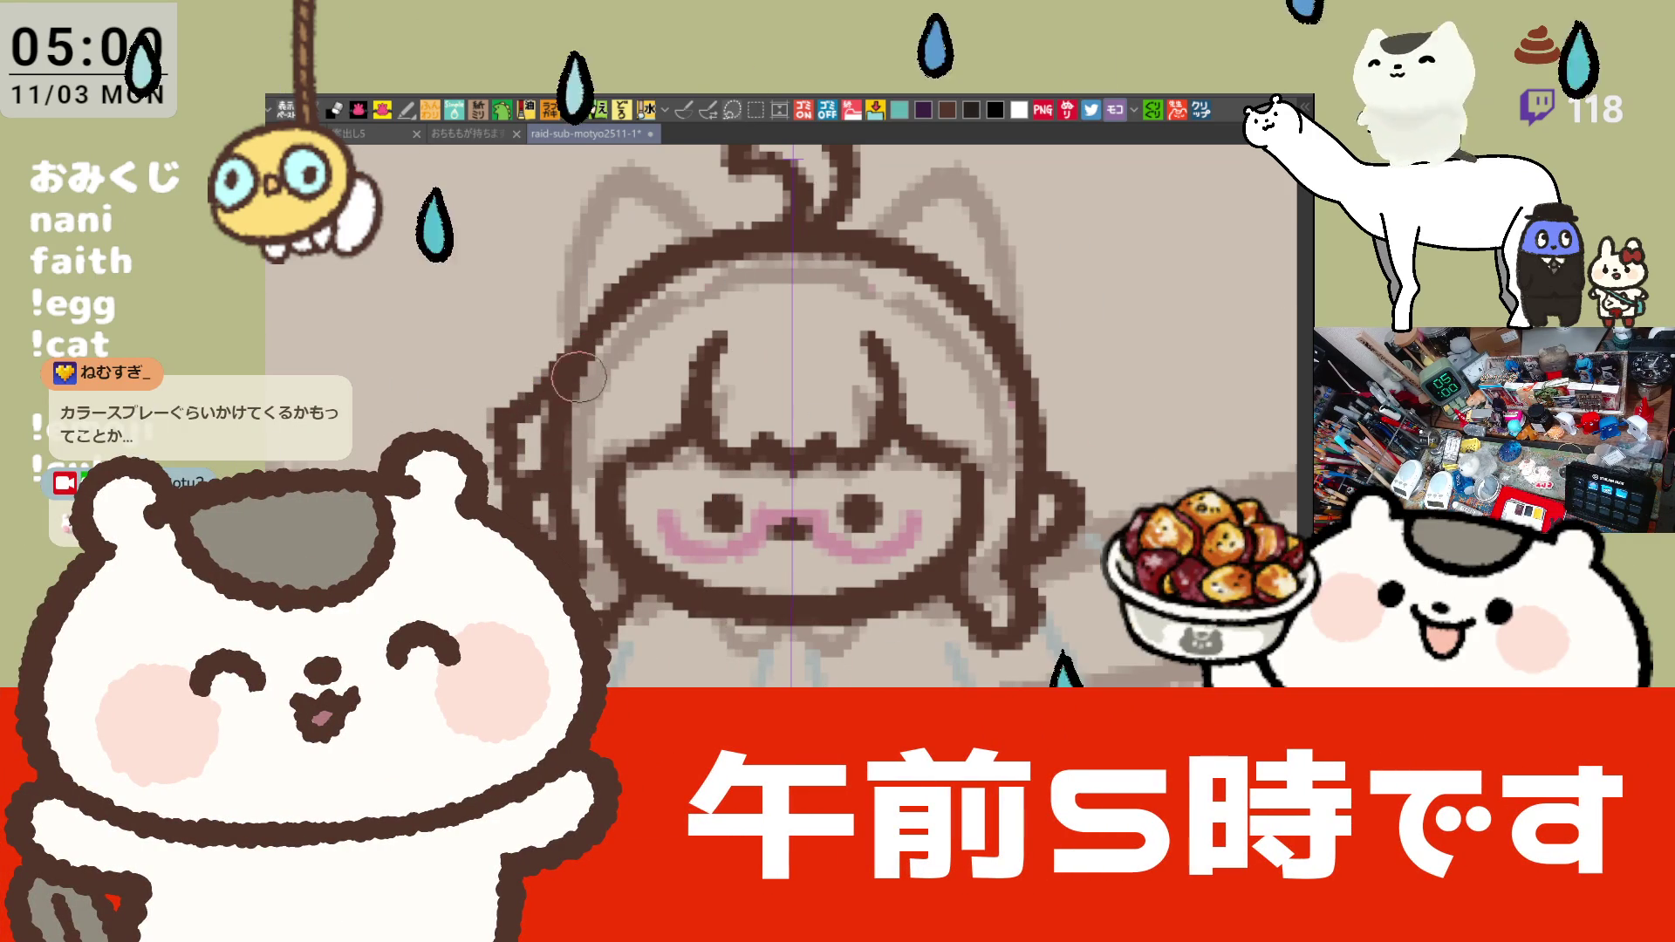
scroll(909, 446, right, 2)
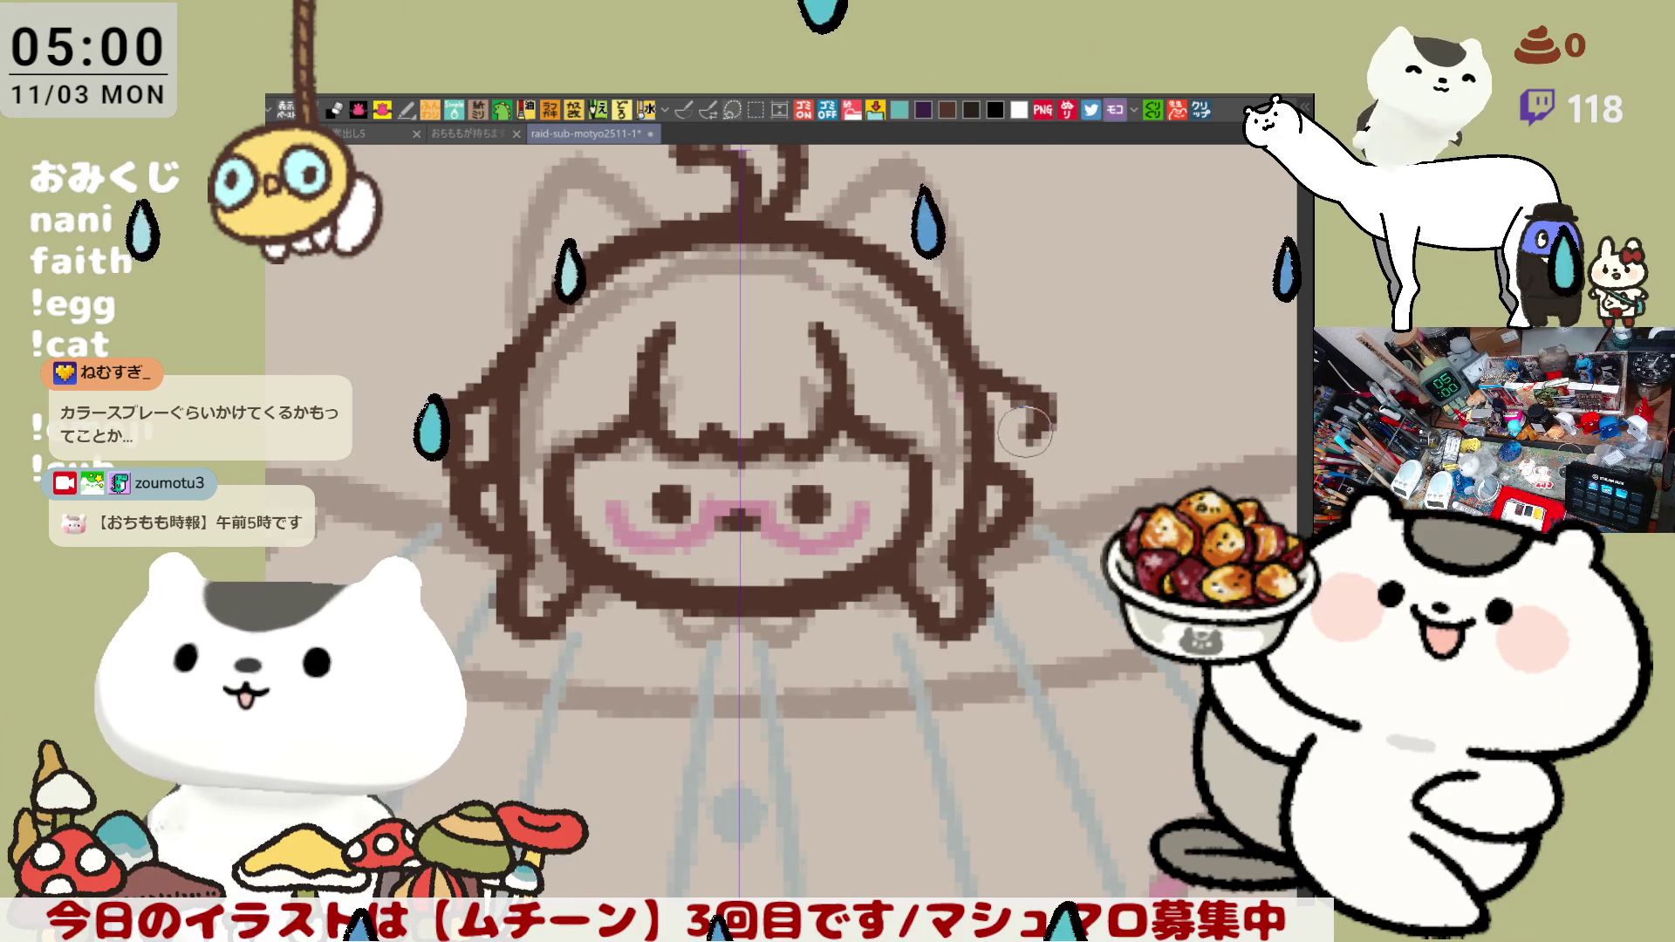
drag(976, 376, 1029, 432)
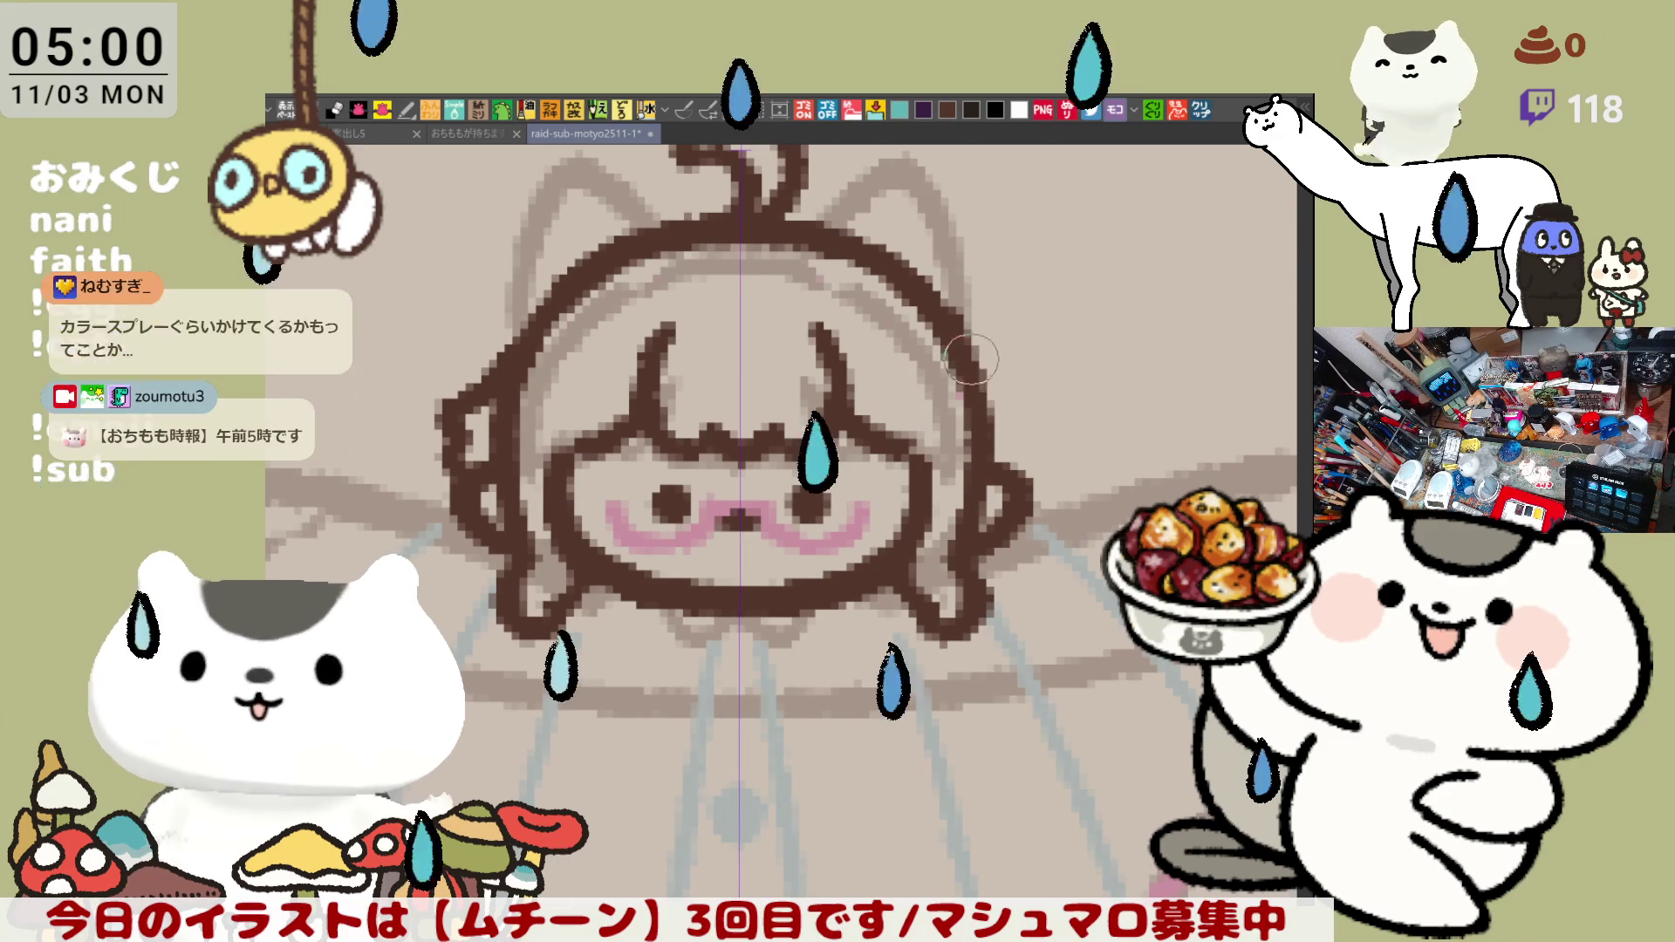
key(ctrl+z)
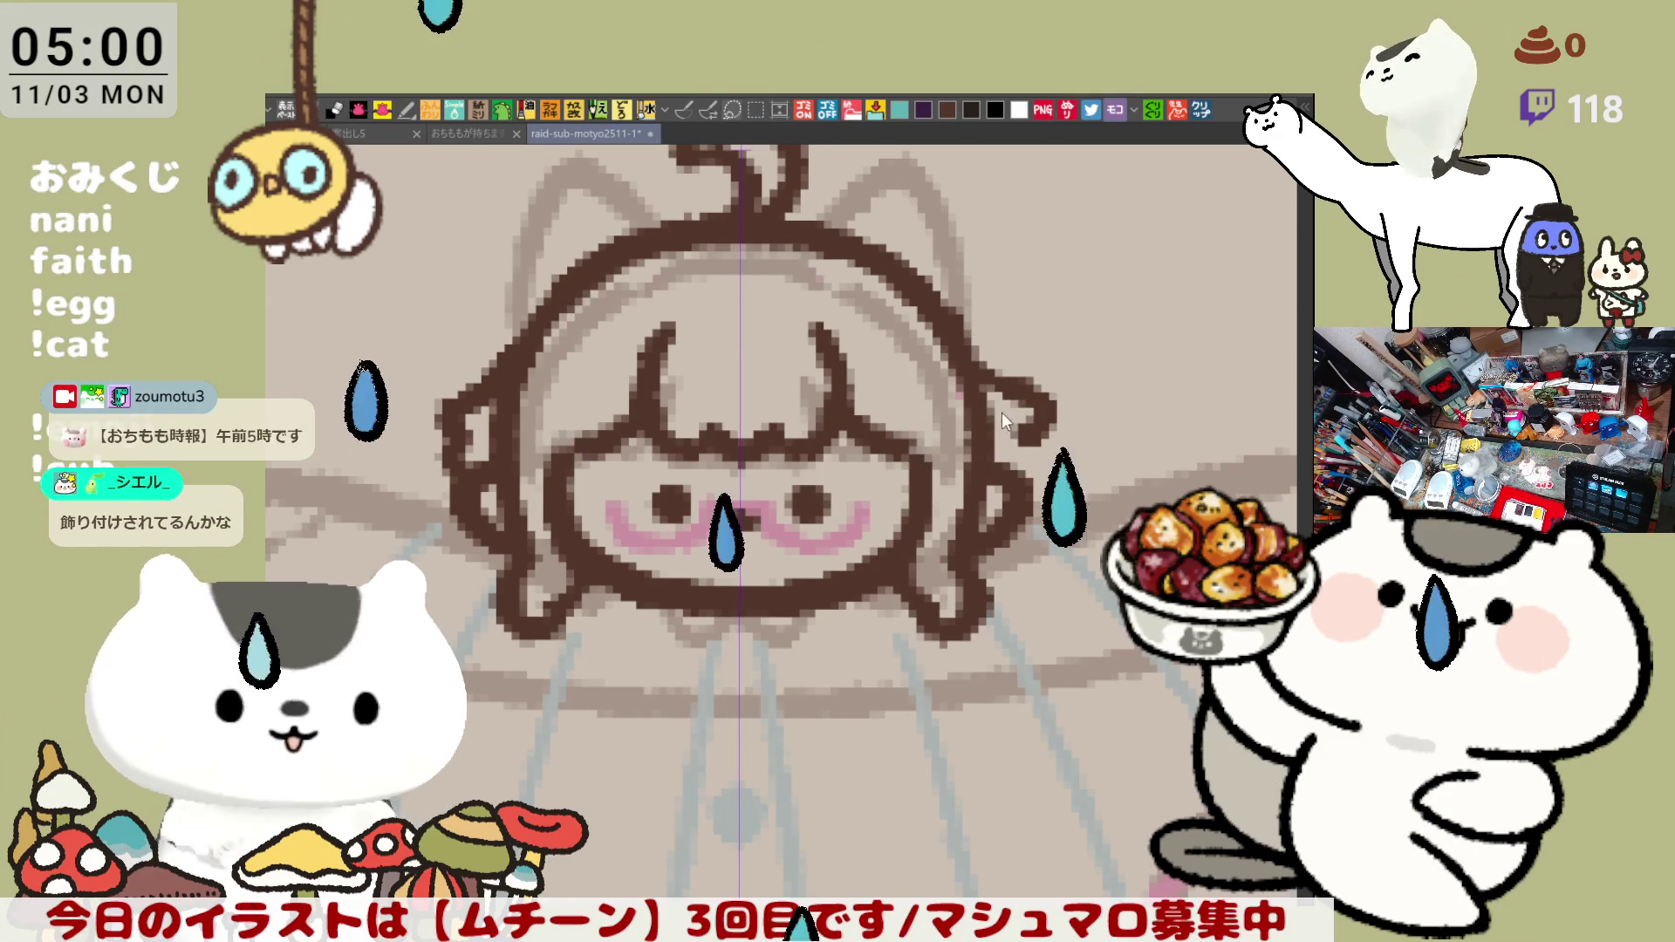
mouse_move(974, 356)
mouse_down()
mouse_move(1025, 420)
mouse_move(1008, 461)
mouse_up()
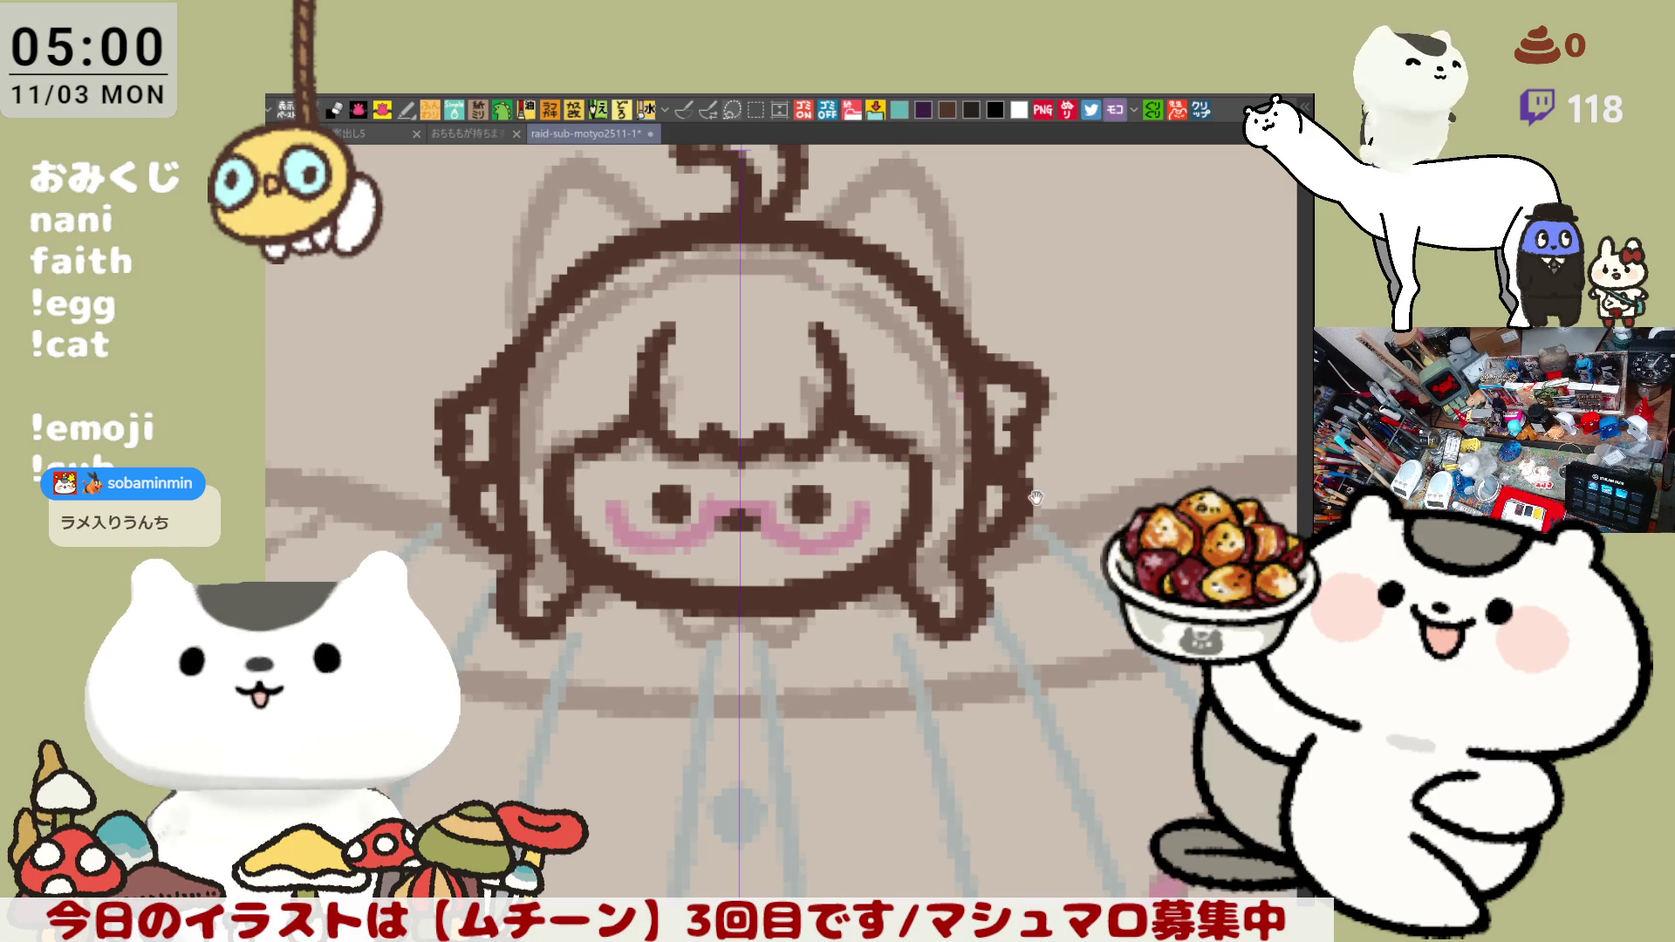
drag(966, 309, 905, 325)
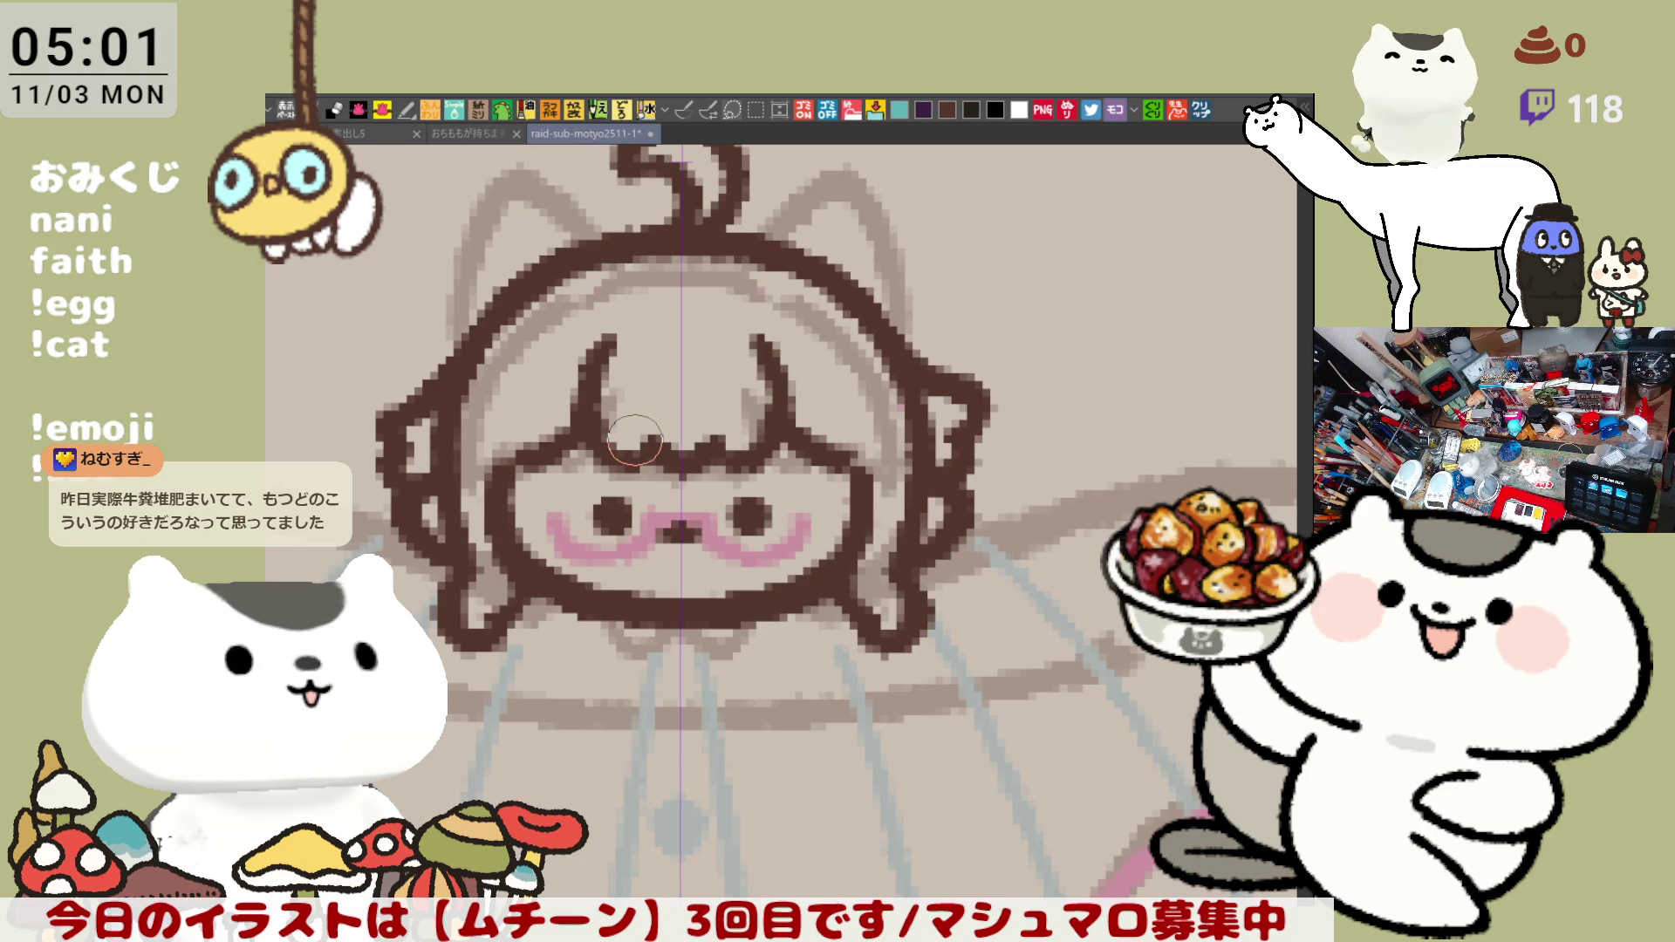
scroll(701, 514, down, 3)
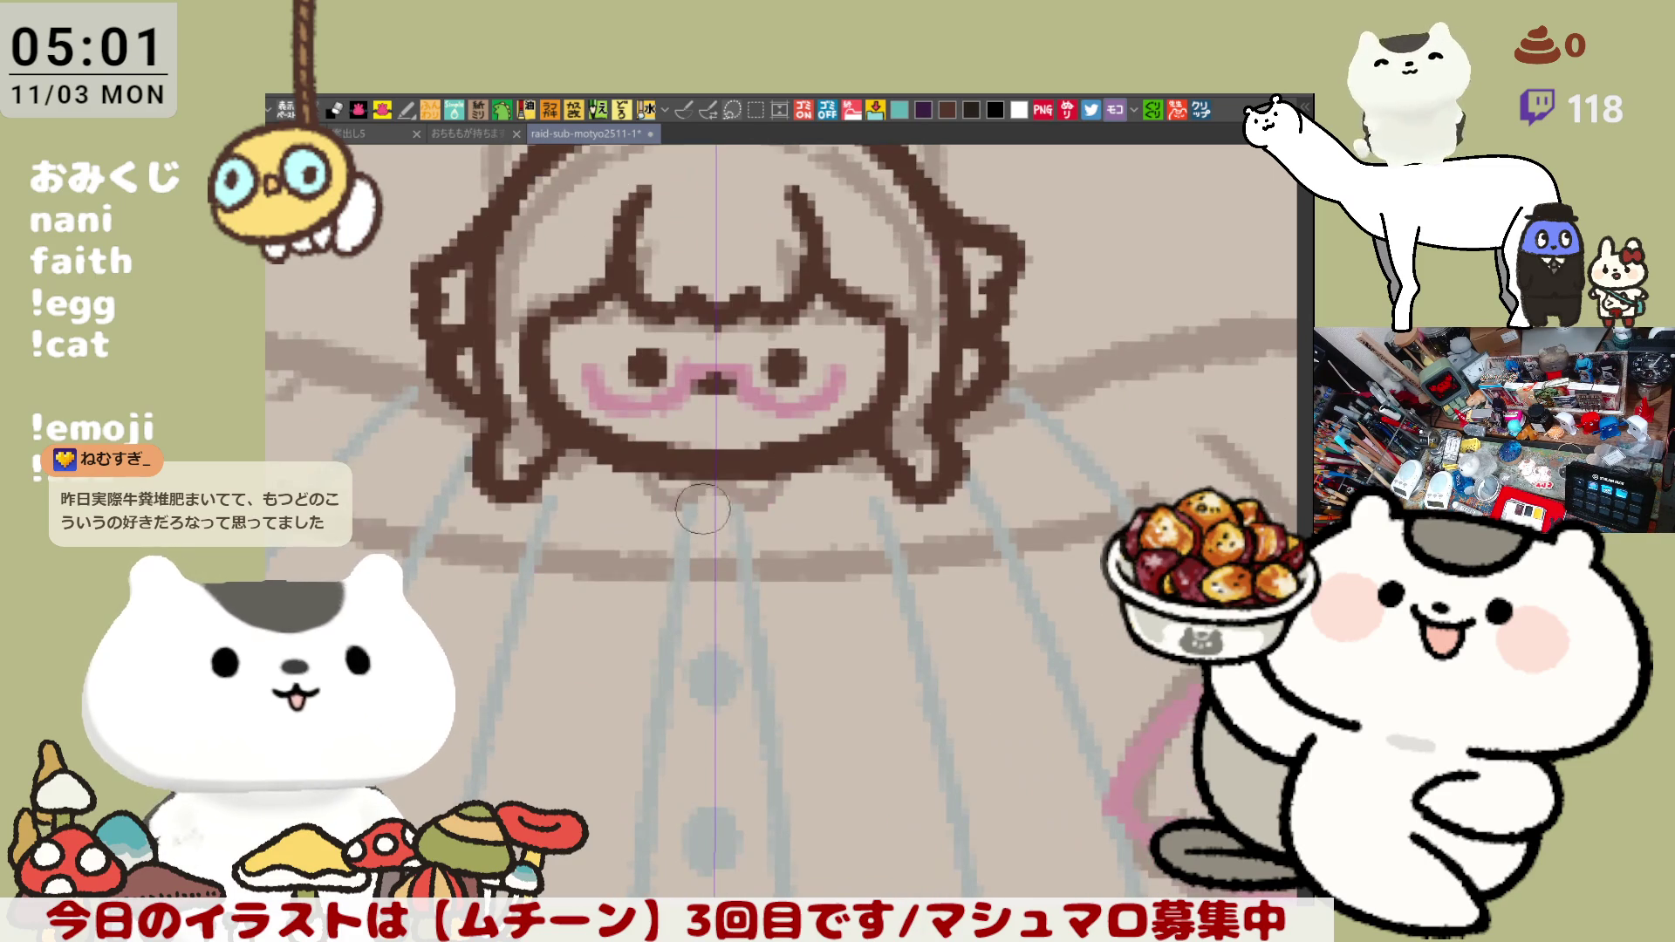
- Draw a U-shaped collar ring under the chin, comparing the right stroke via undo/redo
mouse_move(691, 480)
mouse_down()
mouse_move(695, 542)
mouse_move(759, 549)
mouse_up()
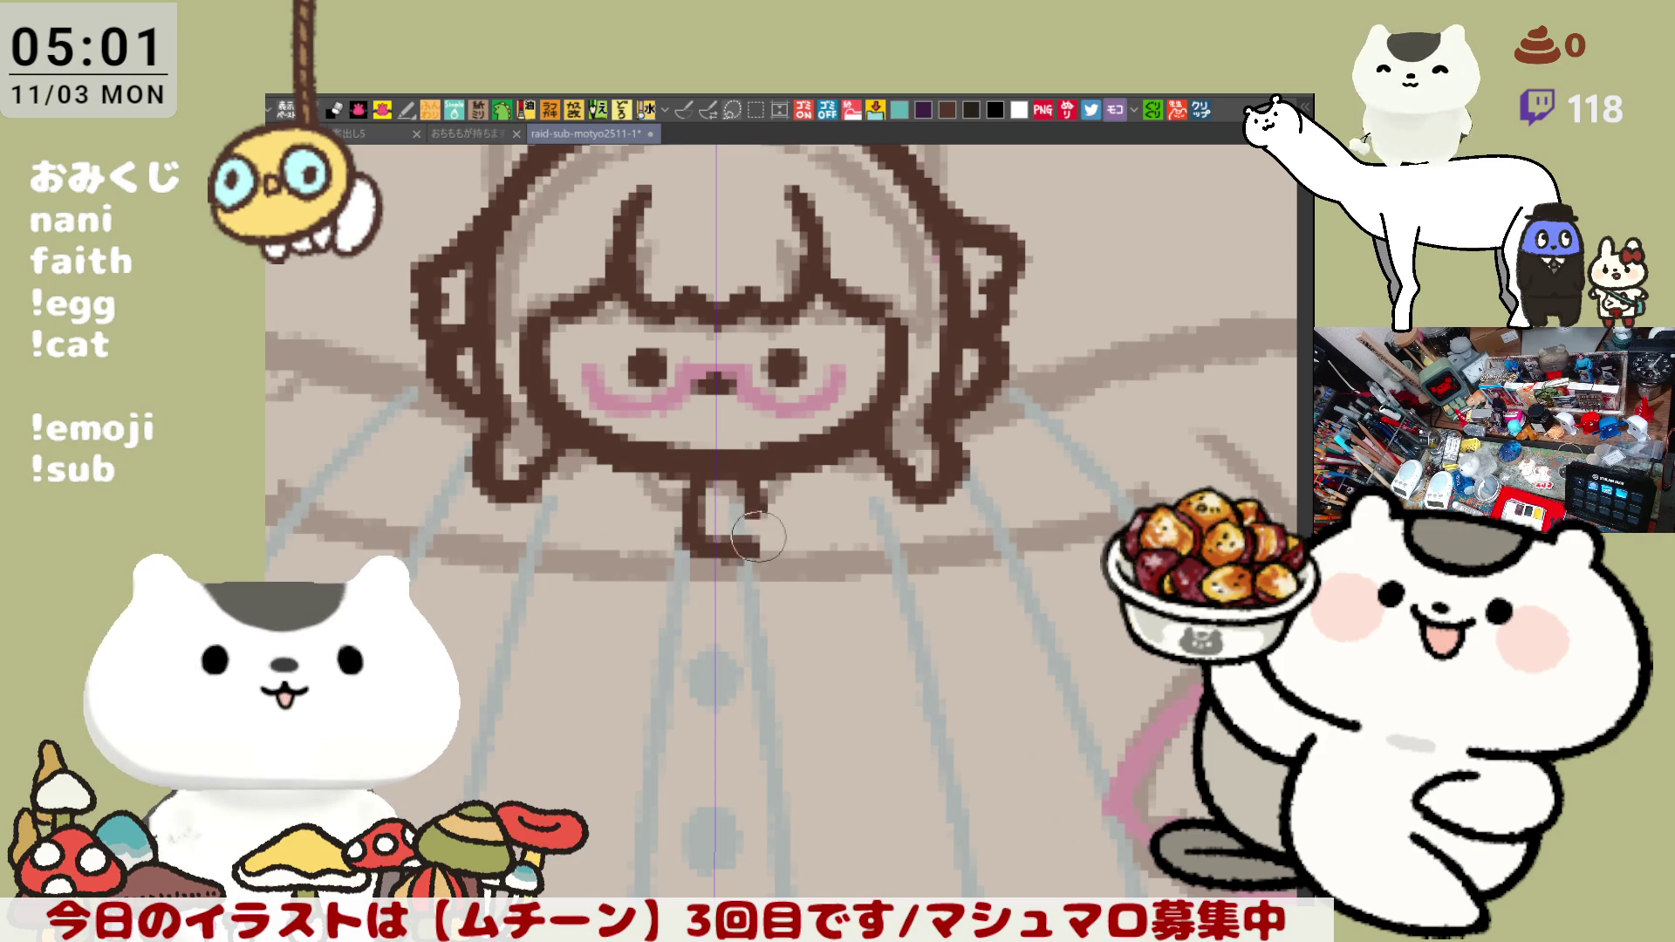
drag(765, 480, 766, 550)
key(ctrl+z)
key(ctrl+y)
key(ctrl+z)
key(ctrl+y)
key(ctrl+z)
key(ctrl+y)
key(ctrl+z)
key(ctrl+y)
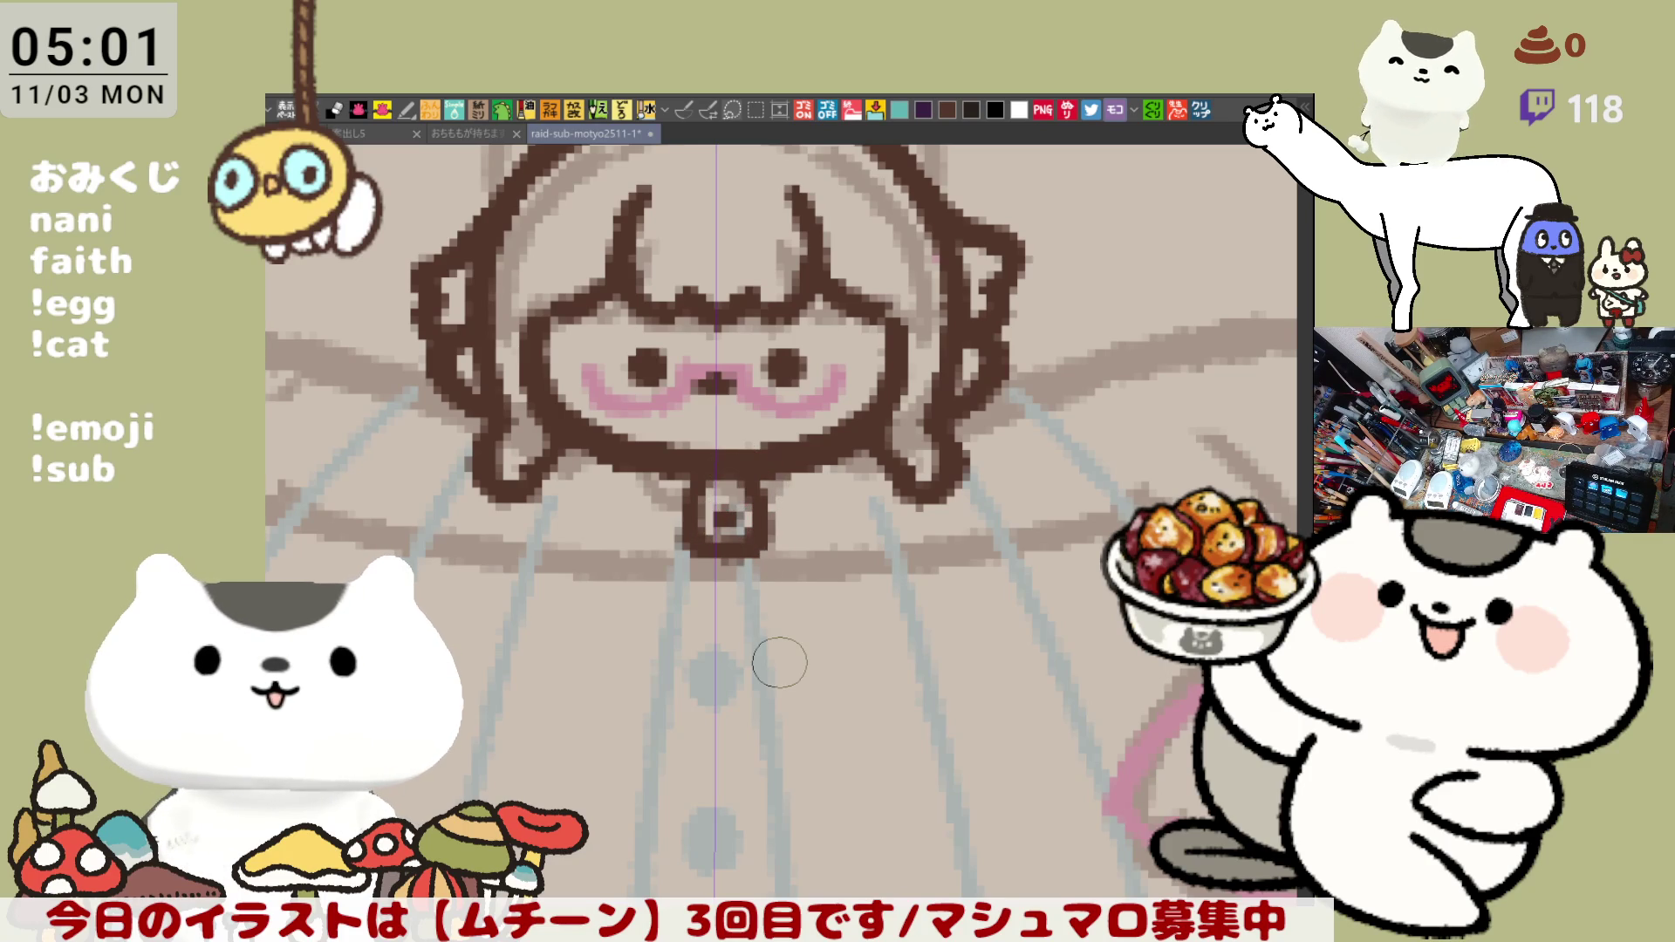
scroll(779, 663, down, 5)
scroll(778, 663, up, 2)
scroll(778, 664, up, 3)
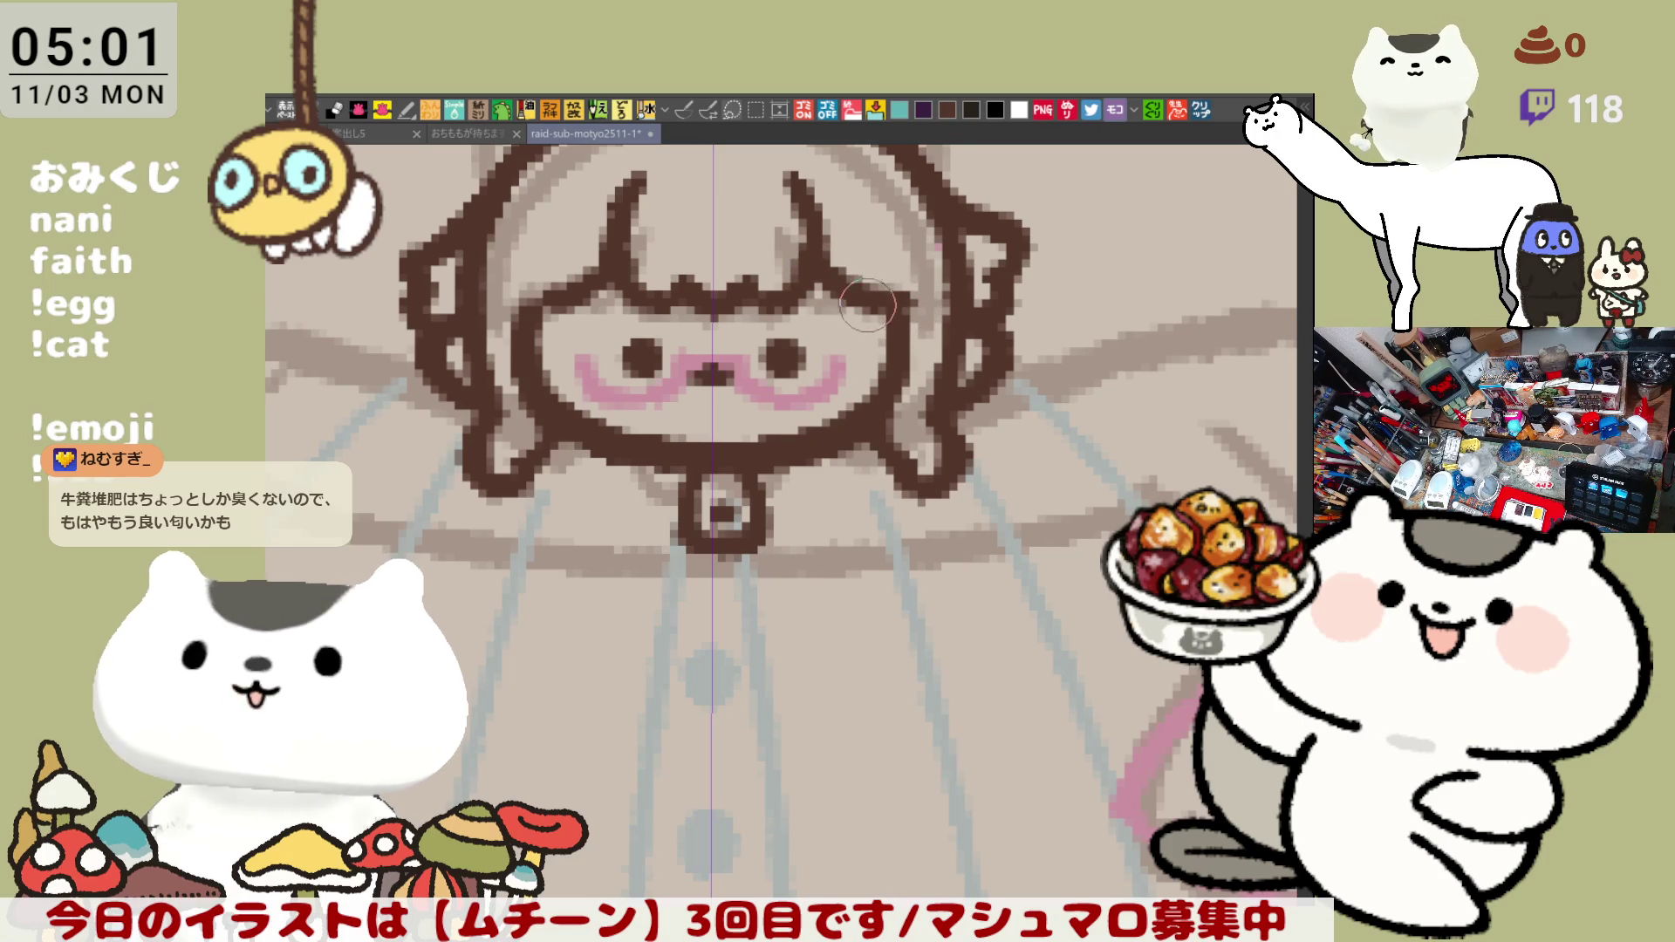
- Erase and redraw the lower tips of the right and left hair strands
drag(677, 318, 785, 423)
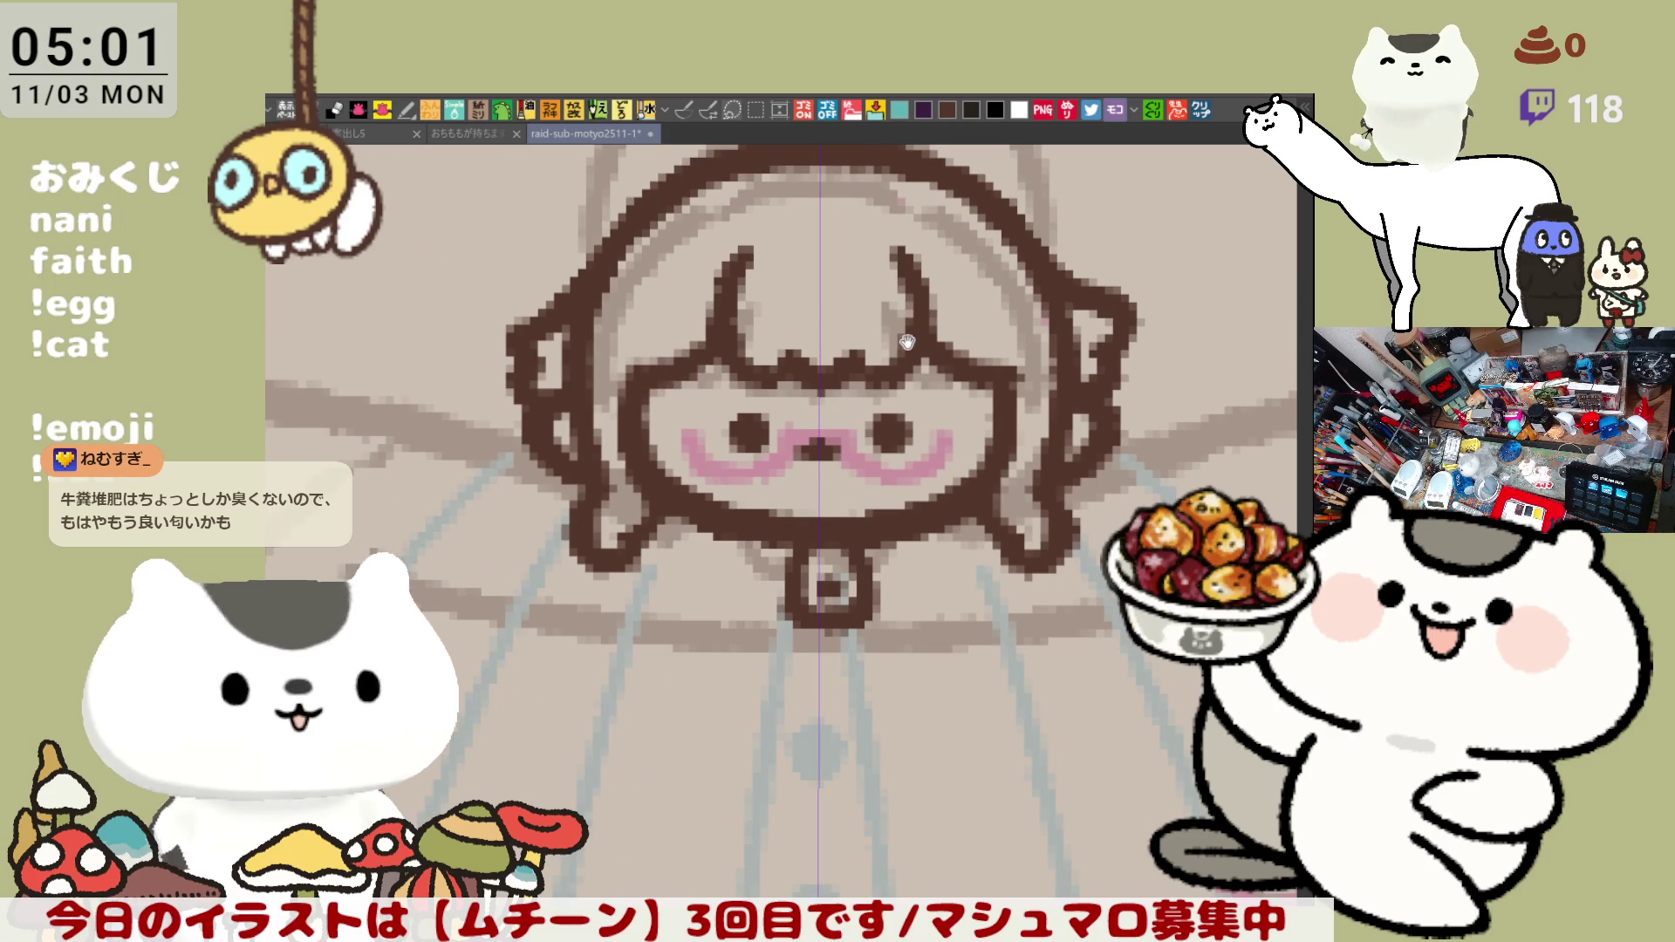
drag(892, 309, 914, 379)
scroll(908, 380, down, 2)
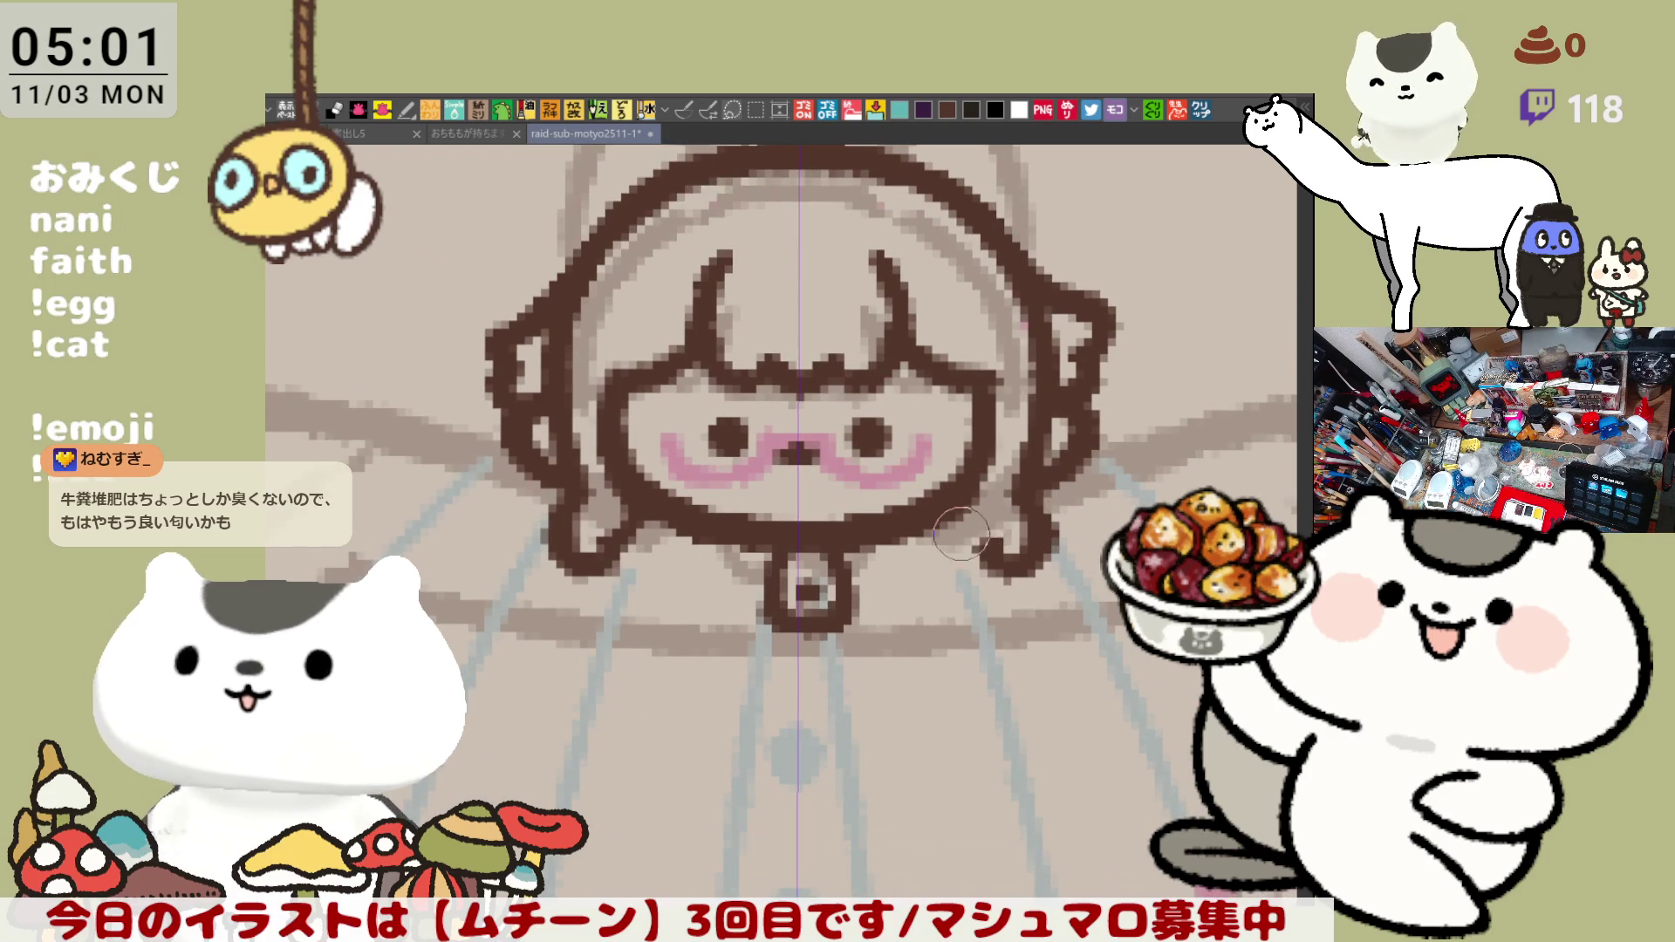
drag(965, 530, 988, 564)
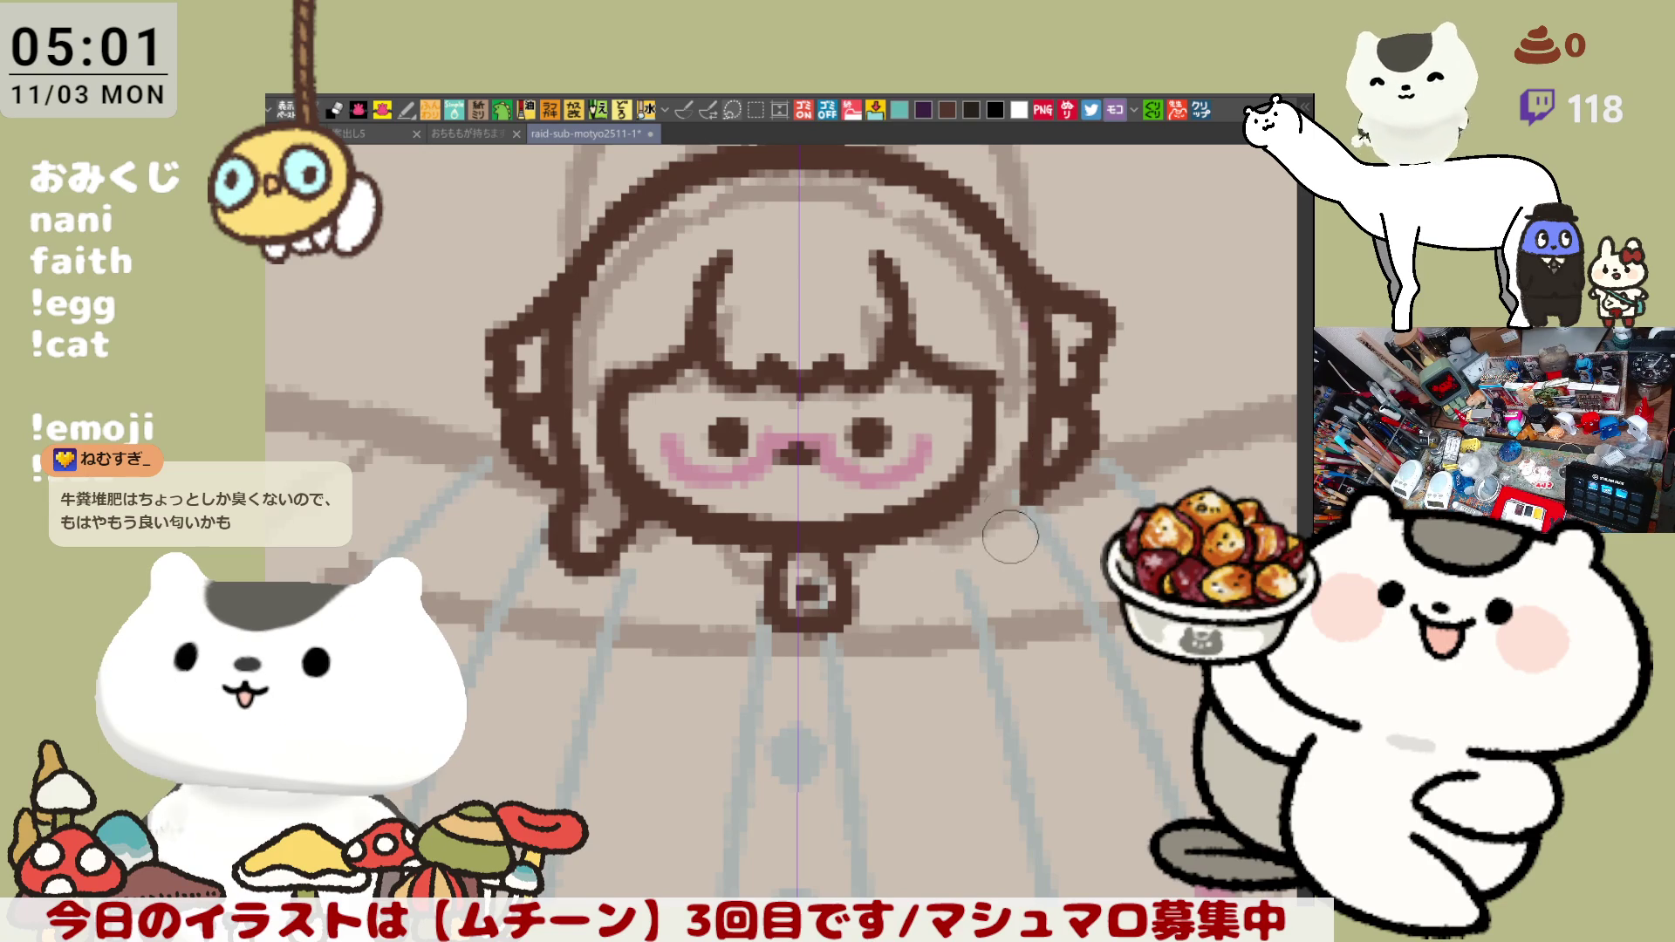
drag(975, 530, 975, 565)
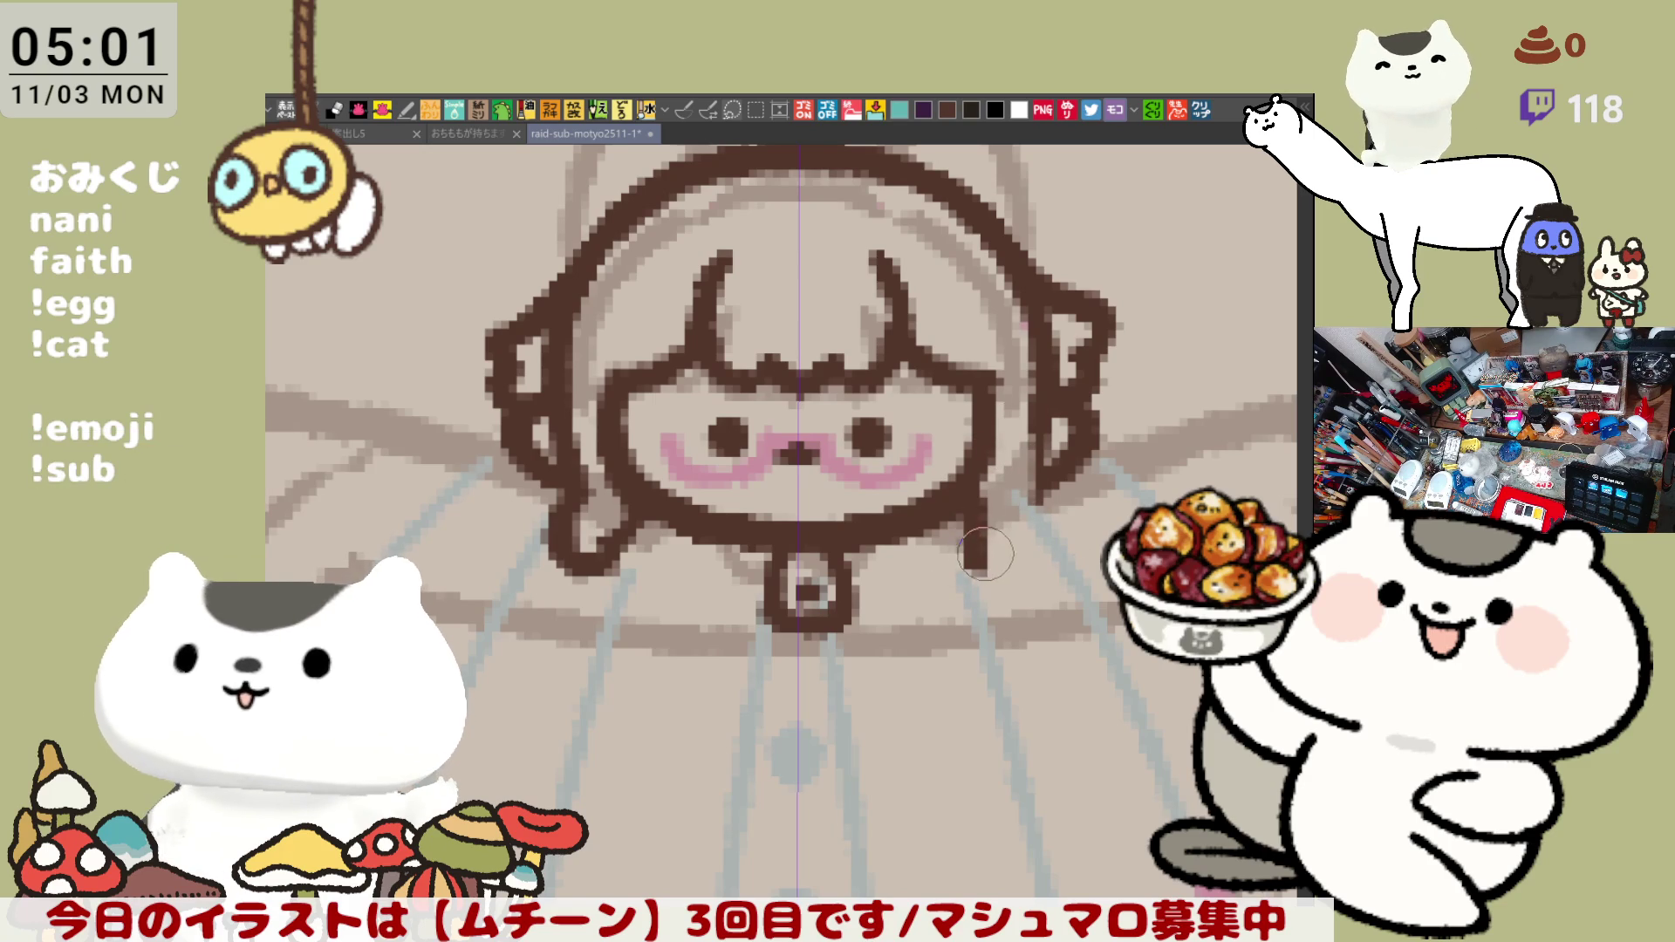
drag(575, 530, 598, 566)
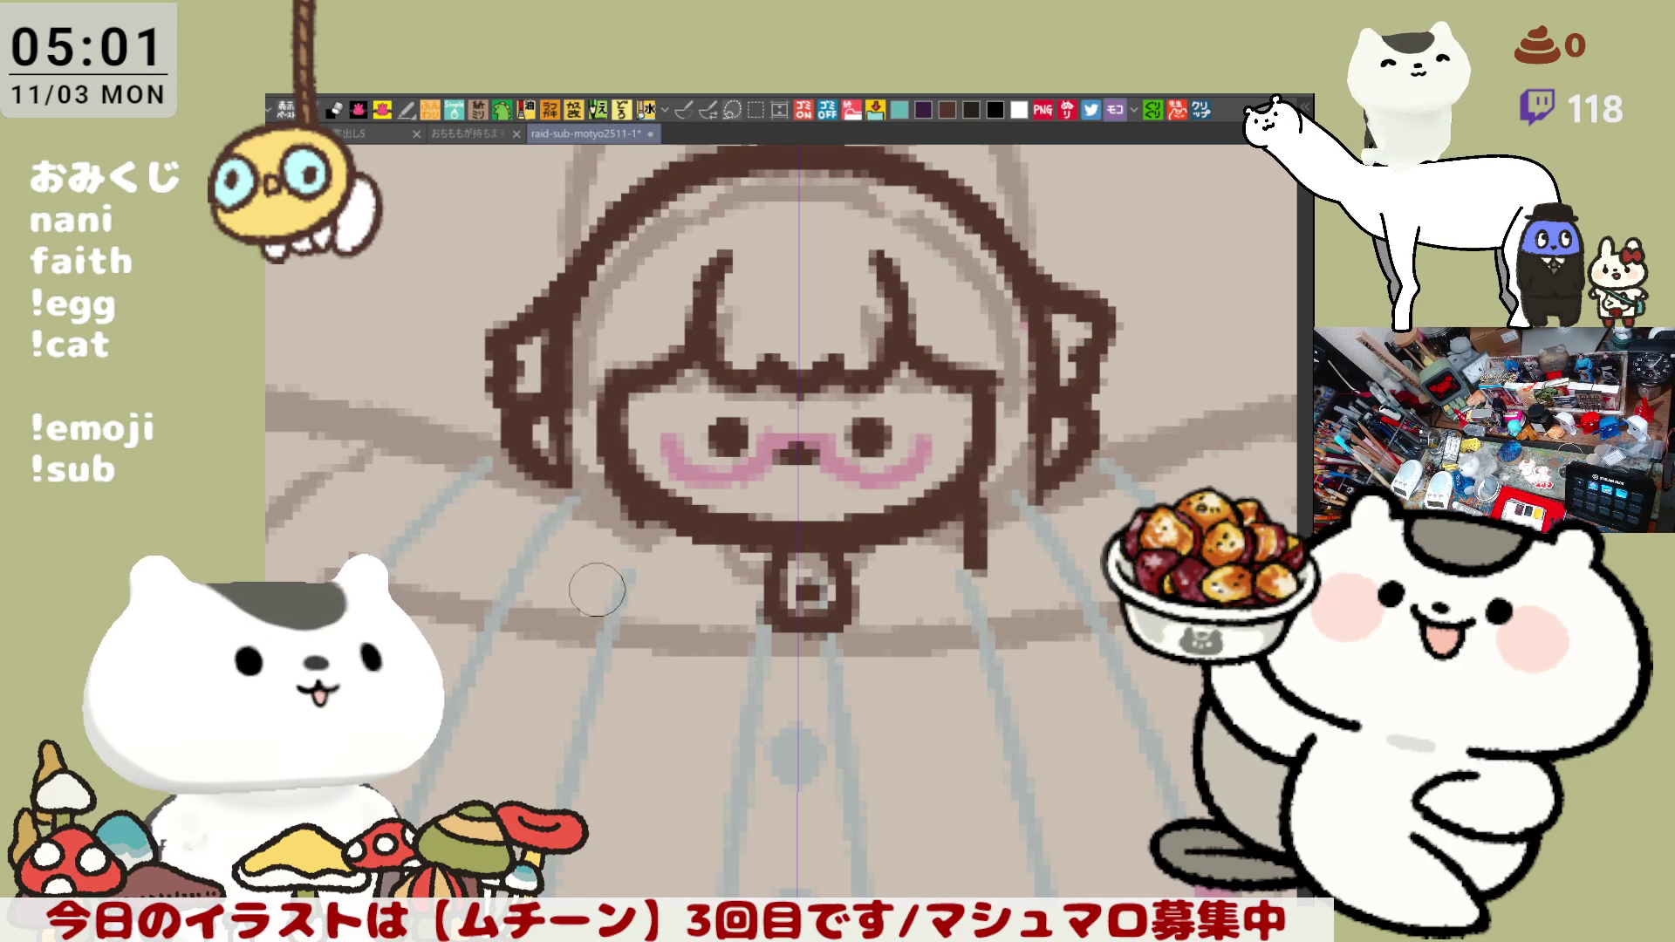
mouse_move(576, 537)
mouse_down()
mouse_move(576, 478)
mouse_move(648, 556)
mouse_up()
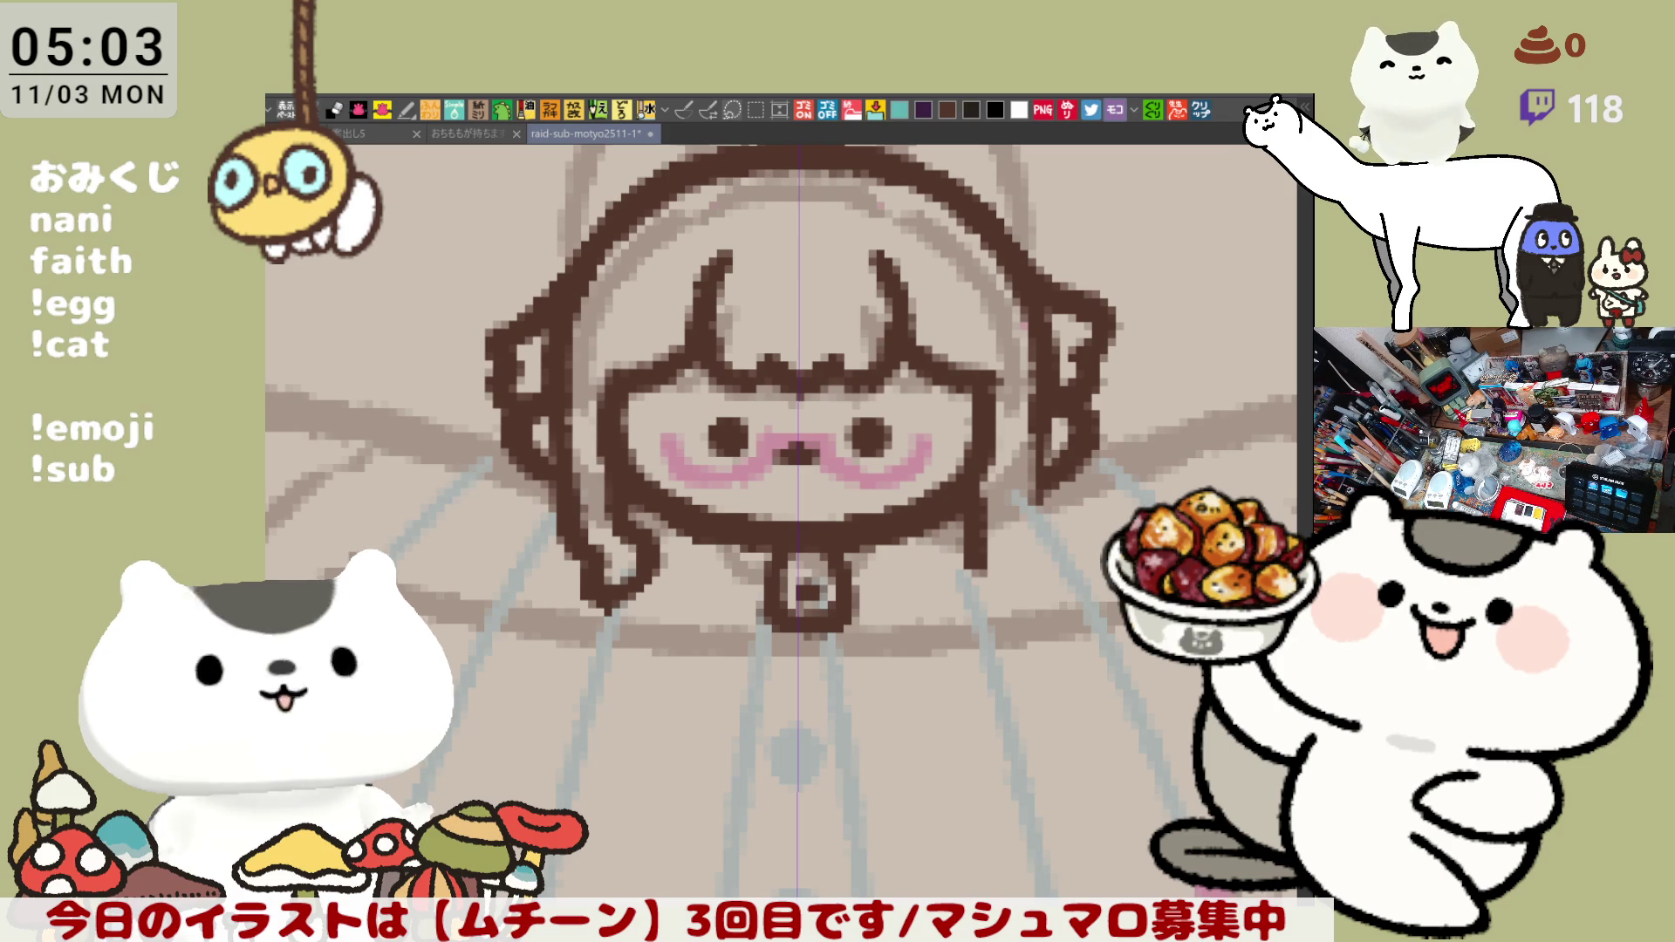
scroll(998, 637, down, 1)
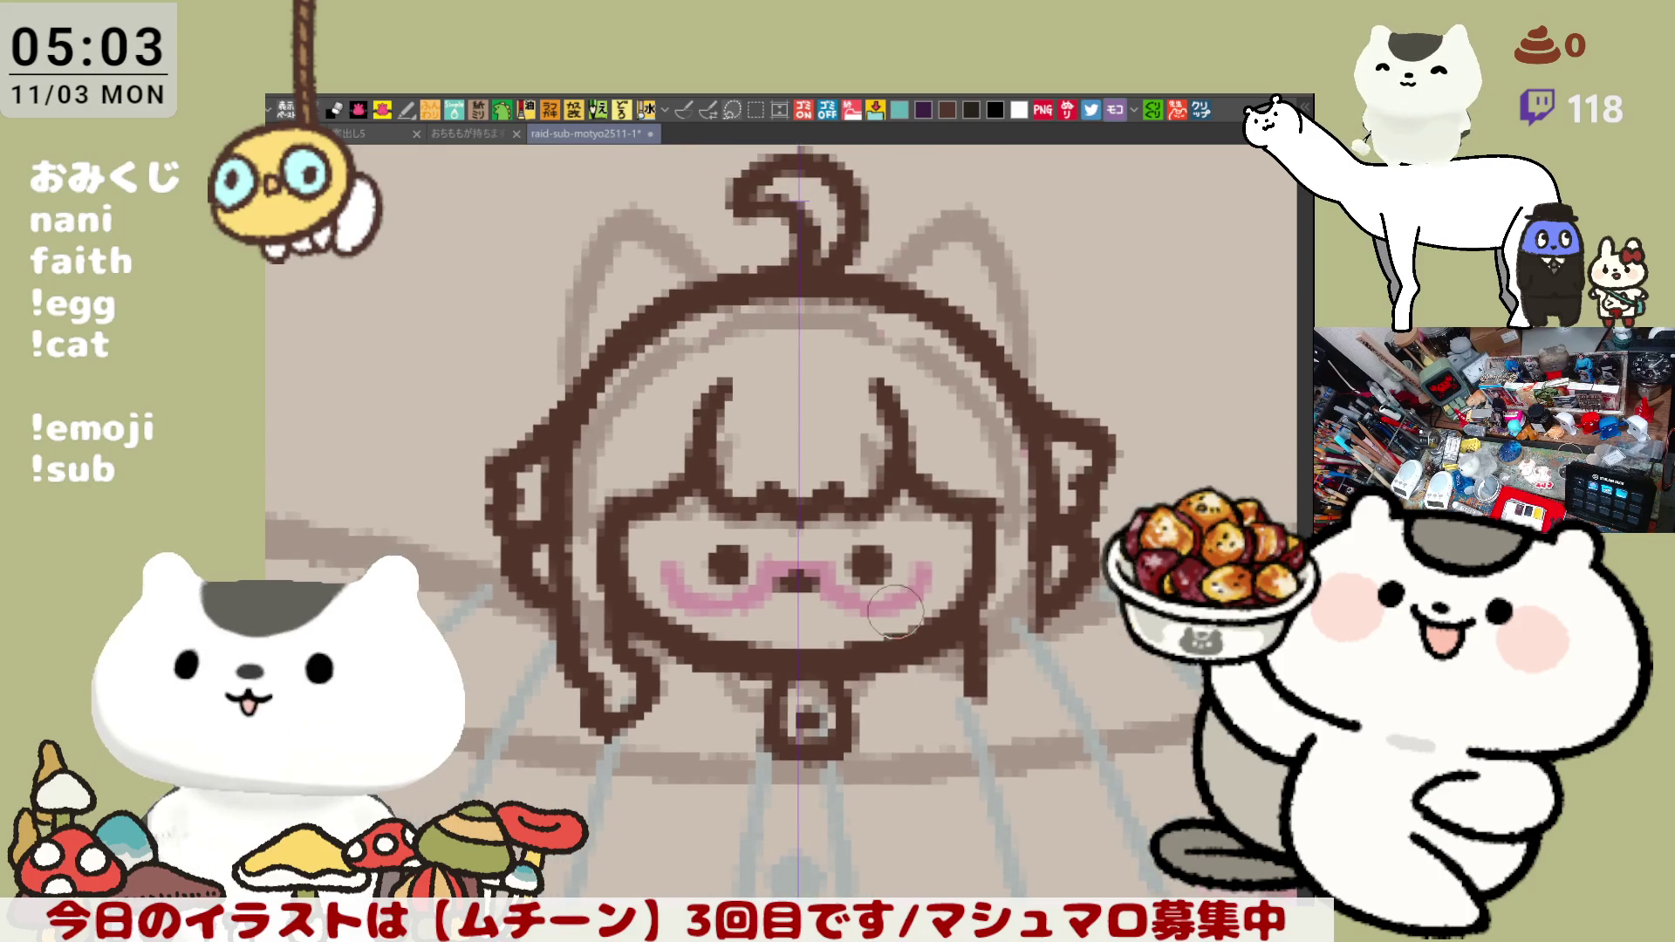
scroll(532, 637, up, 1)
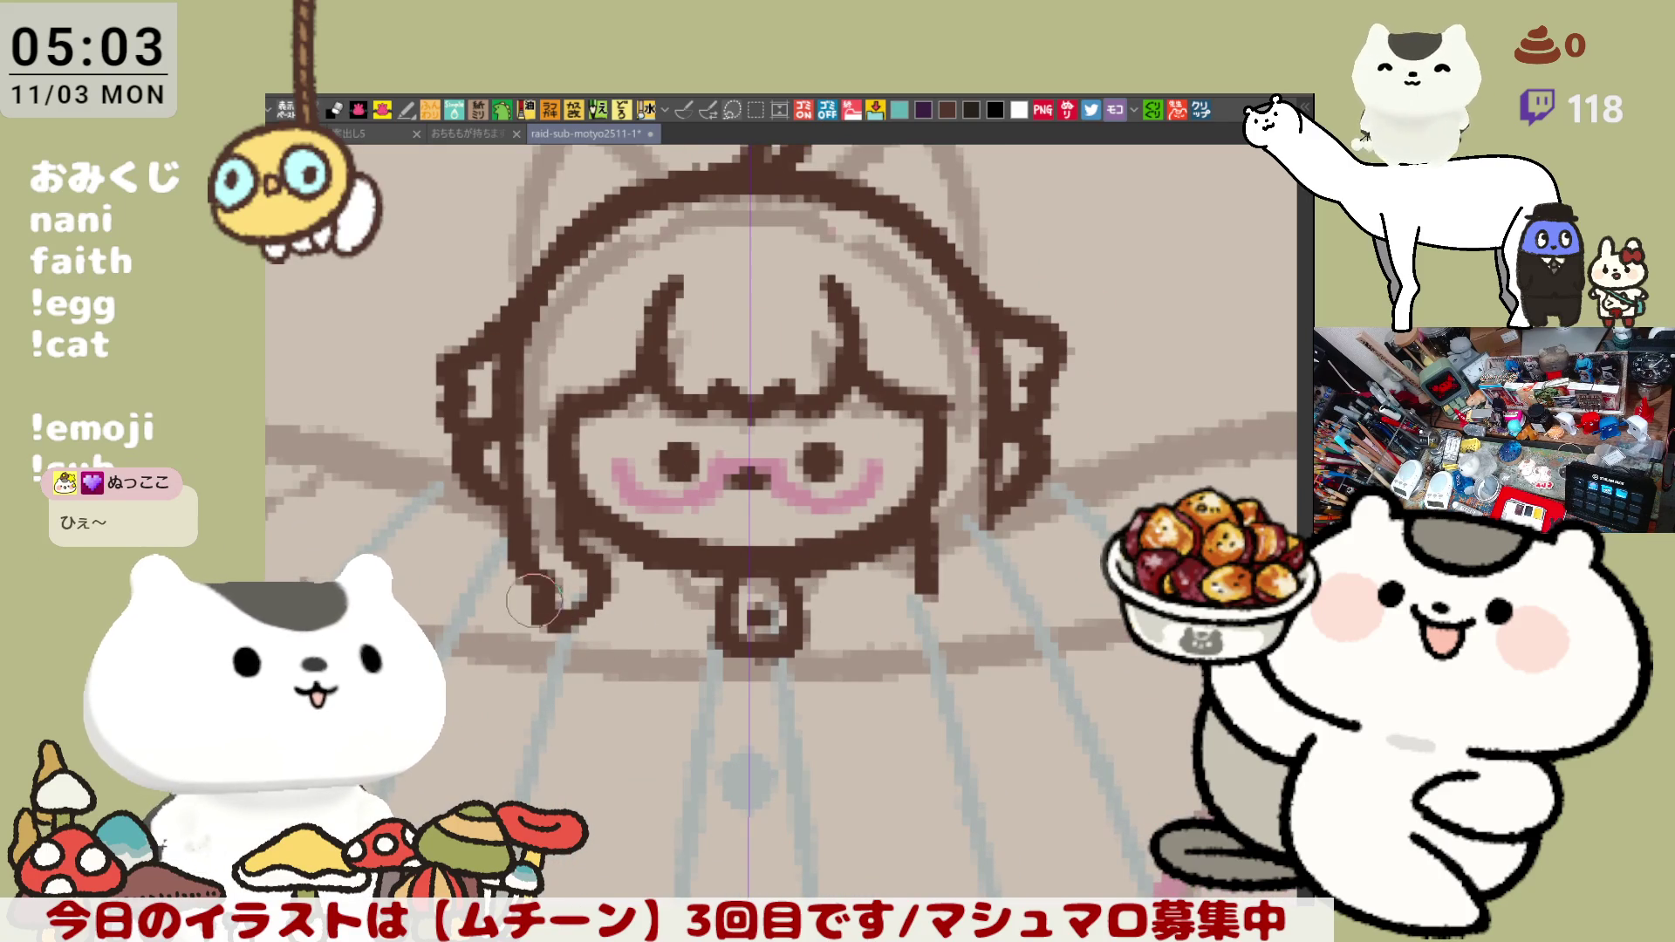
- Hook the left strand's end and redraw the lower-right face outline longer and thicker
mouse_move(536, 583)
mouse_down()
mouse_move(571, 605)
mouse_move(535, 606)
mouse_move(577, 615)
mouse_move(603, 566)
mouse_move(596, 599)
mouse_up()
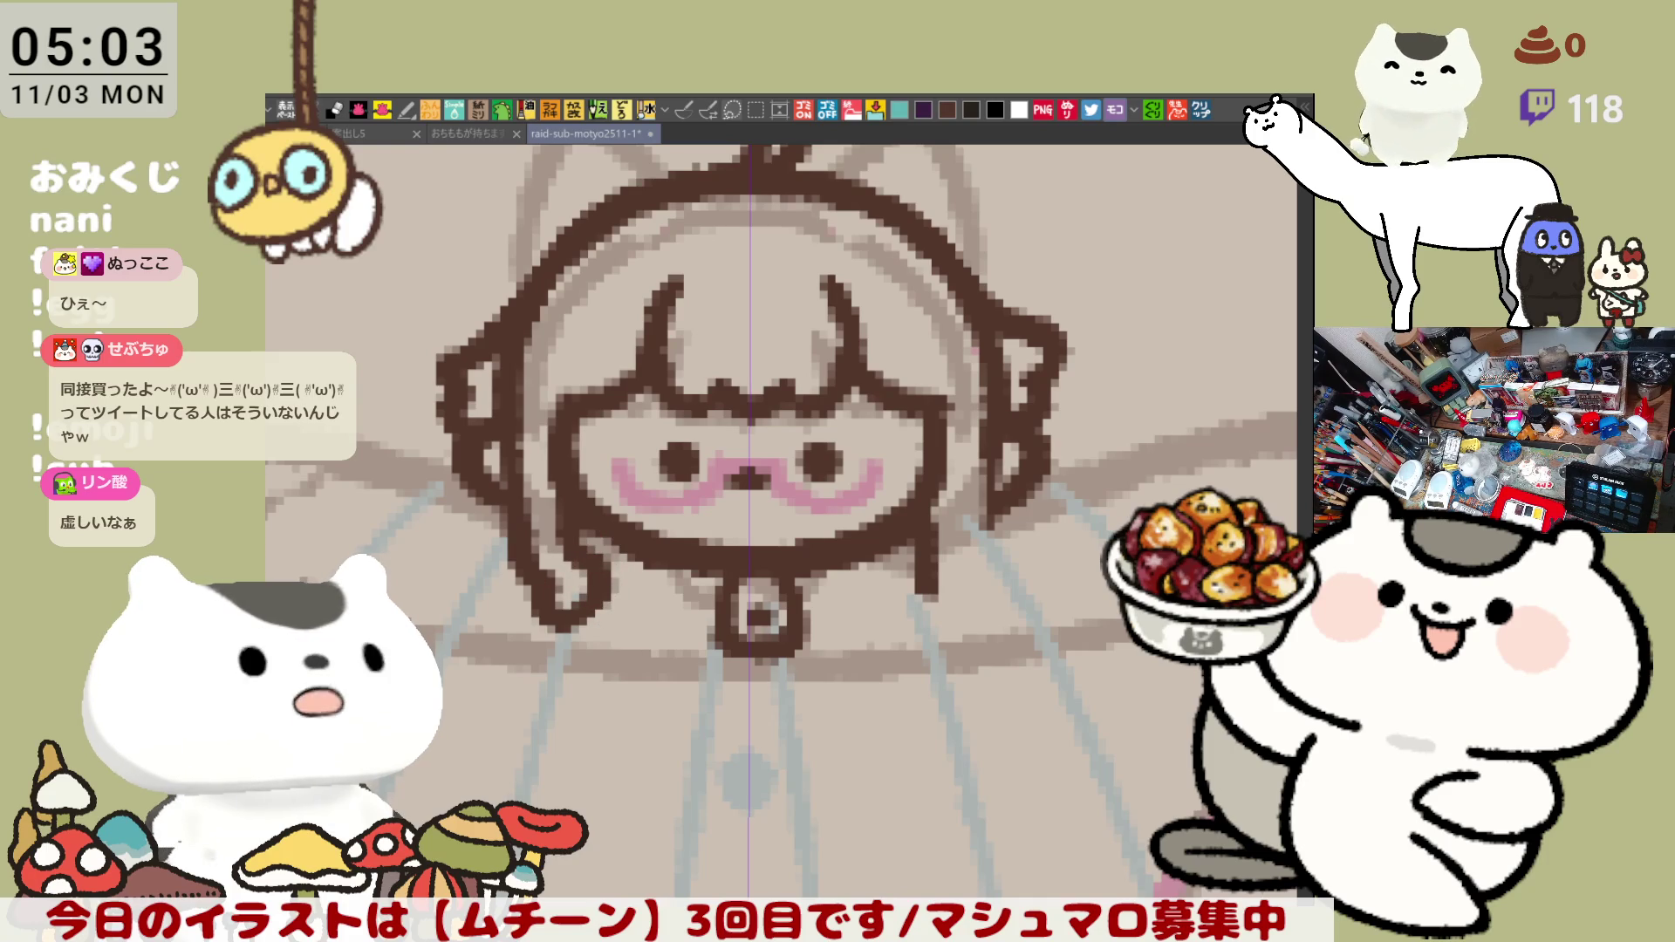
drag(982, 641, 921, 577)
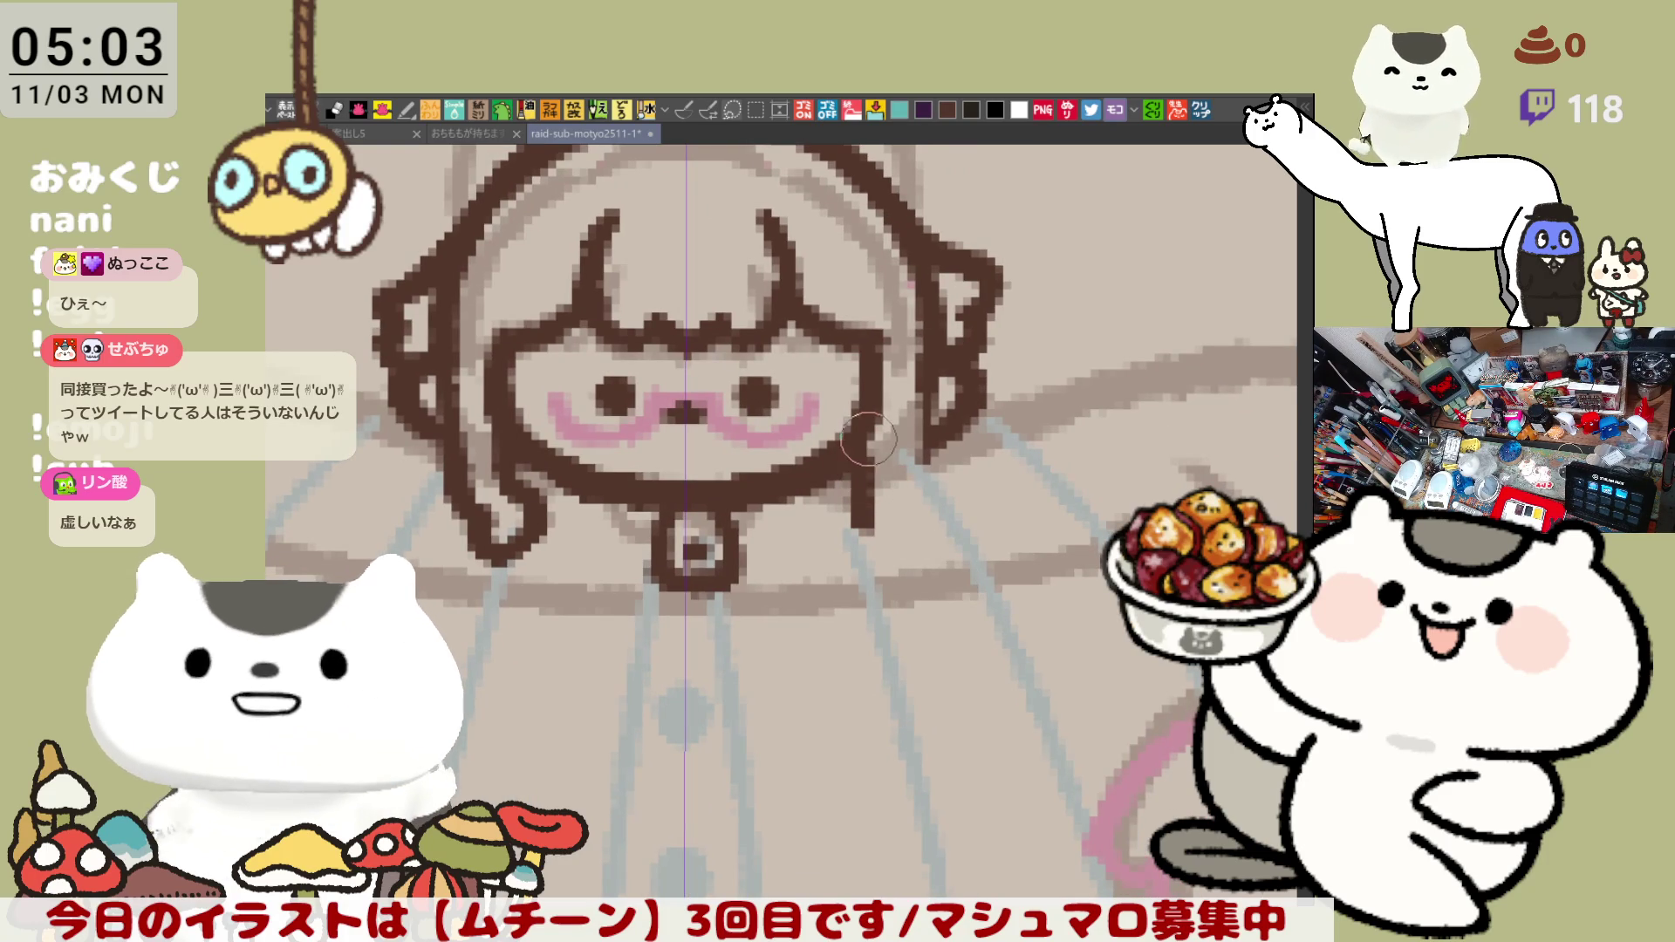
mouse_move(864, 519)
mouse_down()
mouse_move(864, 435)
mouse_move(845, 491)
mouse_move(903, 459)
mouse_move(894, 497)
mouse_up()
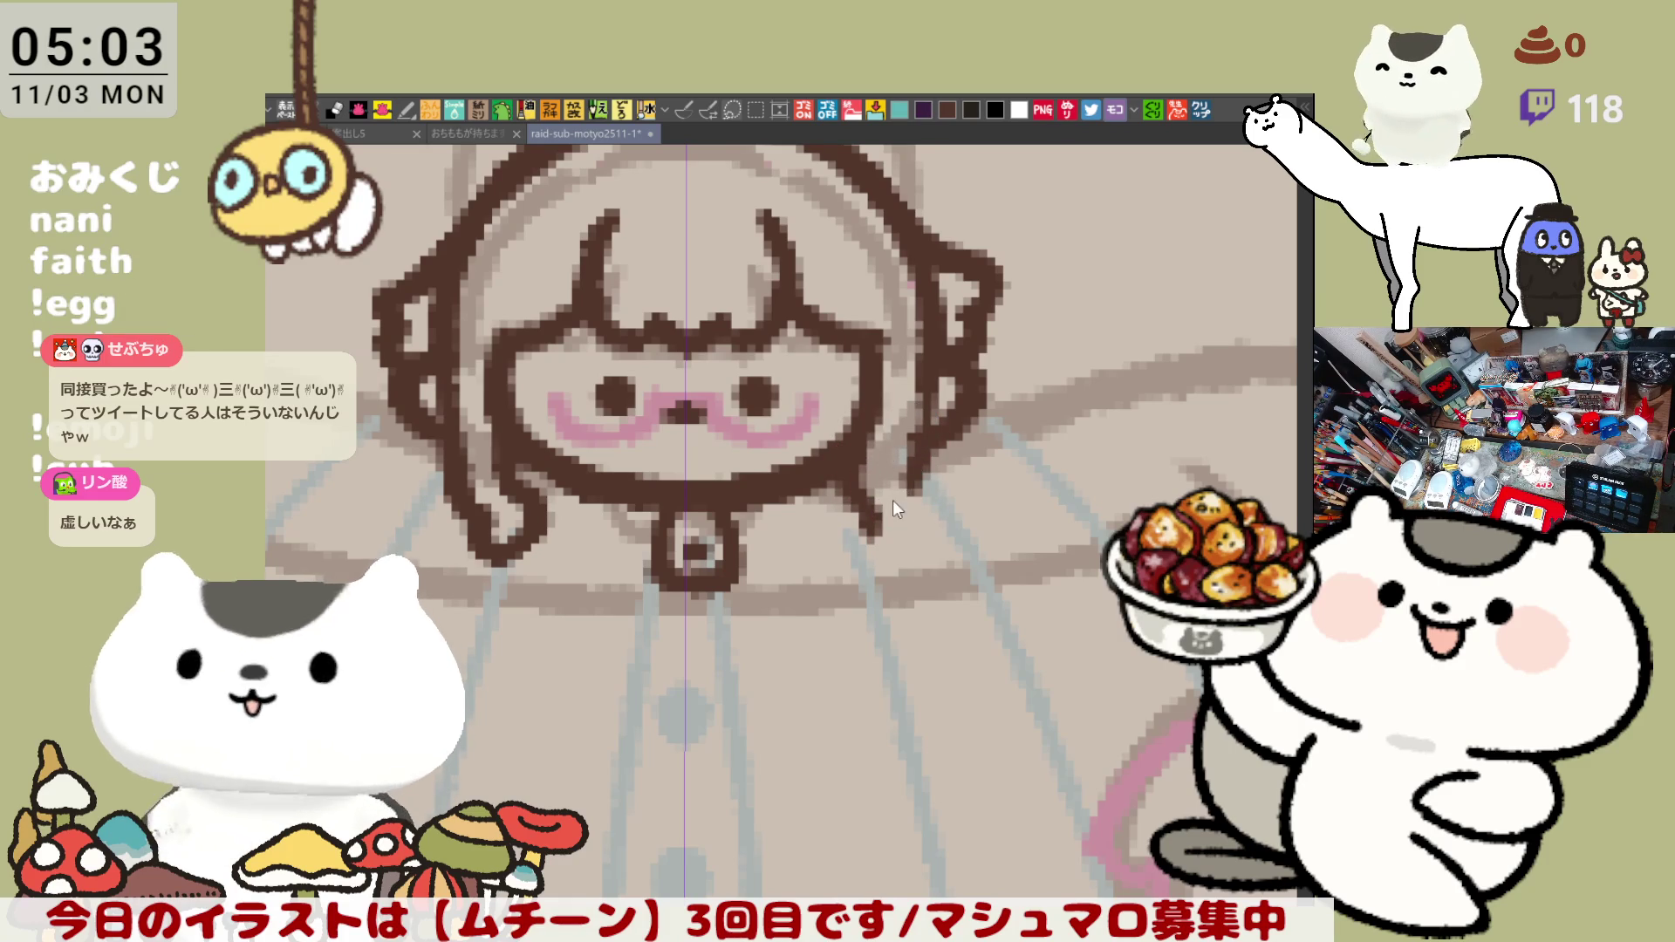
key(ctrl+z)
key(ctrl+z)
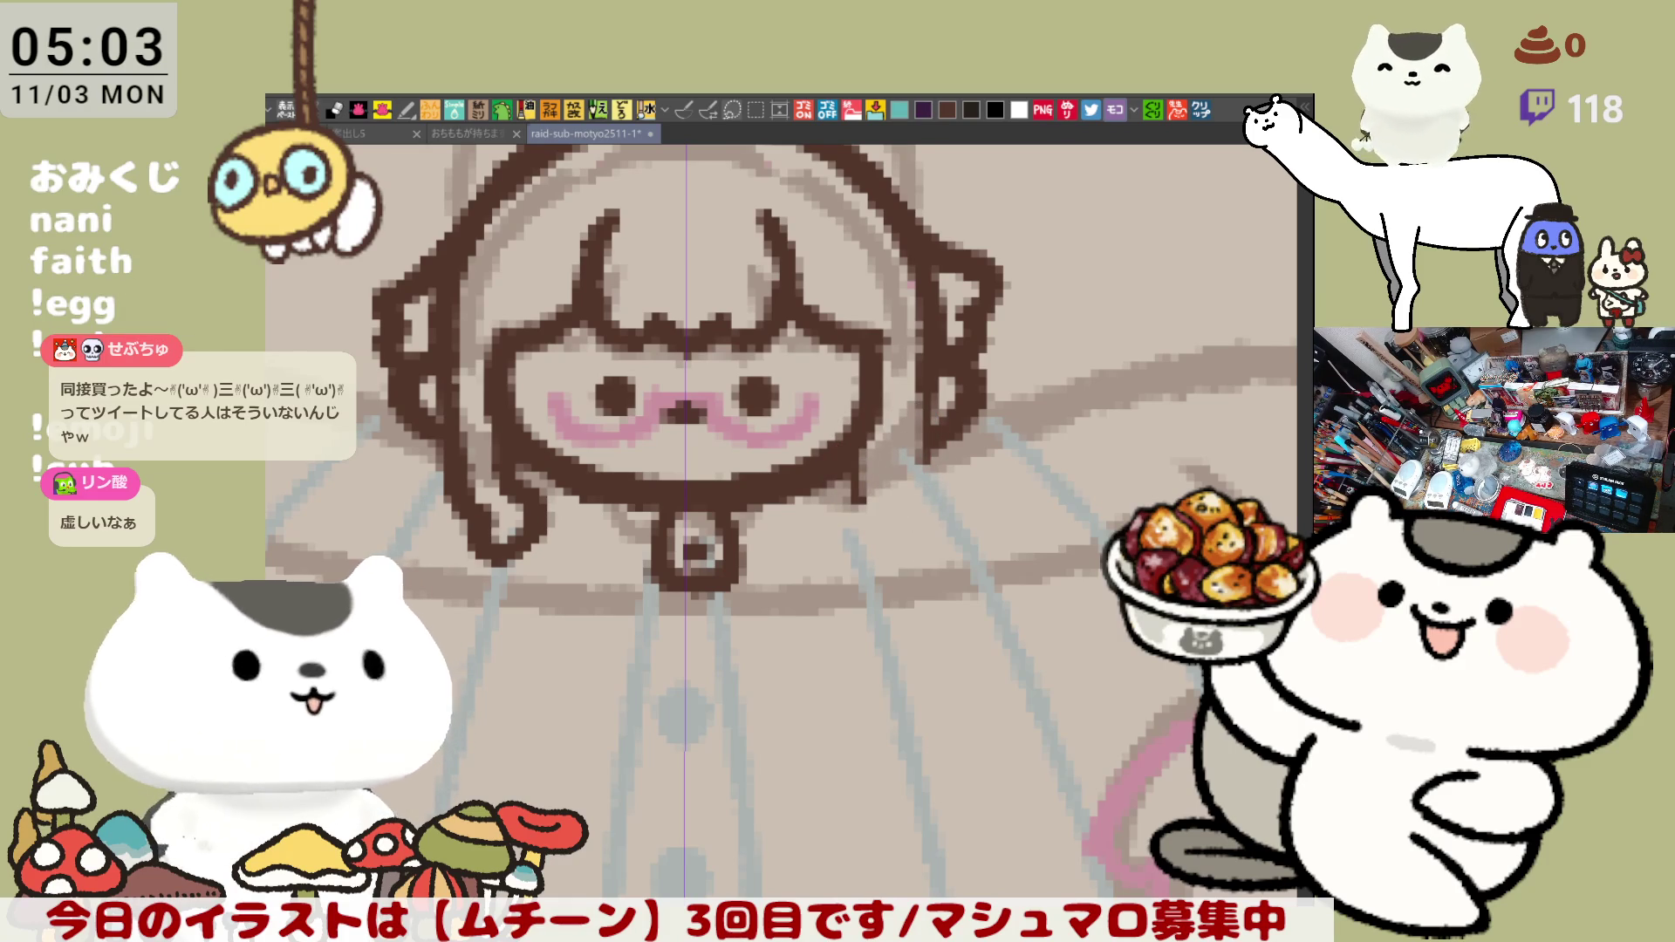
drag(874, 445, 860, 517)
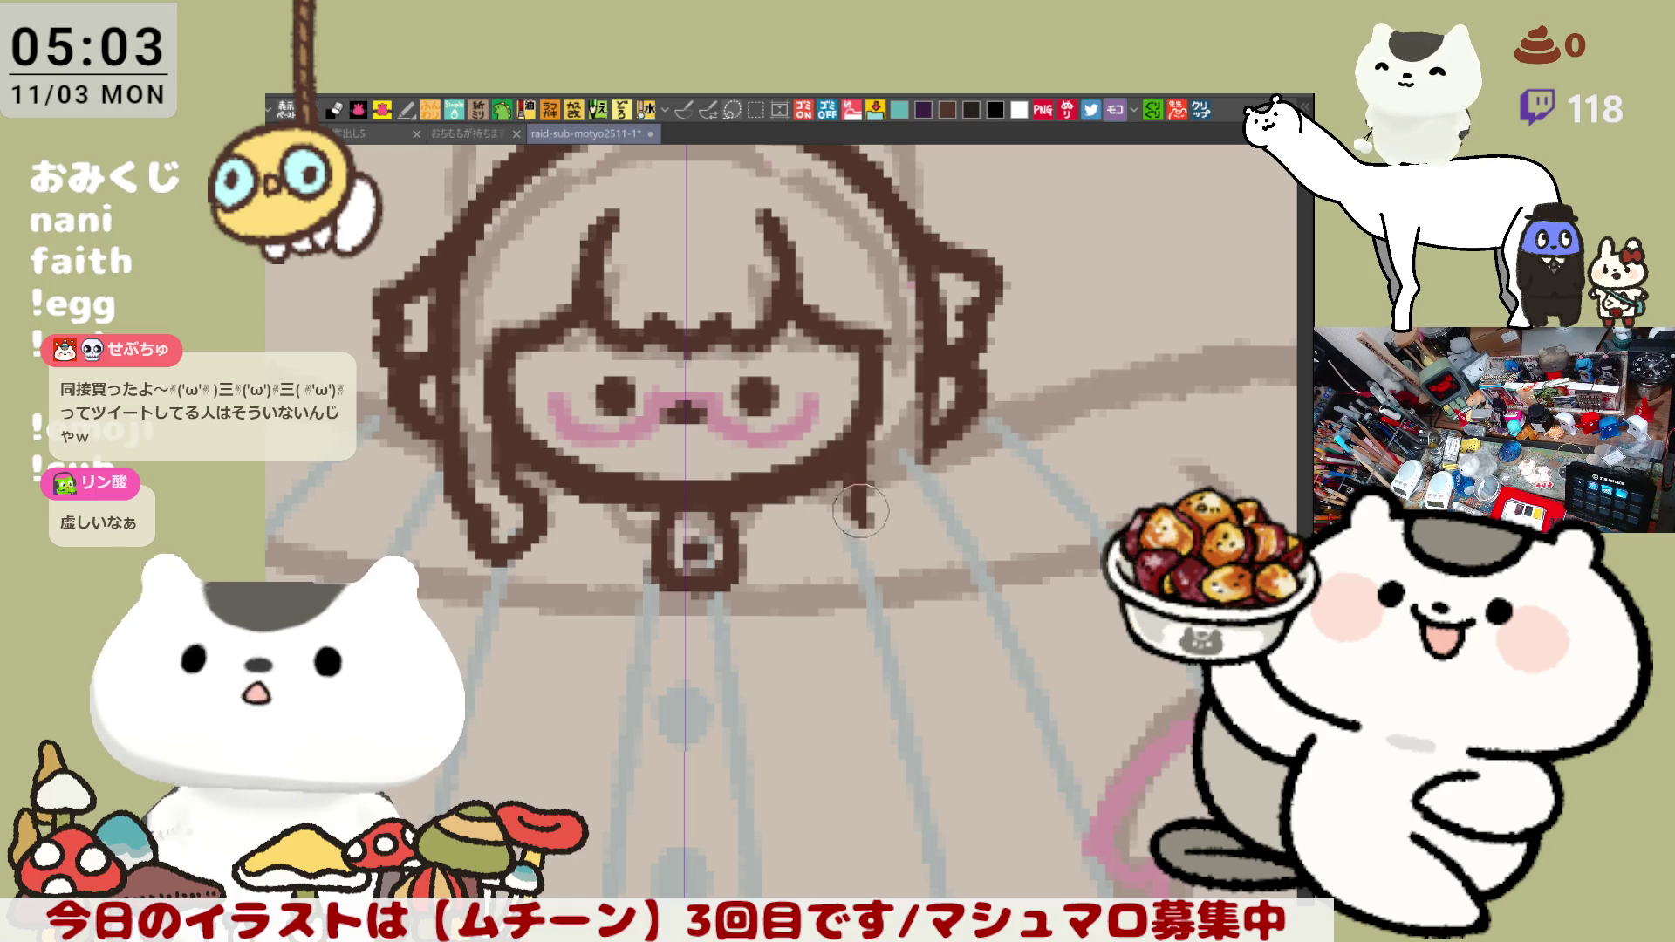
drag(874, 432, 866, 510)
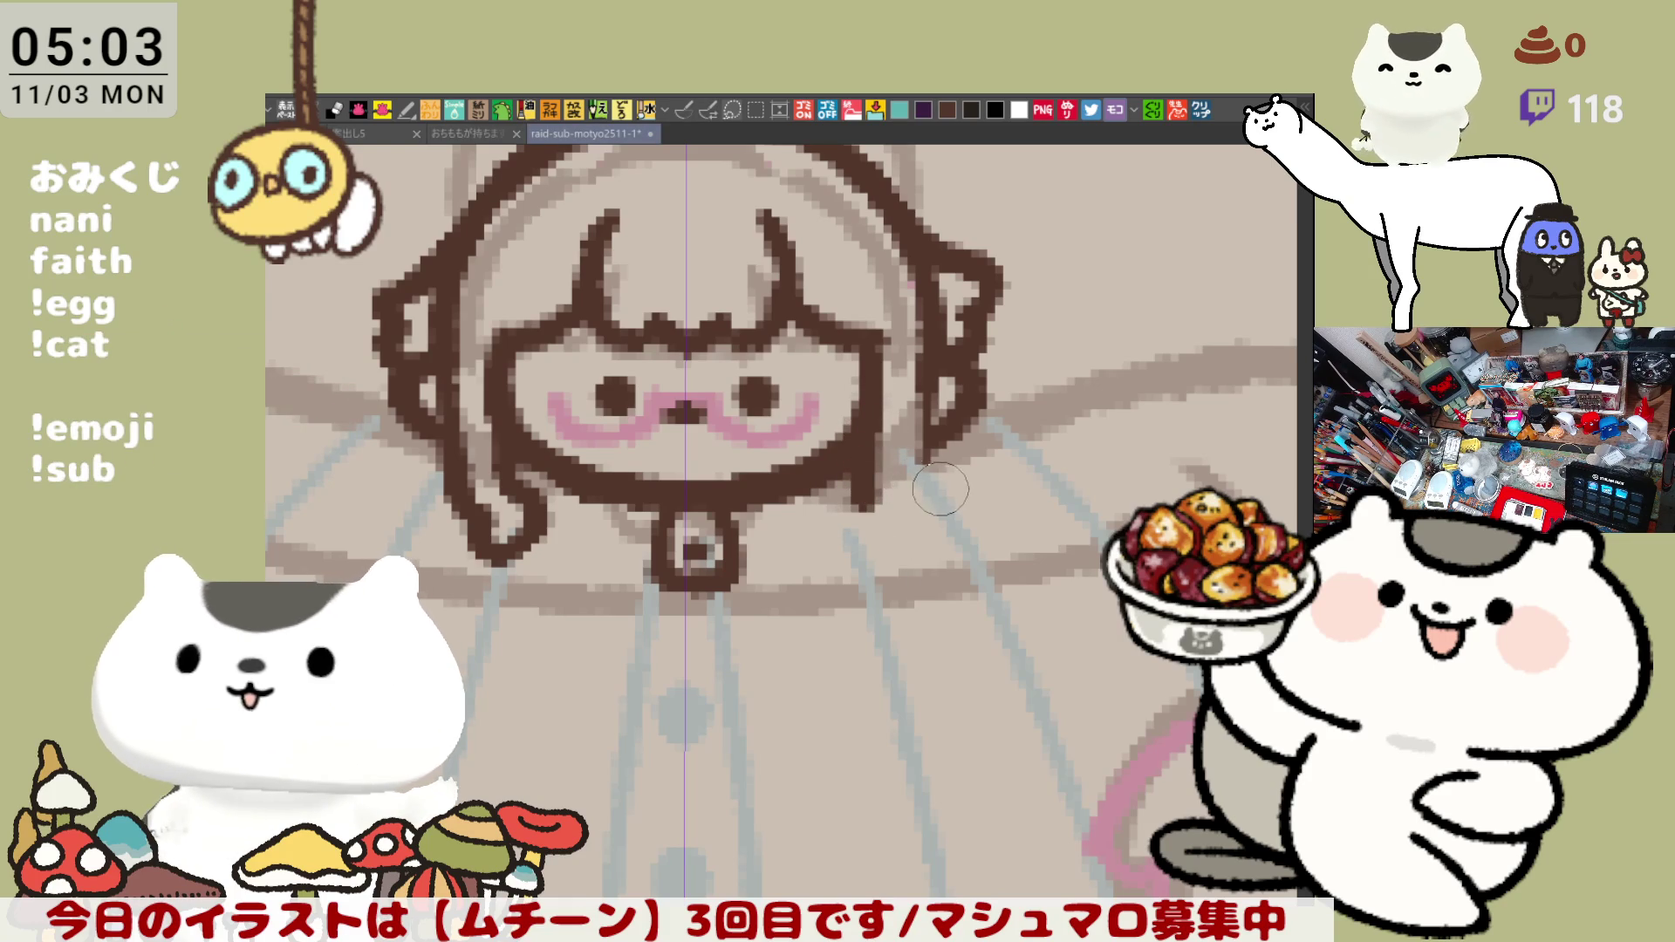
drag(923, 443, 903, 549)
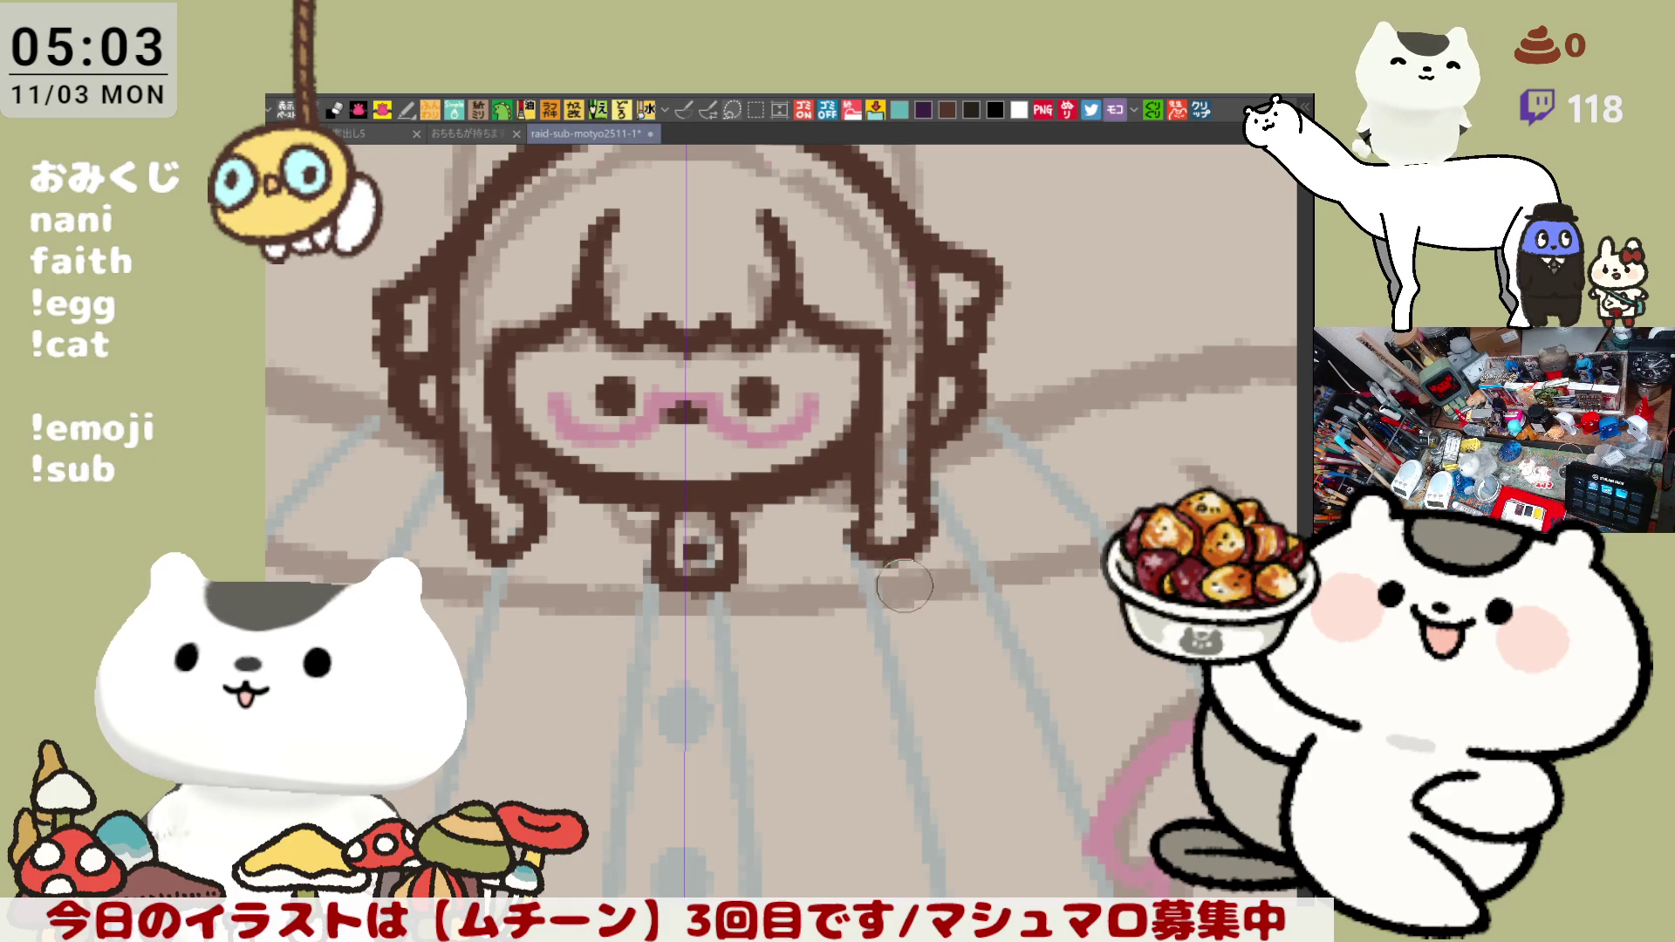
drag(851, 504, 916, 562)
drag(916, 458, 916, 557)
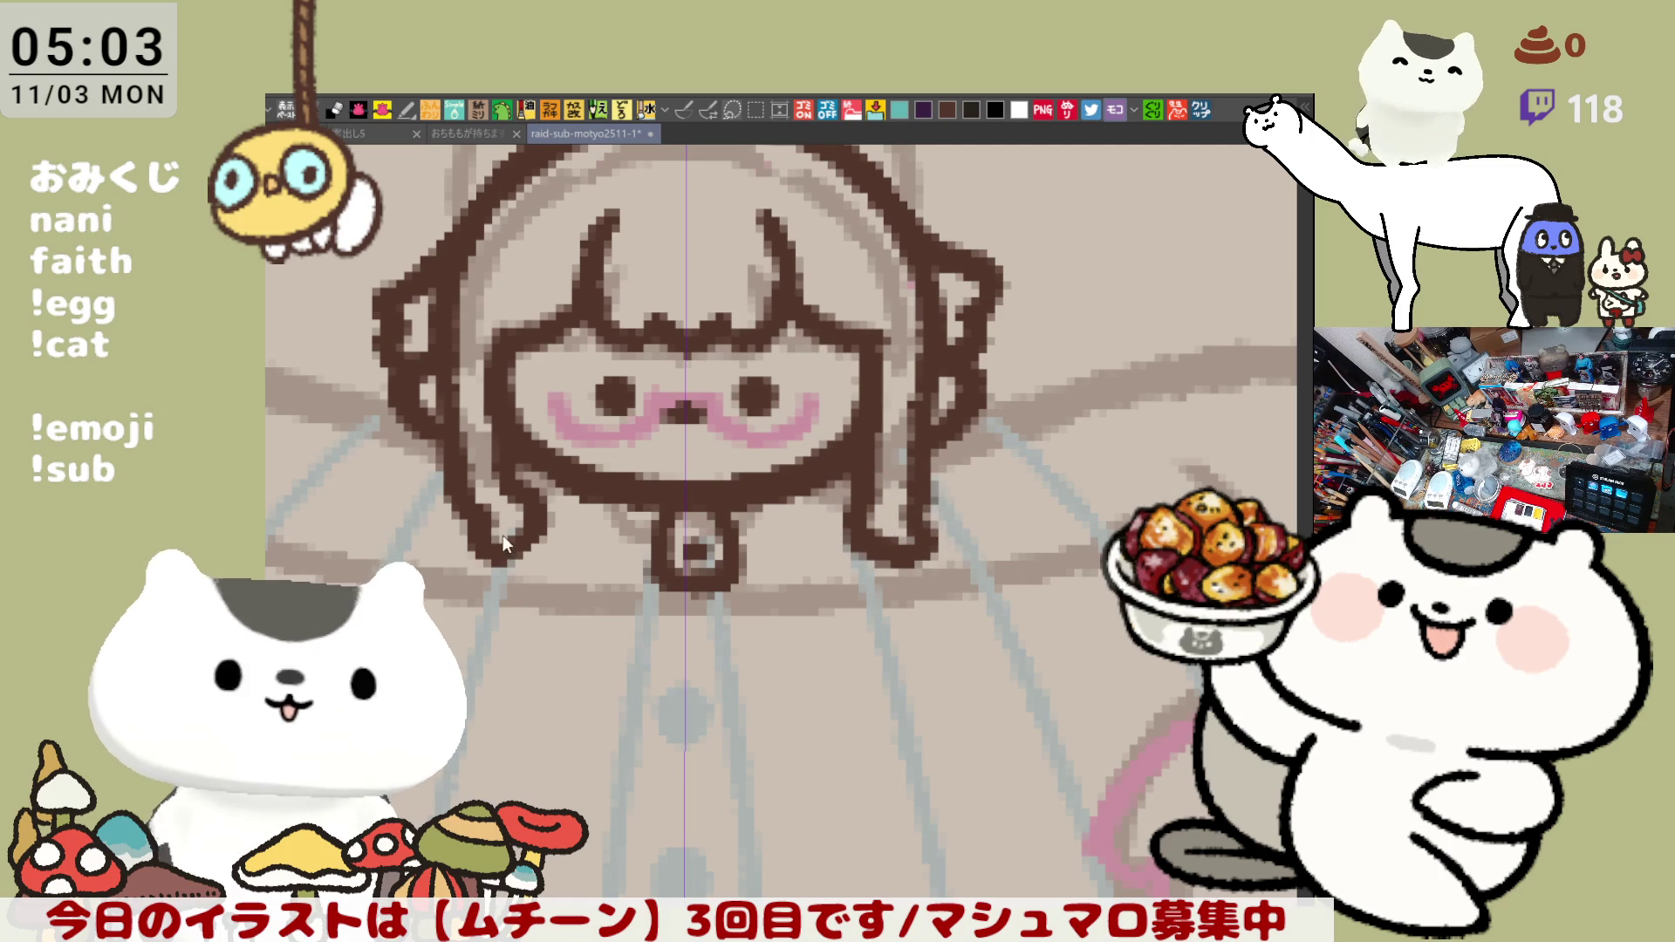
- Erase and redraw the left hair strand's curled tip, retrying until the hook sits right
drag(527, 493, 478, 486)
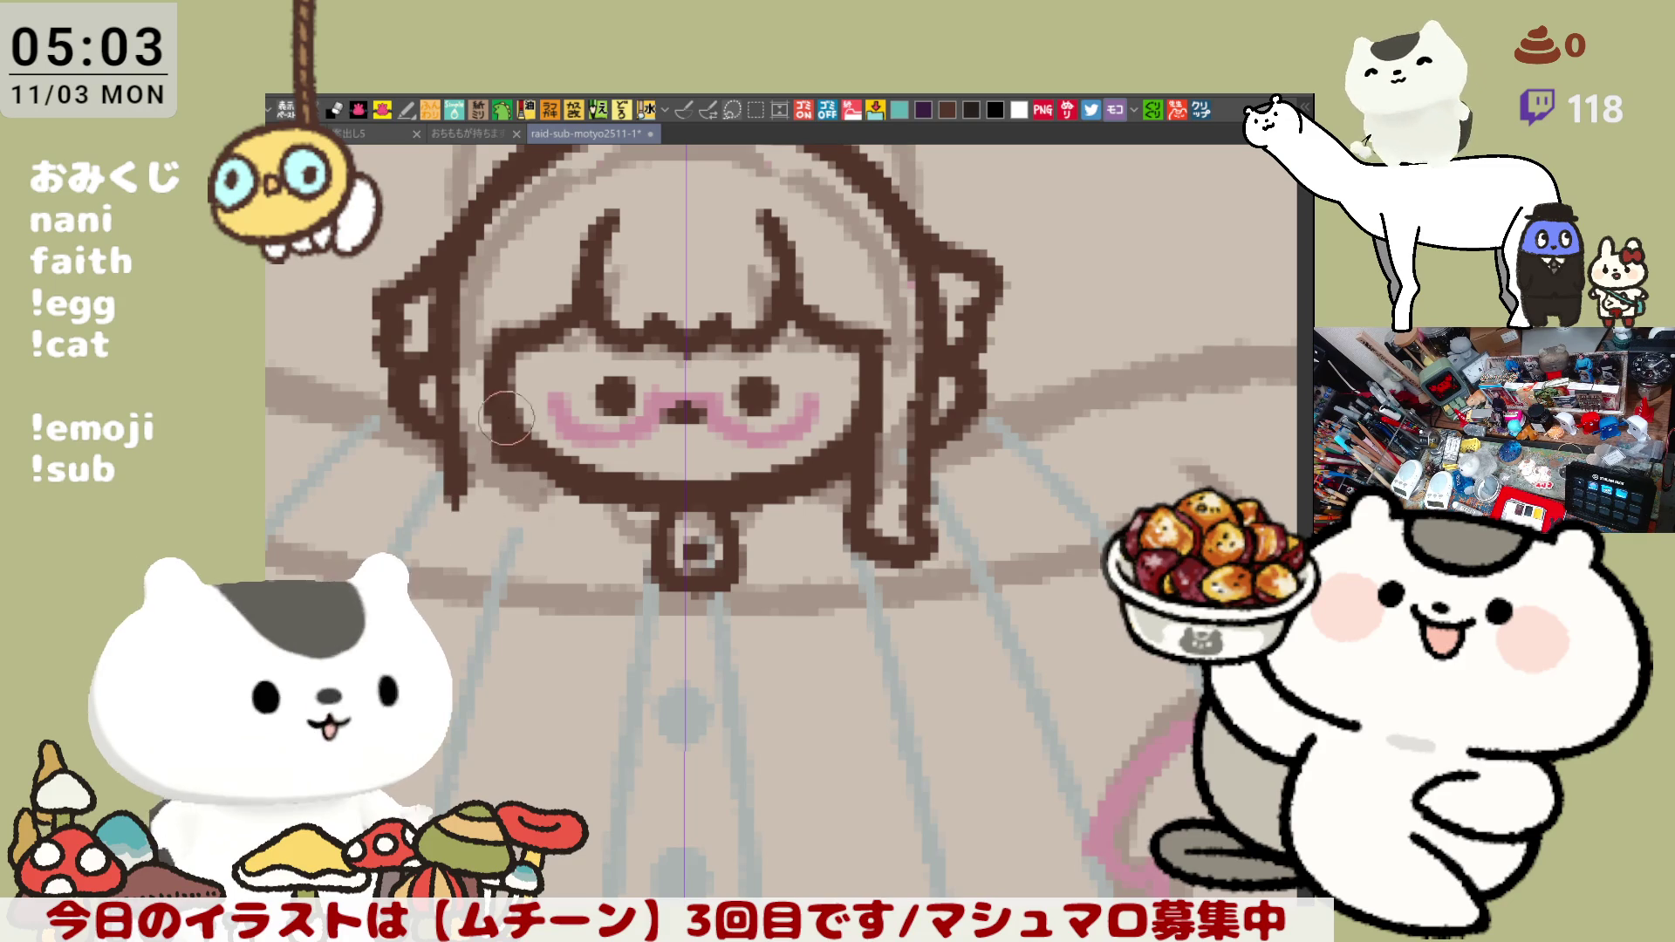
drag(500, 511, 503, 445)
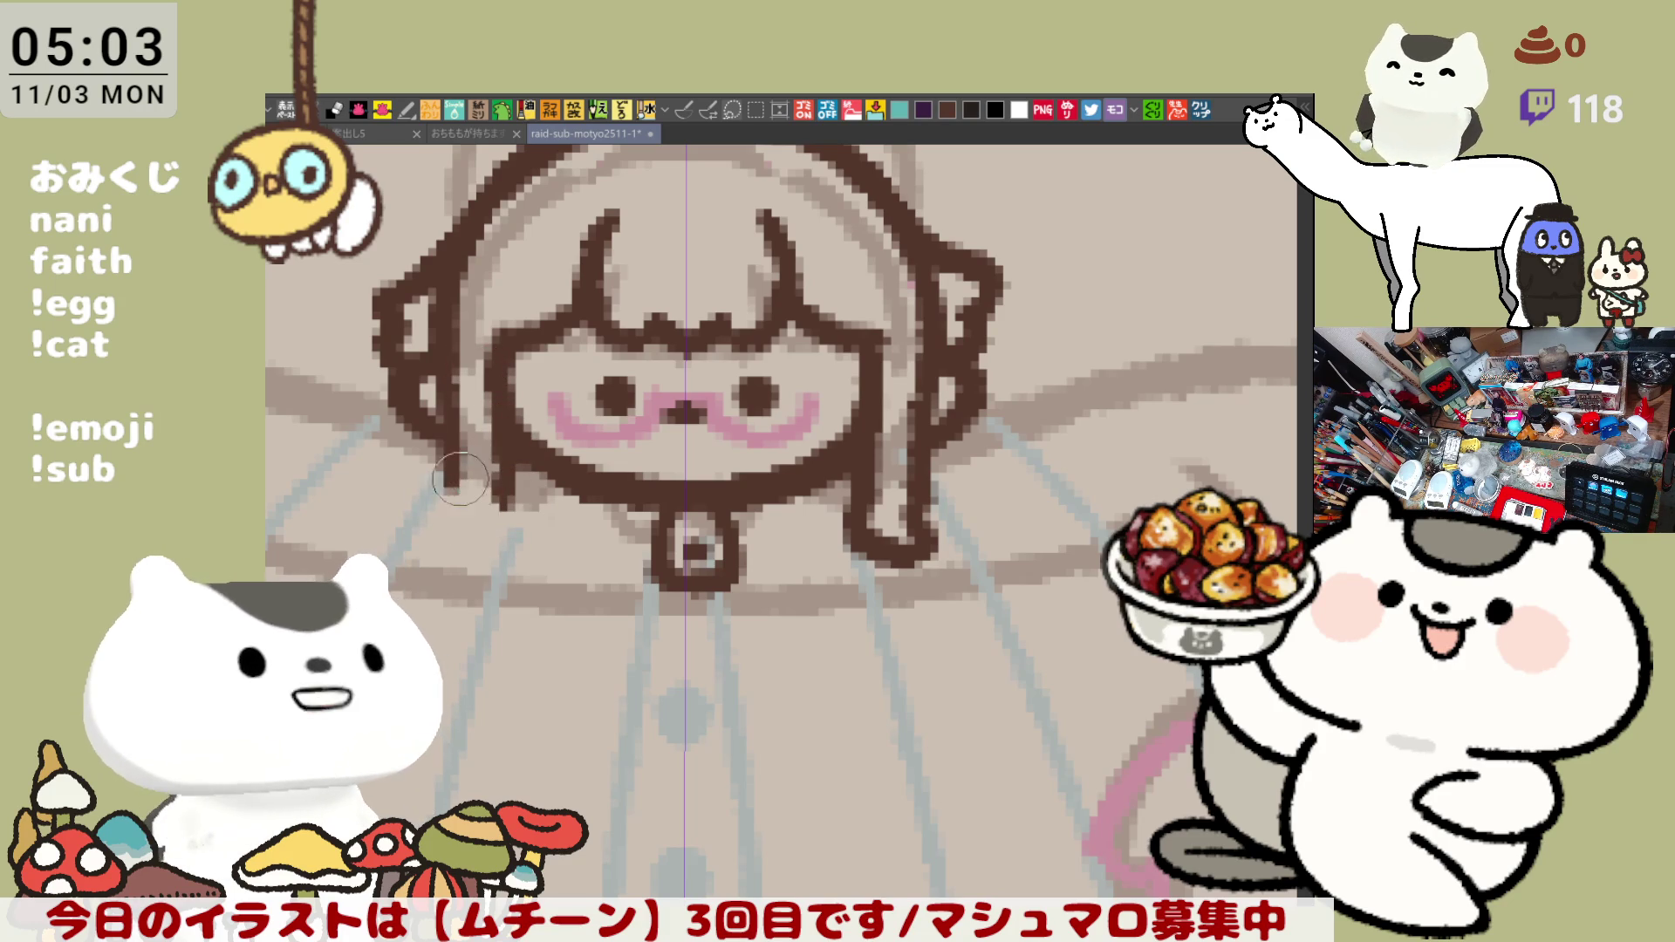
drag(439, 458, 481, 537)
key(ctrl+z)
drag(438, 458, 472, 537)
key(ctrl+z)
drag(432, 451, 461, 534)
key(ctrl+z)
drag(433, 444, 501, 545)
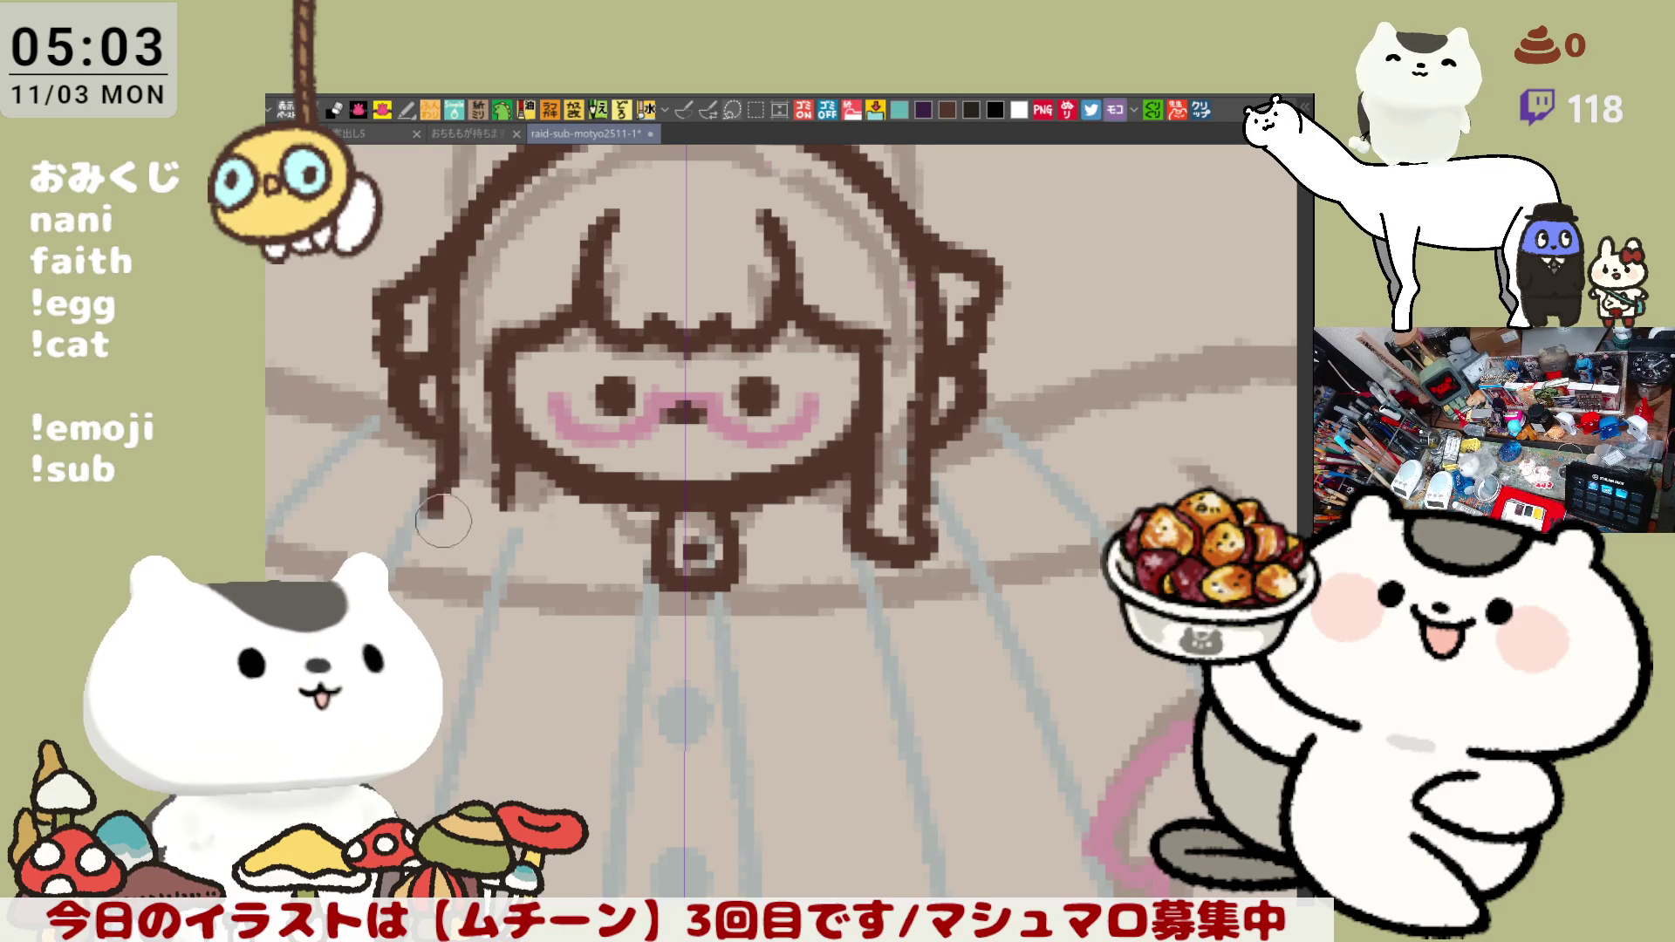
key(ctrl+z)
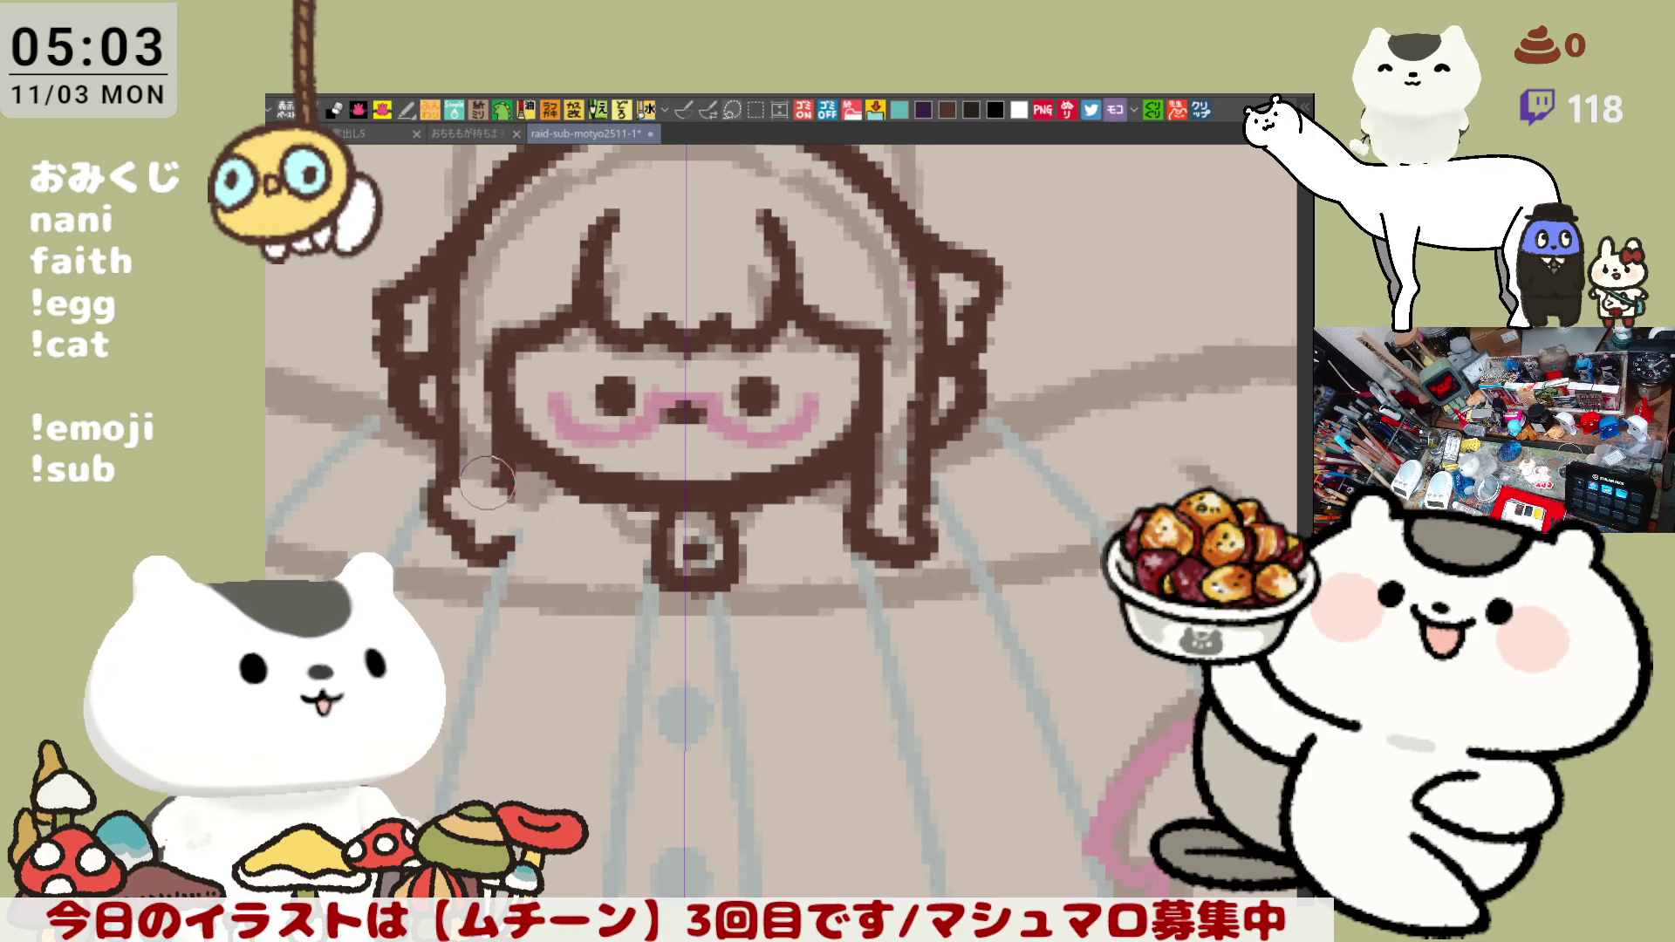
drag(438, 451, 504, 518)
key(ctrl+z)
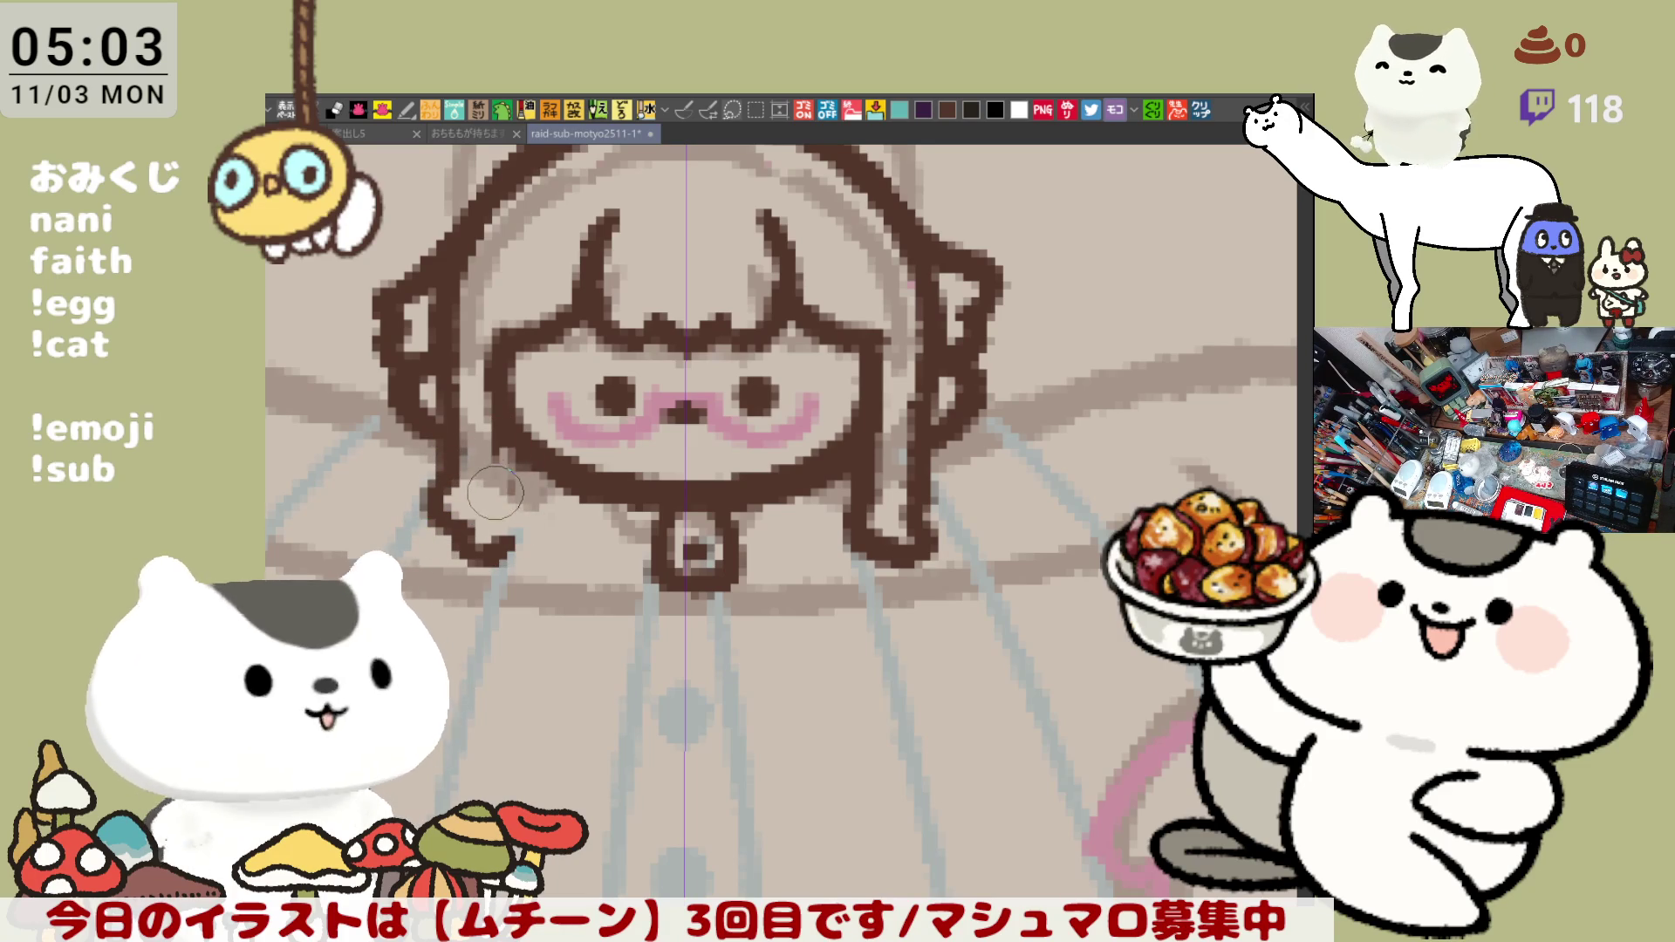
drag(498, 542, 510, 510)
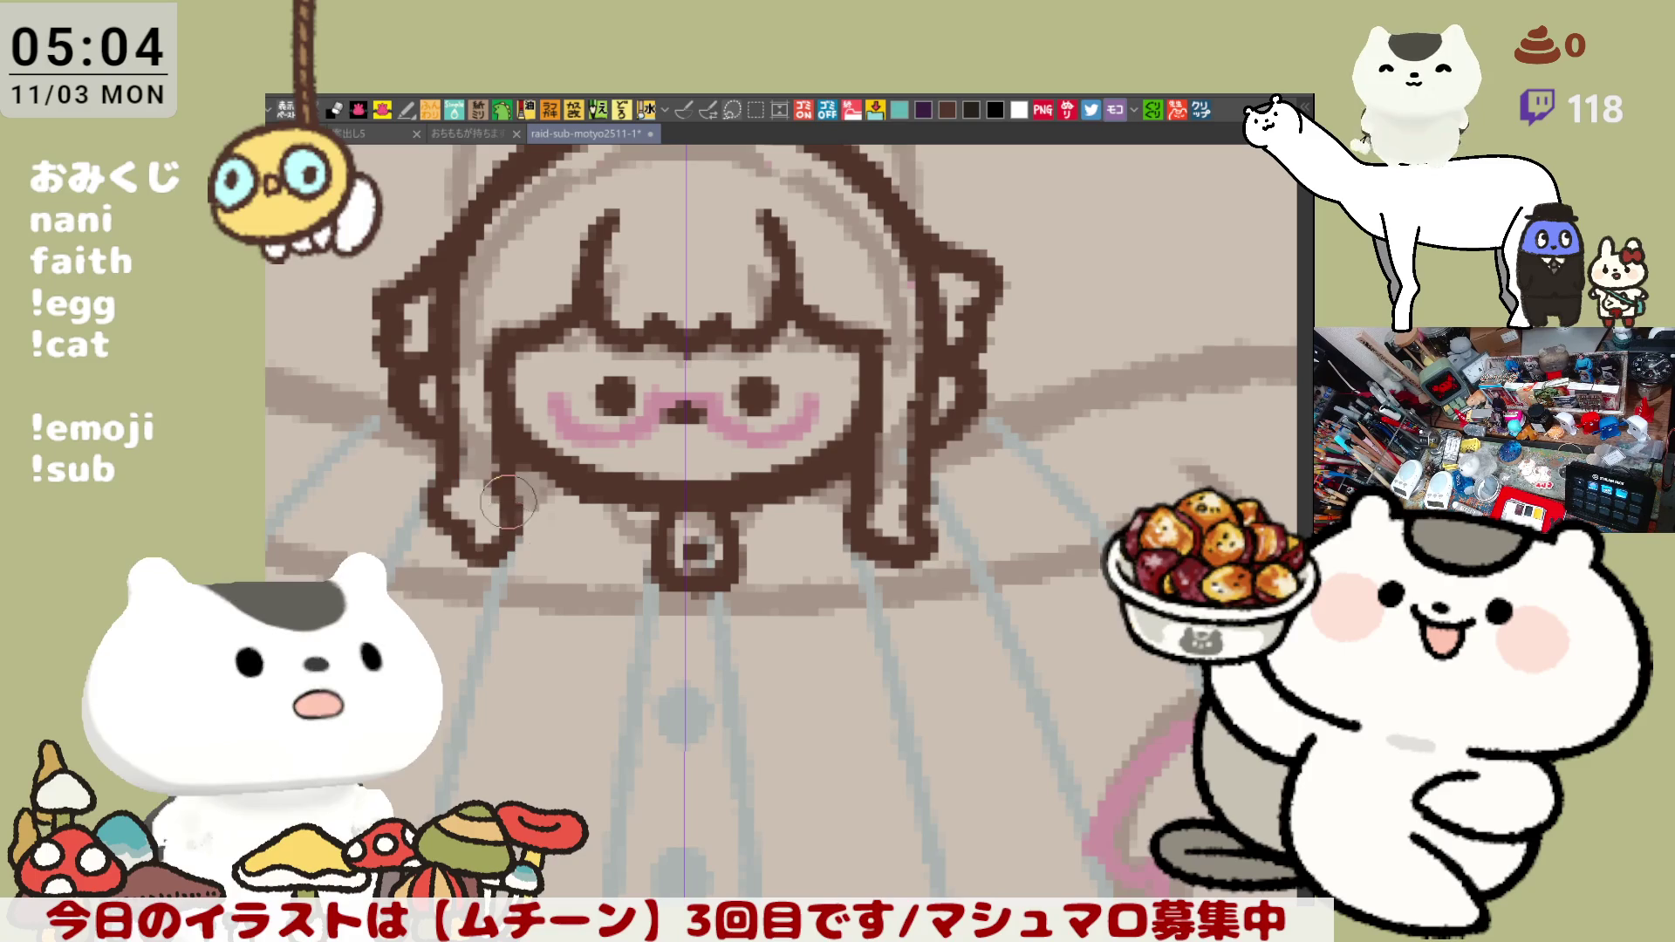
key(ctrl+z)
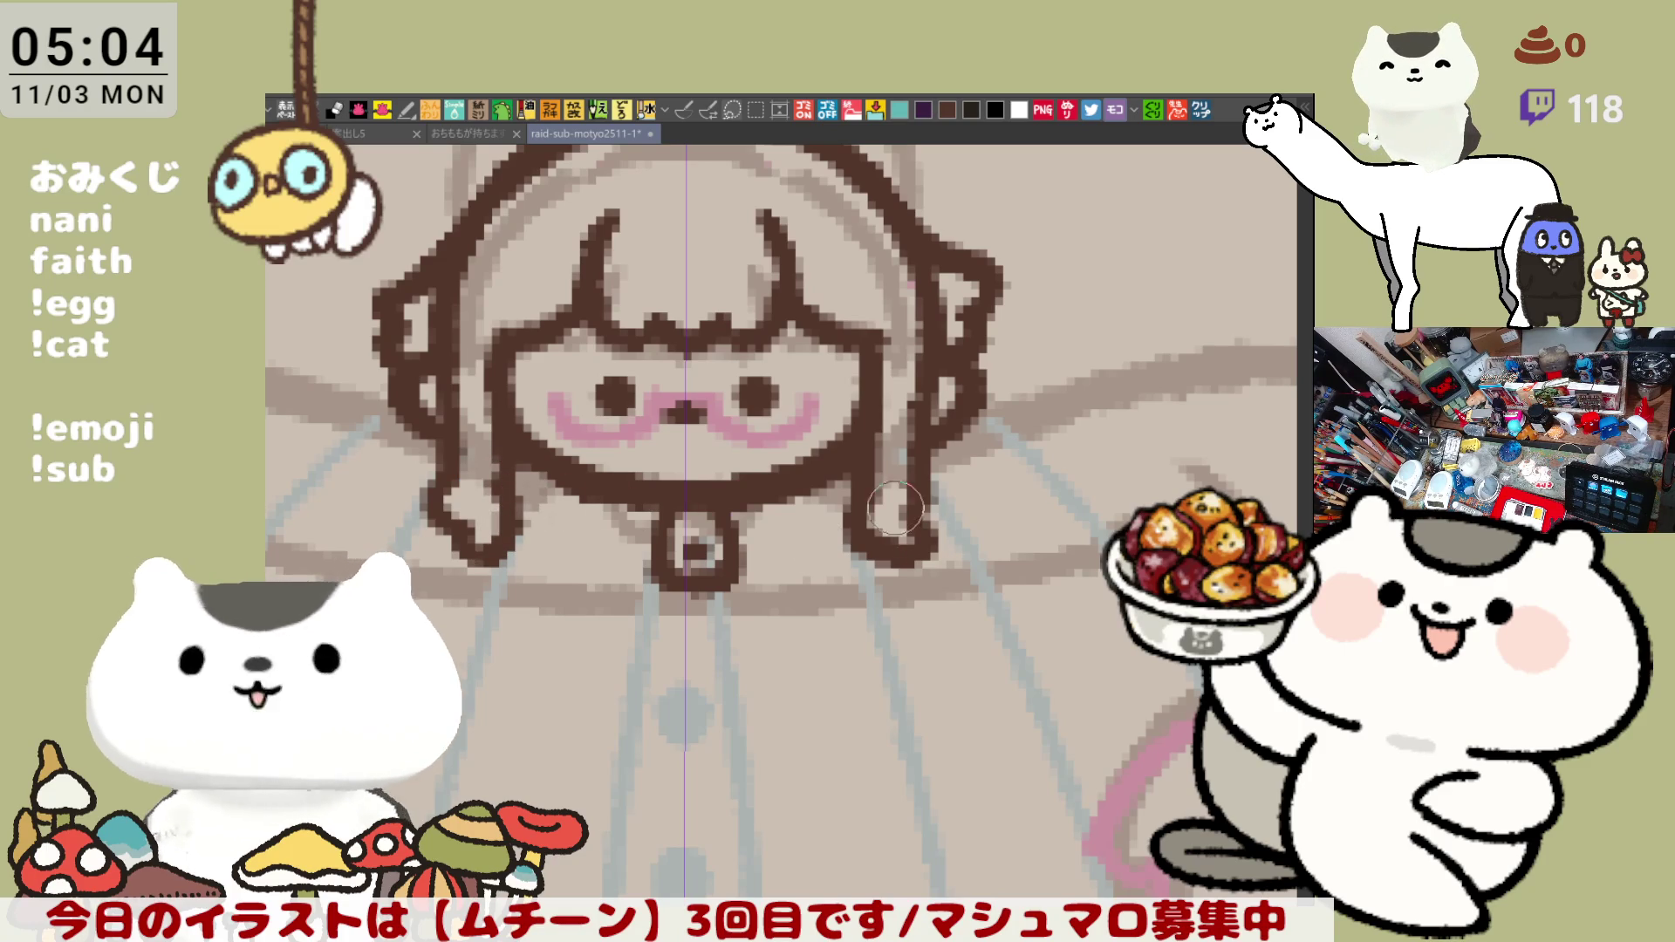
- Redraw the right hair strand's curl, retrying until it ends further right
key(ctrl+z)
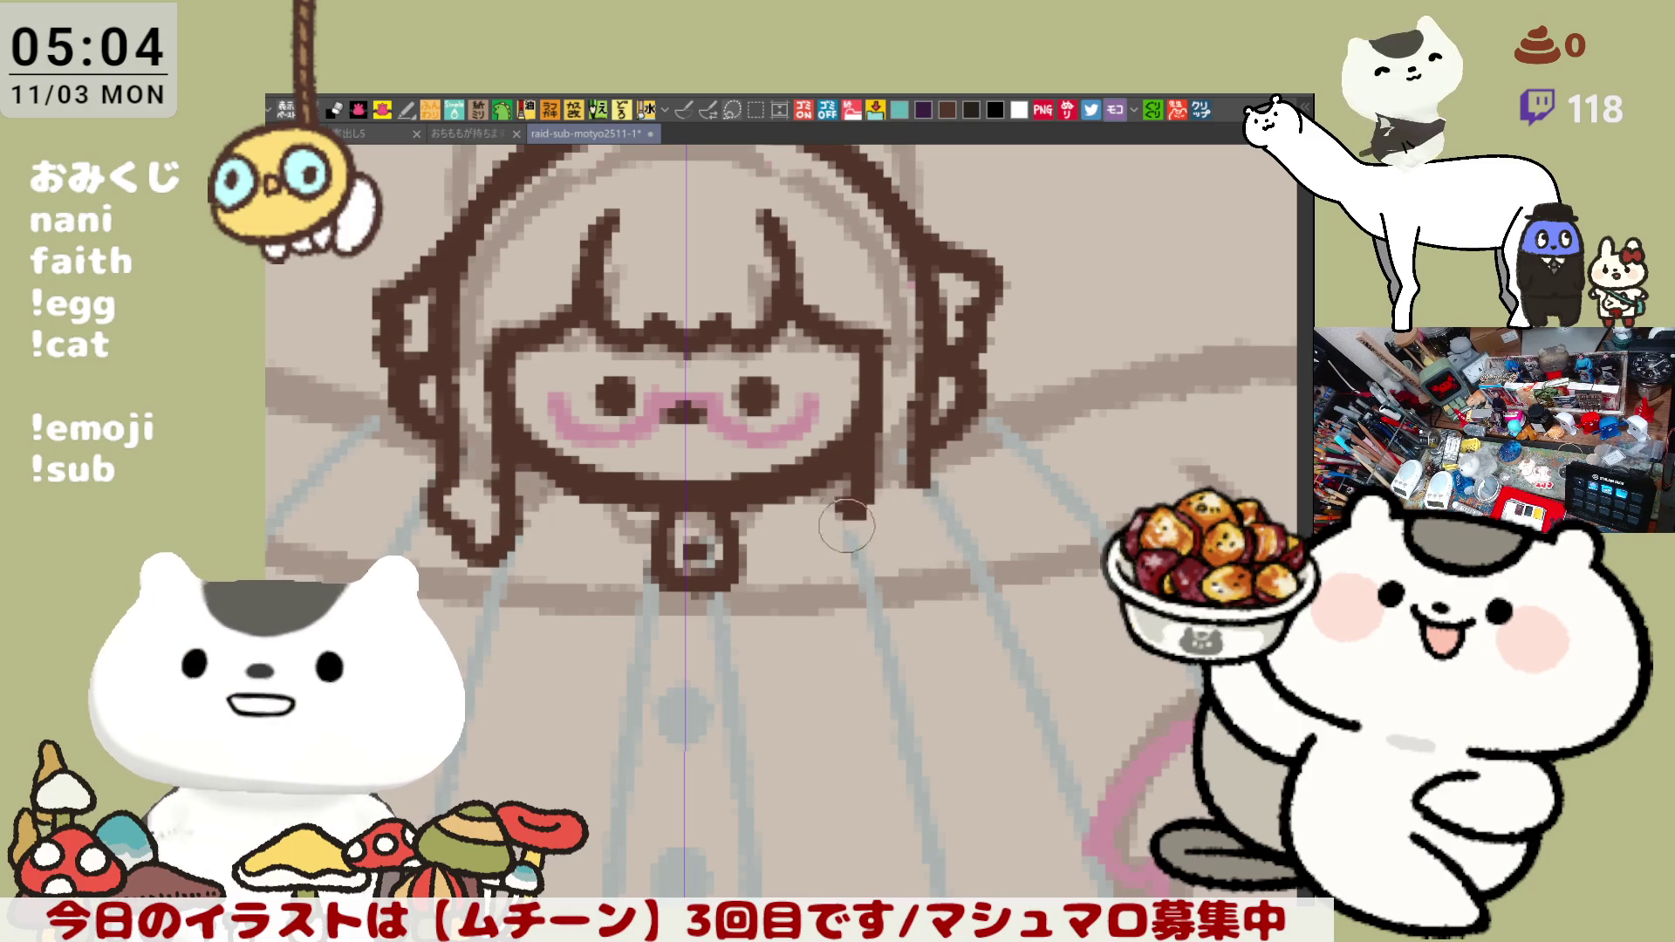
drag(848, 490, 900, 548)
key(ctrl+z)
drag(849, 461, 905, 560)
key(ctrl+z)
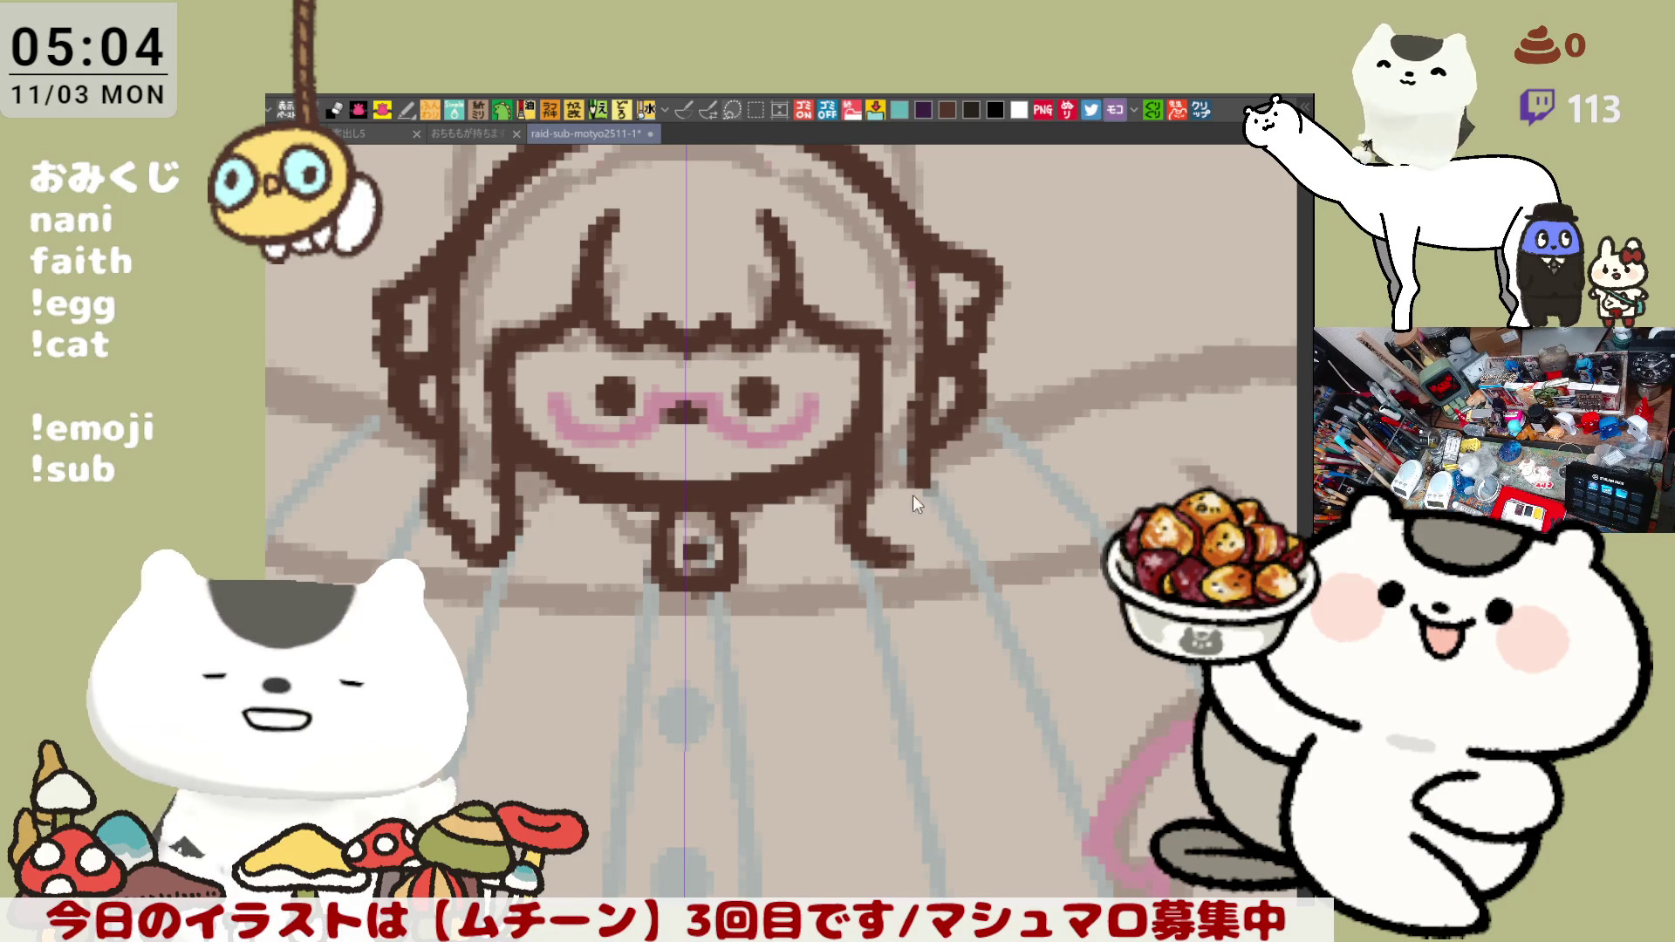
drag(848, 461, 898, 563)
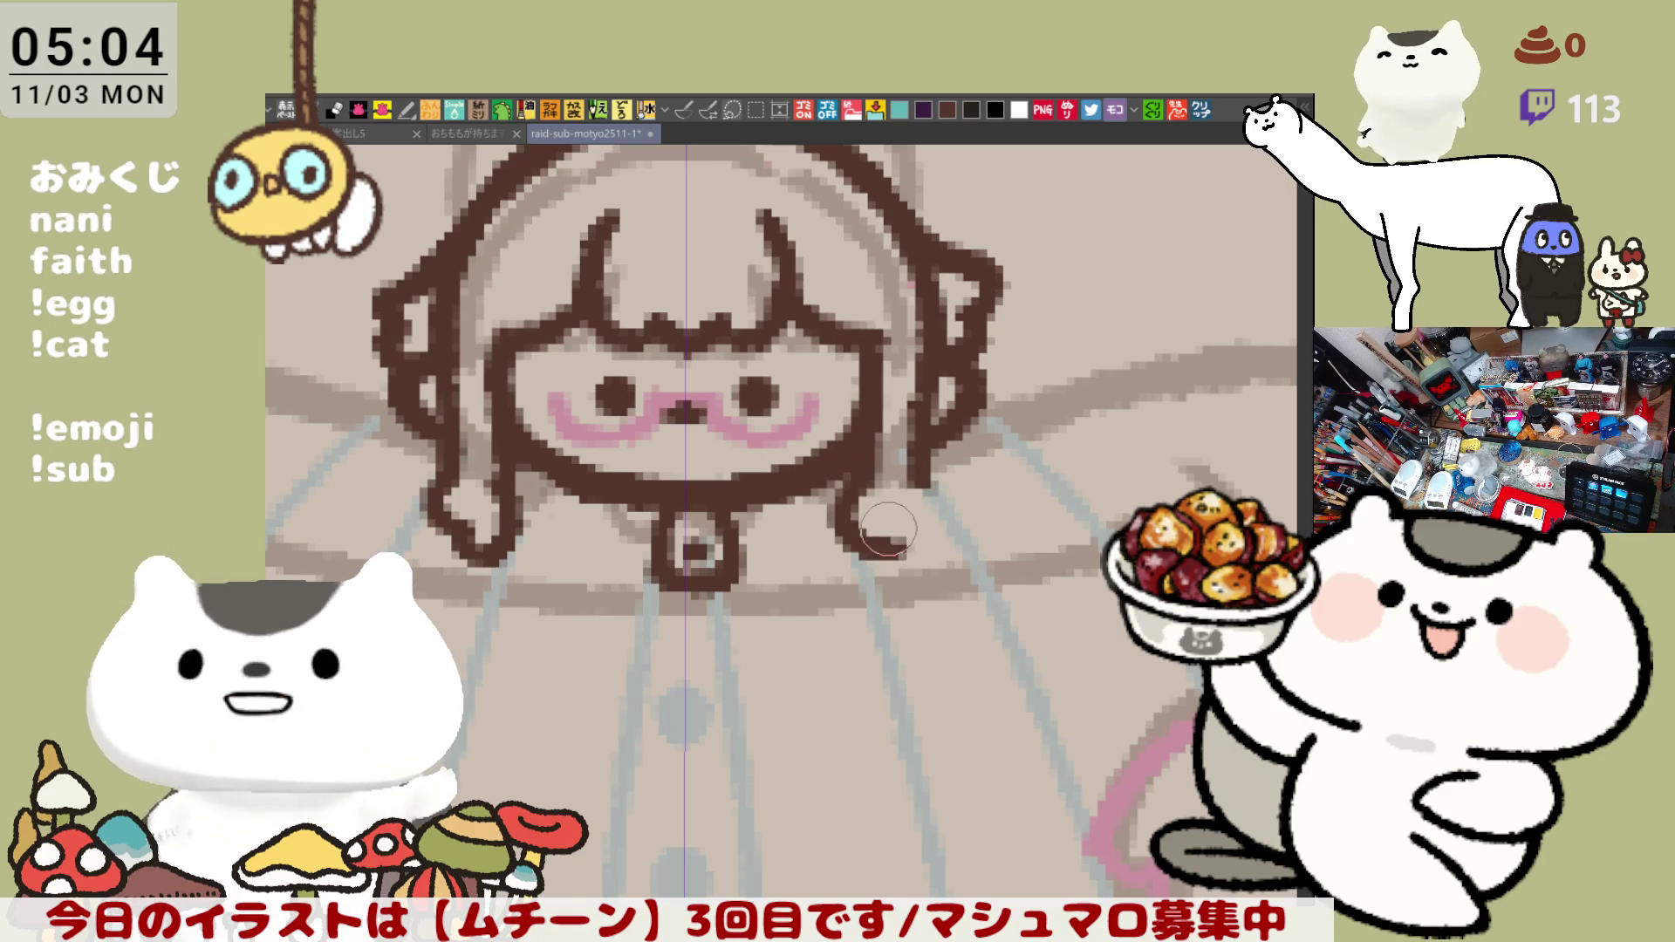
key(ctrl+z)
drag(848, 460, 898, 549)
key(ctrl+z)
drag(849, 461, 919, 514)
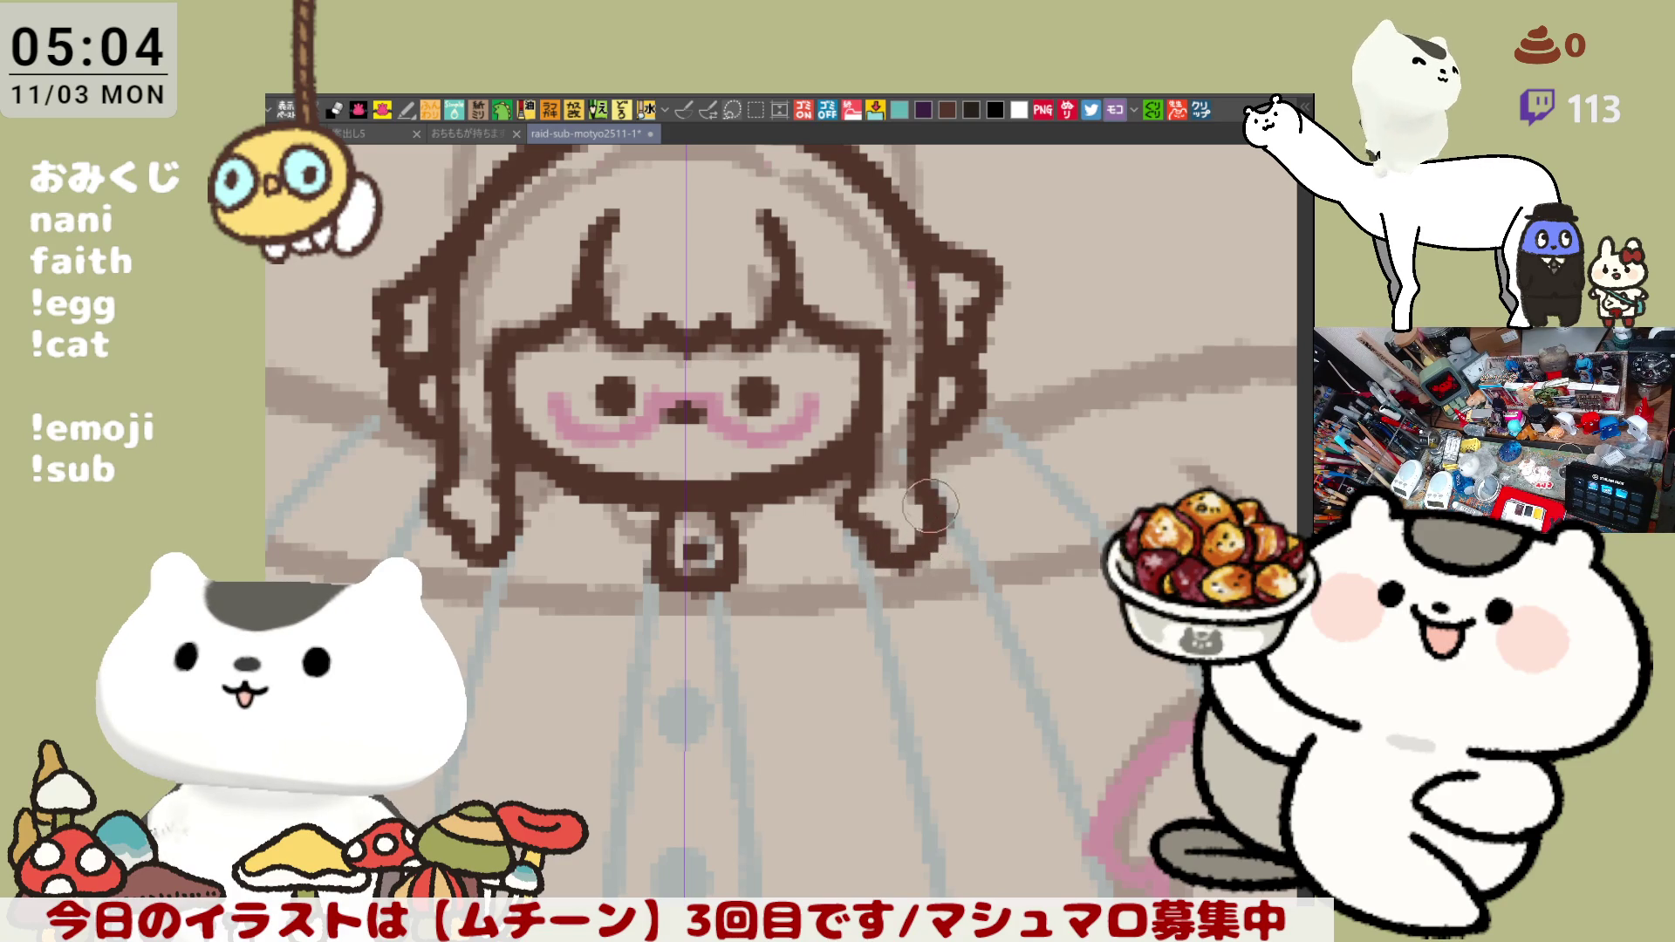
scroll(919, 501, up, 1)
scroll(562, 406, up, 1)
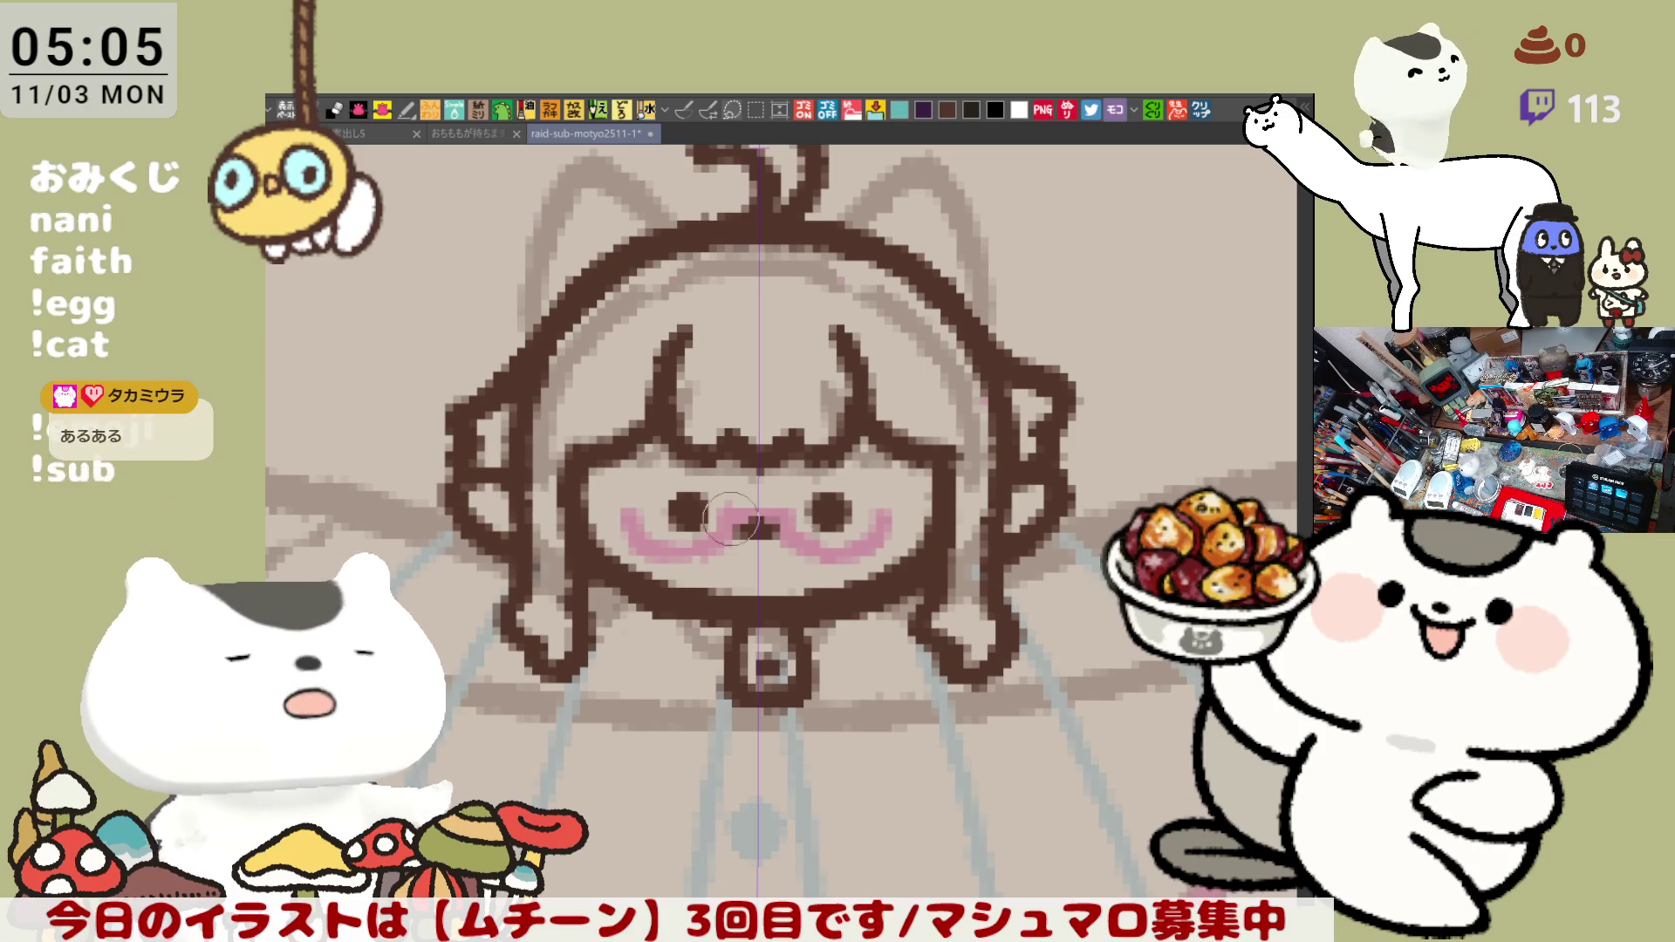
- Save the drawing with Ctrl+S and test a stroke down from the chin
key(ctrl+s)
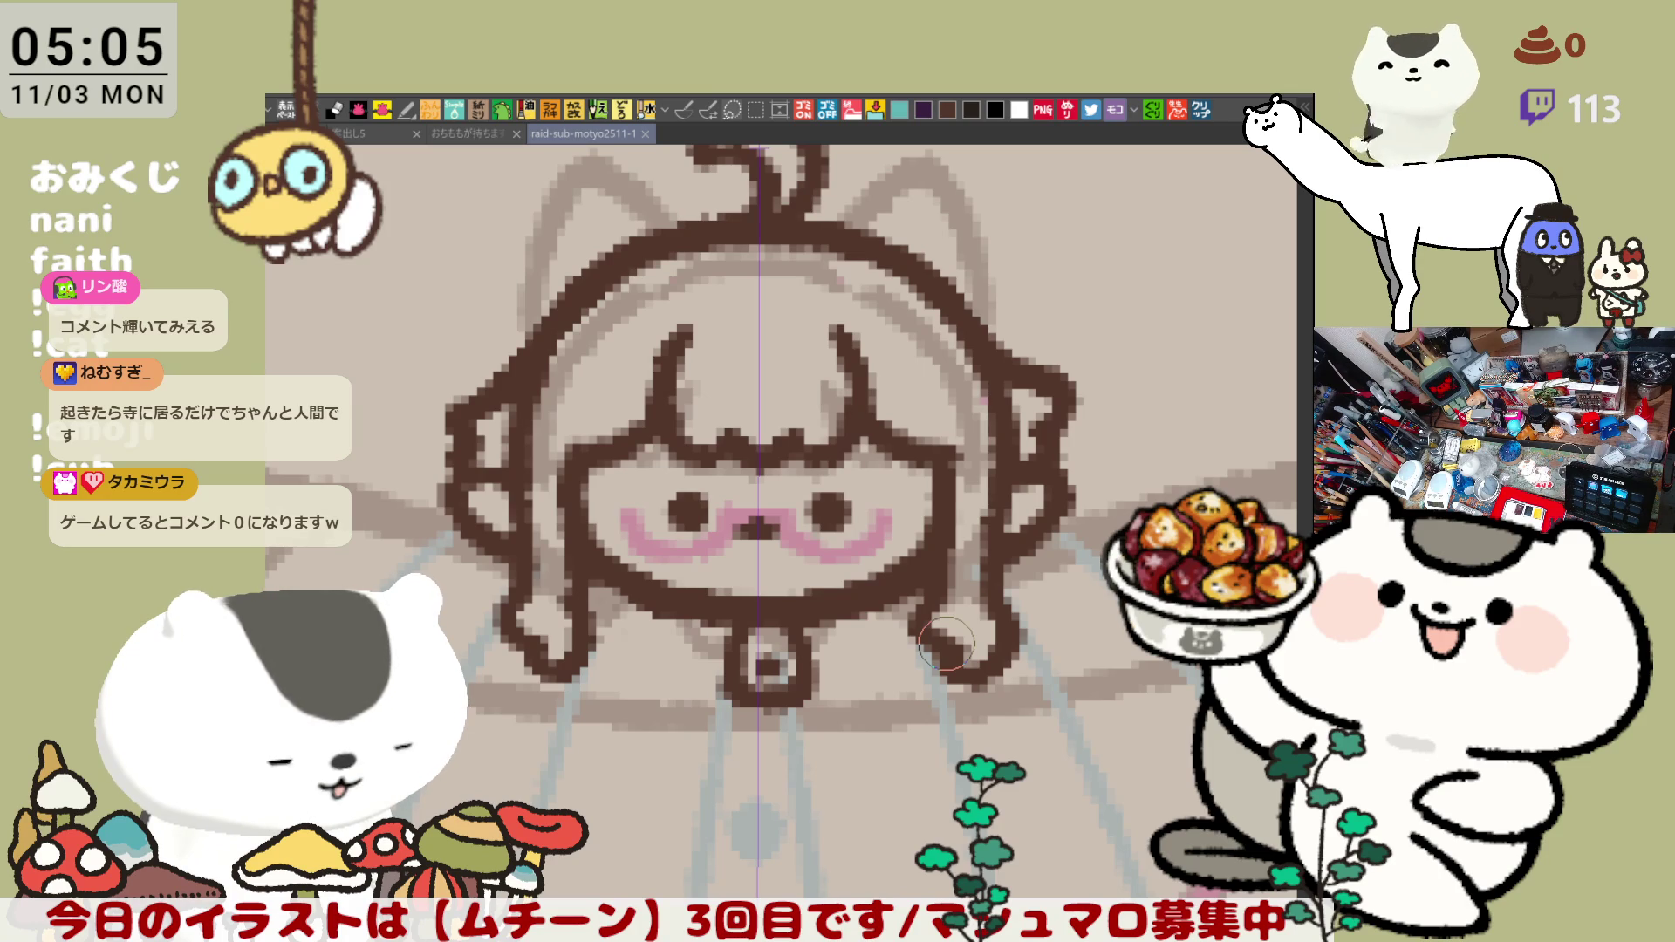
click(678, 555)
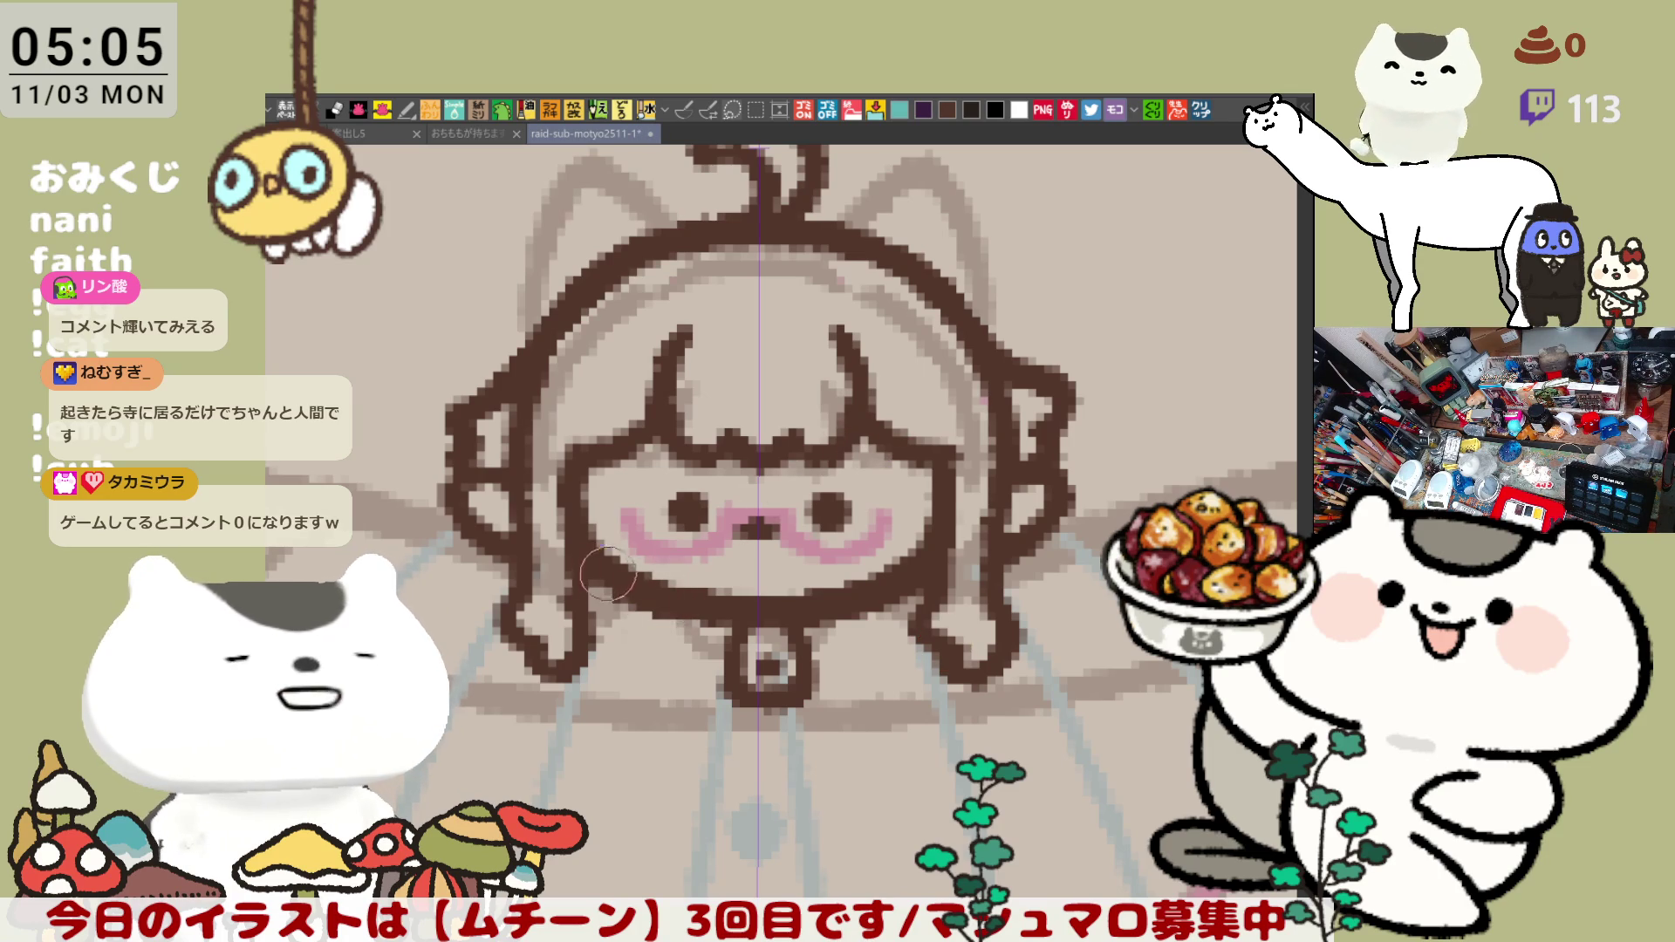
scroll(943, 566, down, 2)
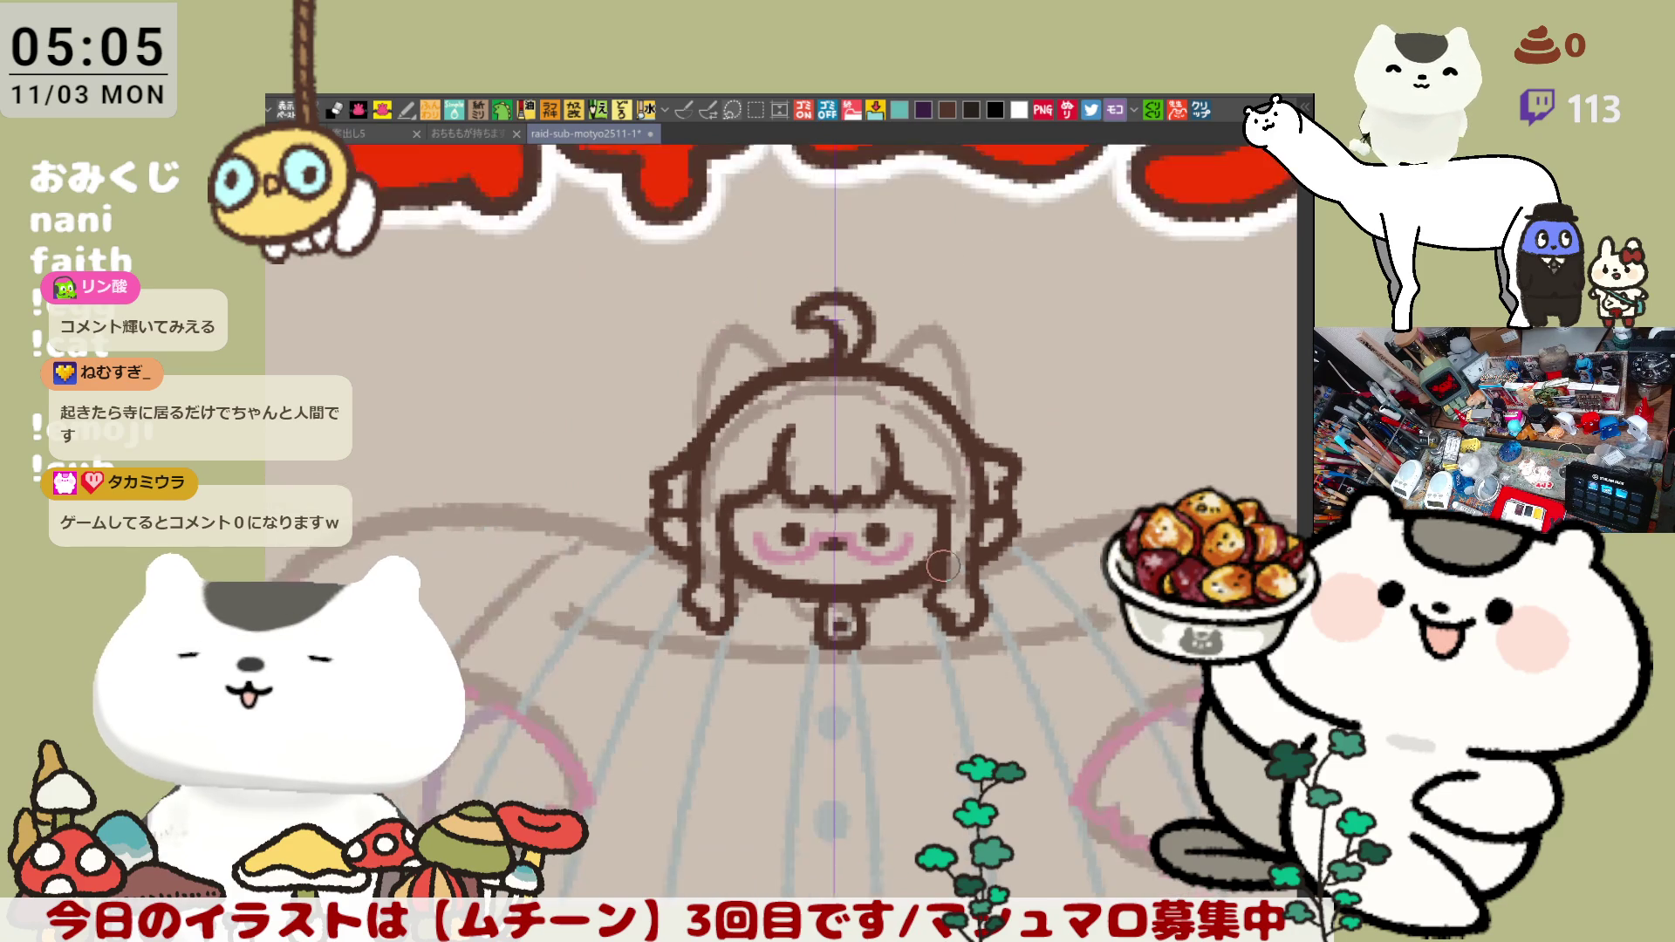
scroll(943, 566, down, 2)
scroll(942, 566, down, 1)
scroll(942, 563, up, 1)
scroll(939, 550, up, 2)
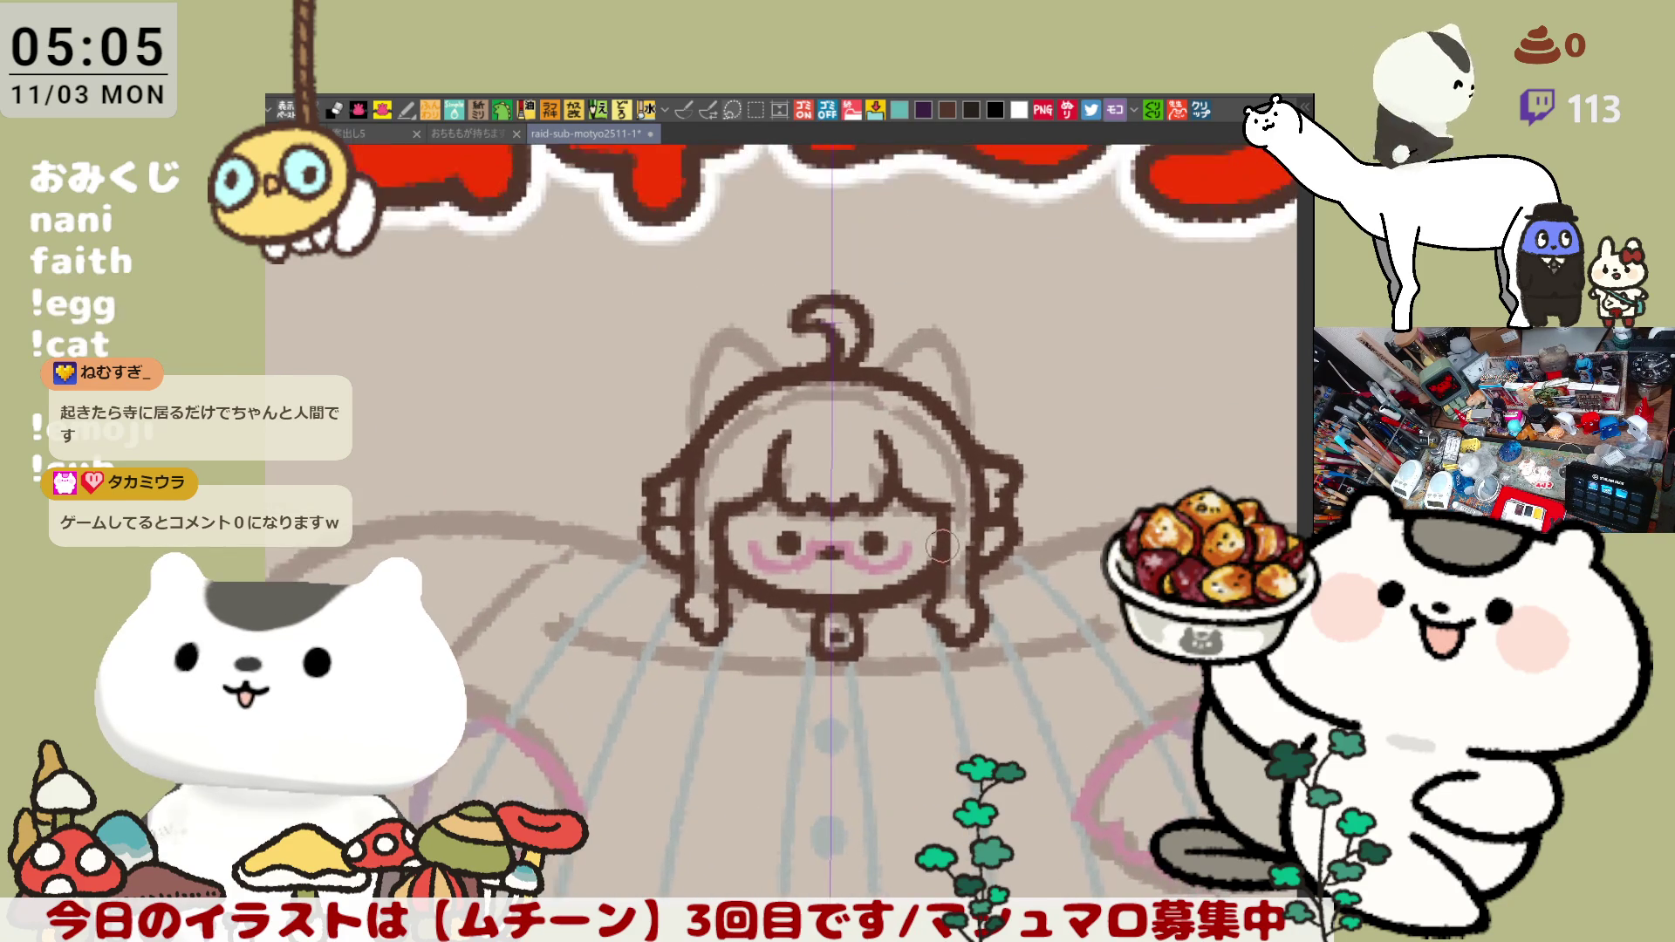
scroll(942, 547, up, 1)
scroll(941, 536, up, 1)
scroll(942, 534, down, 3)
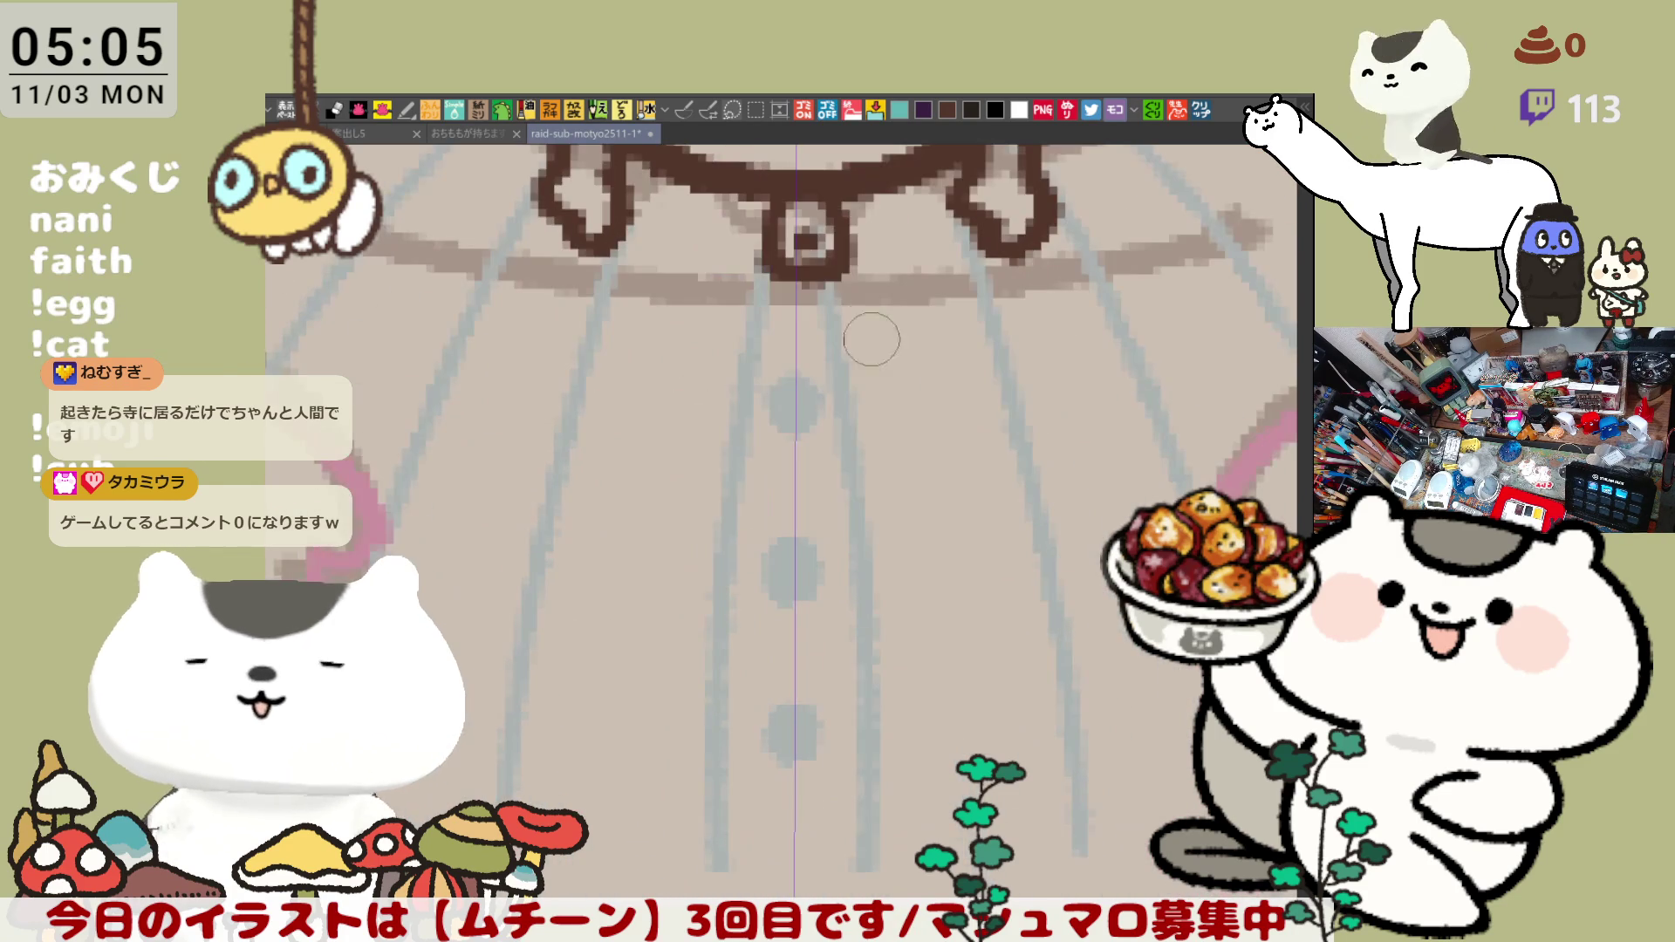
scroll(762, 595, down, 2)
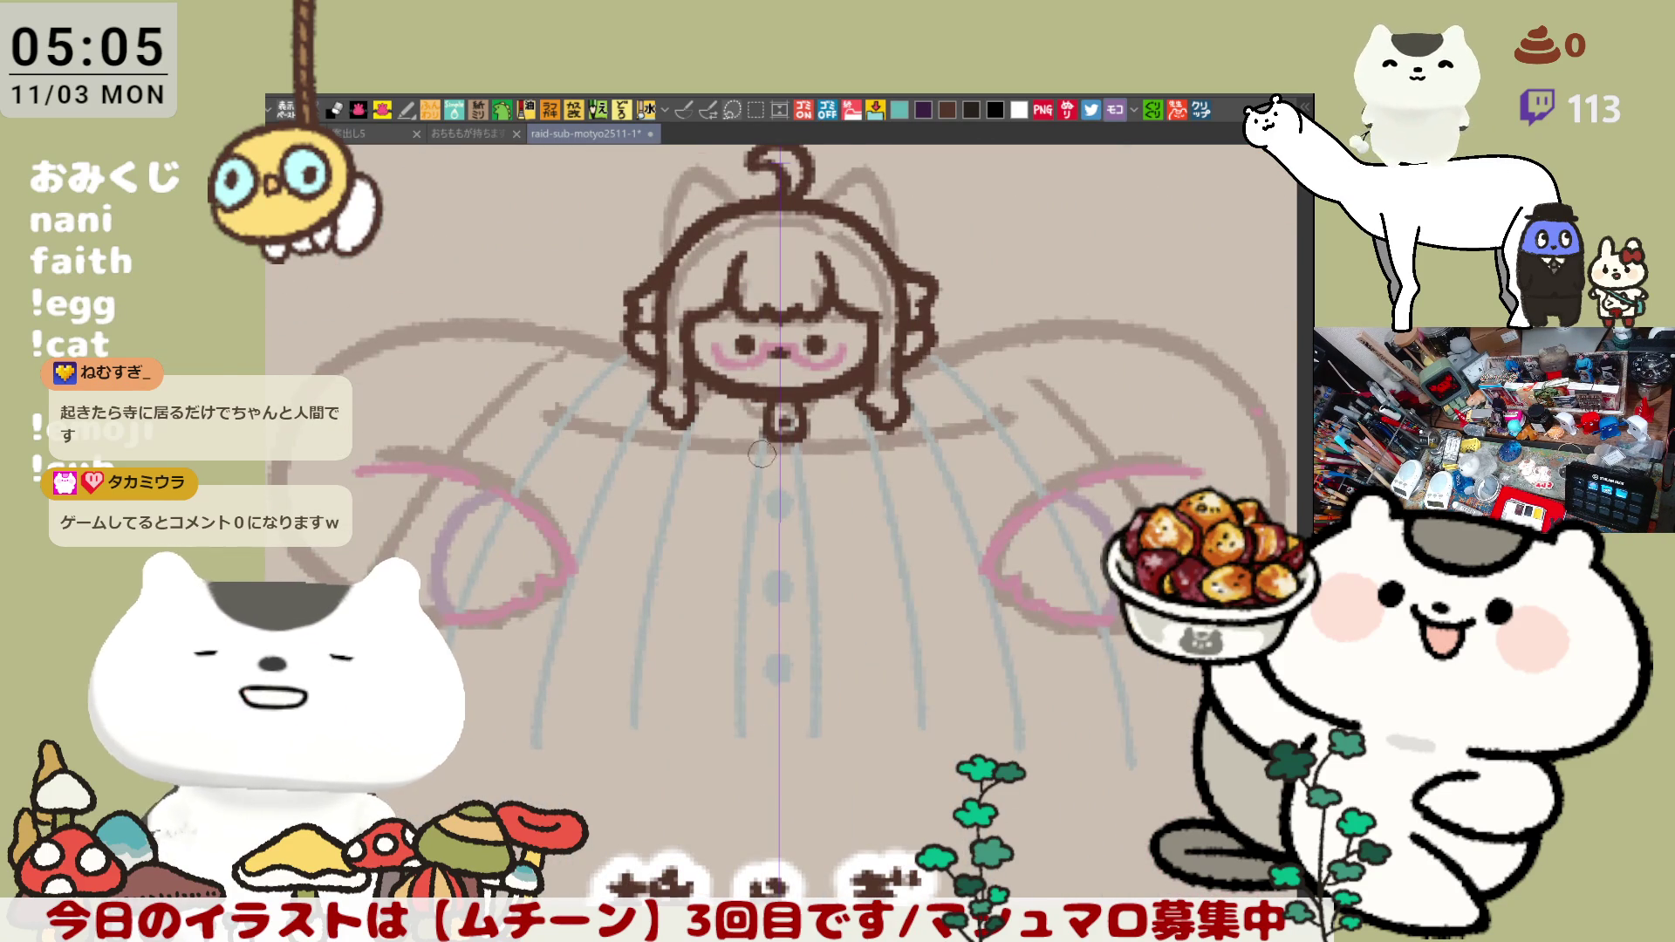
drag(773, 441, 752, 769)
- Undo the chin stroke and try mirrored outline strokes beside the head, discarding the tests
key(ctrl+z)
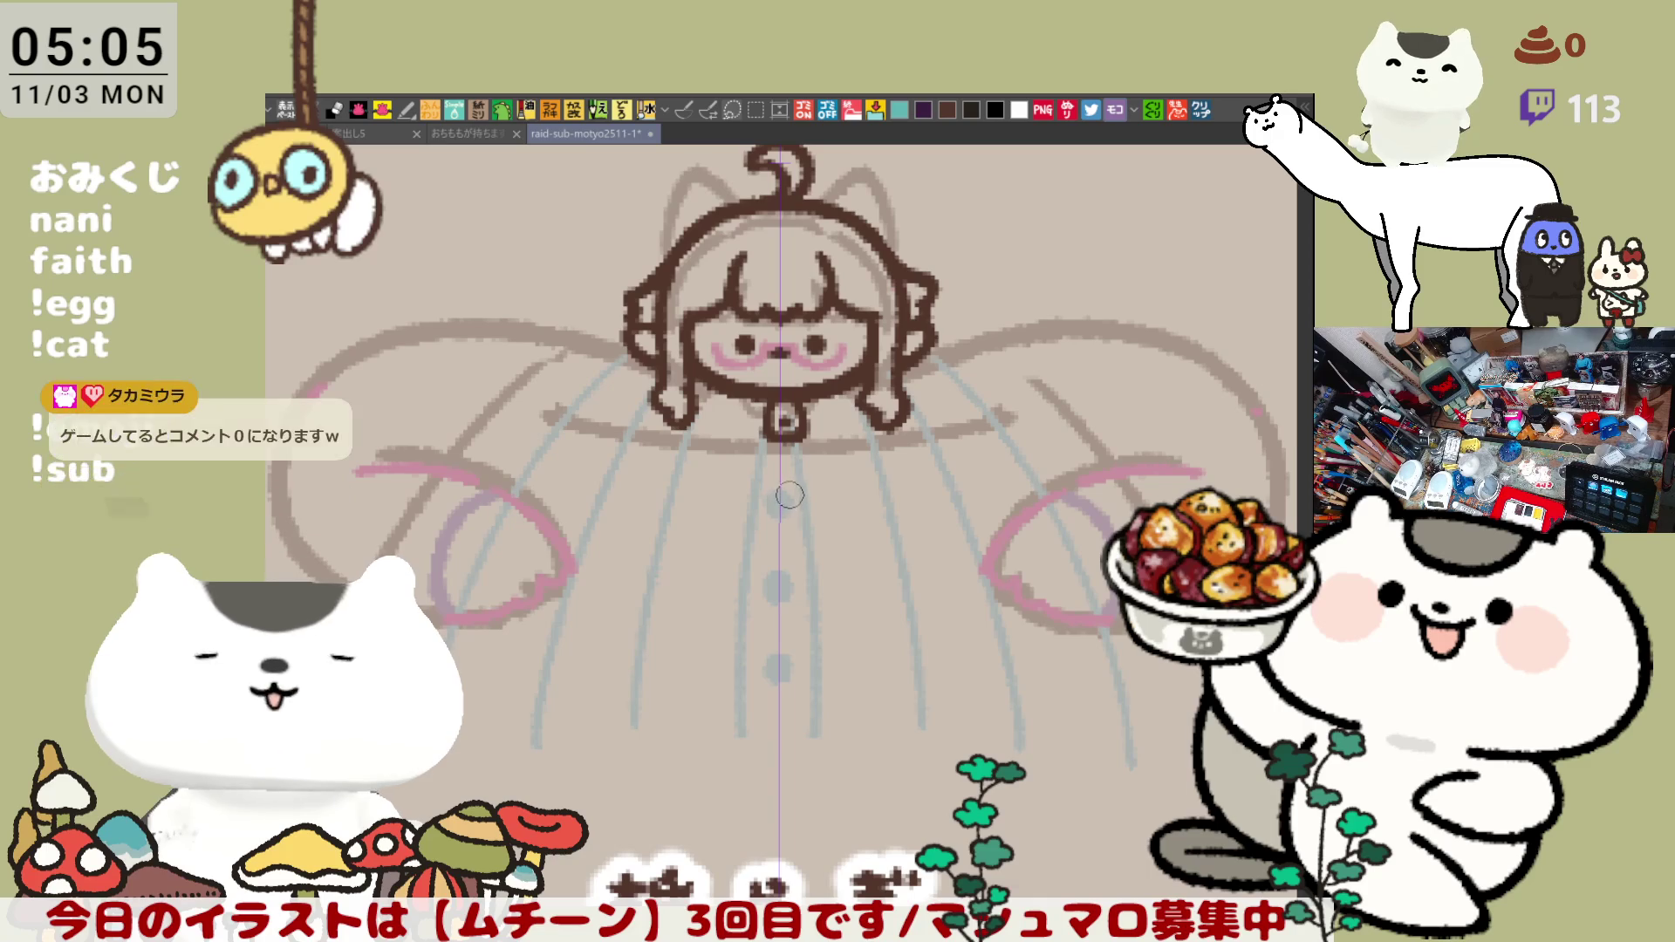
click(369, 338)
drag(391, 329, 576, 328)
key(ctrl+z)
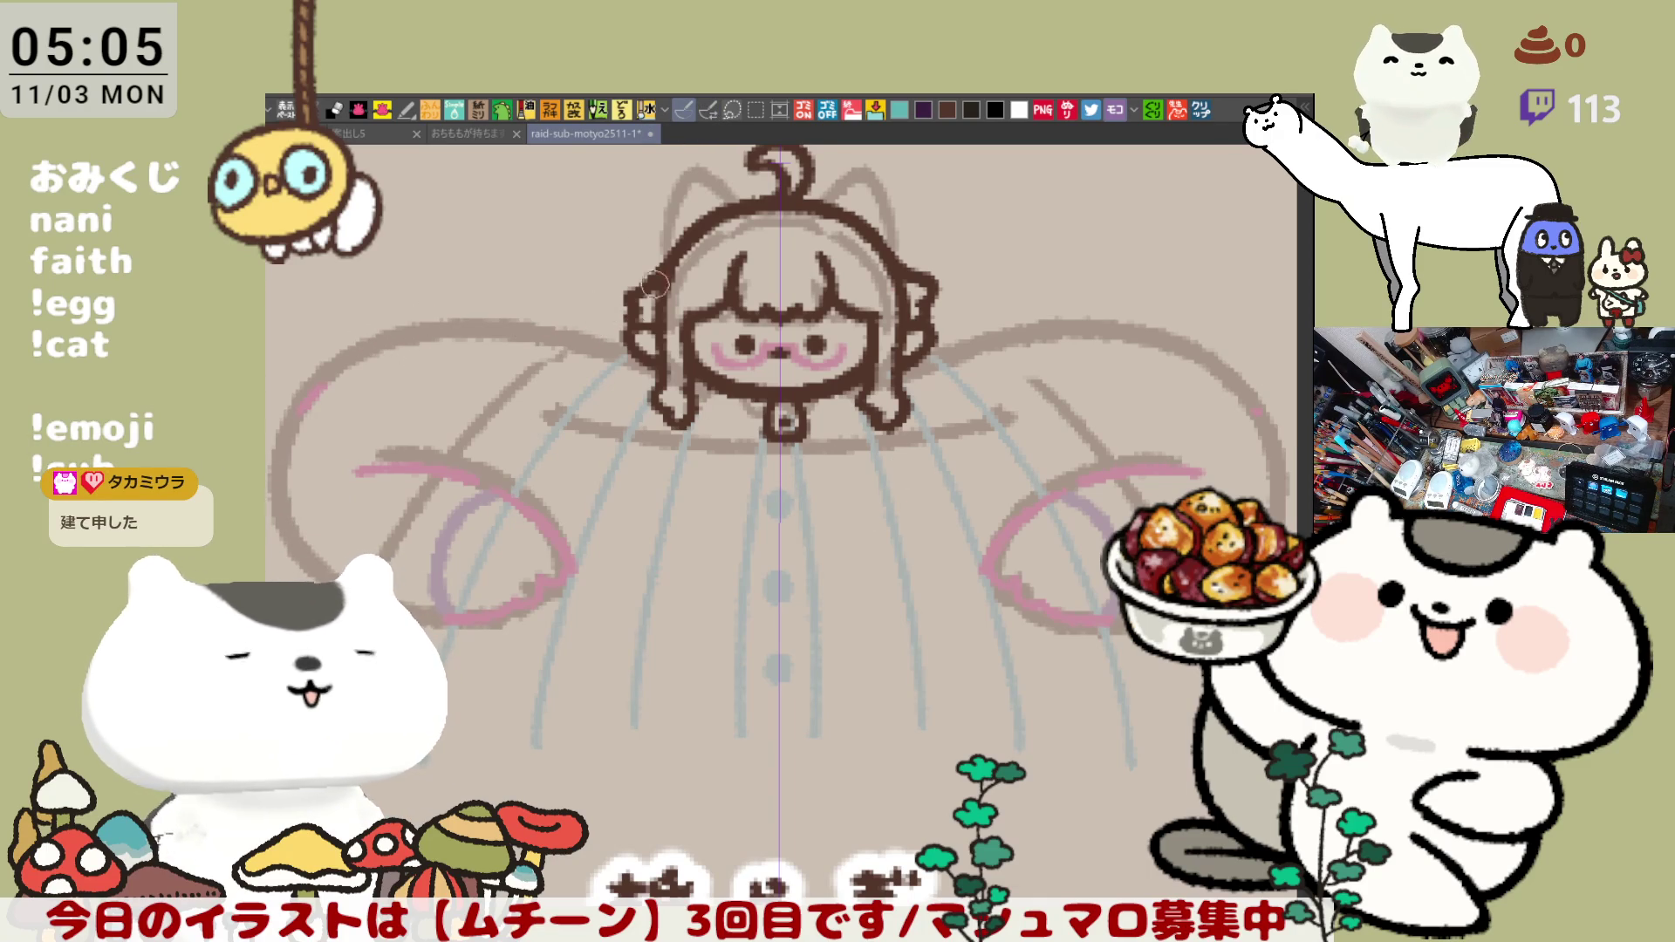
drag(657, 268, 752, 314)
mouse_move(482, 390)
mouse_down()
mouse_move(692, 397)
mouse_move(760, 420)
mouse_move(760, 445)
mouse_up()
key(ctrl+z)
key(ctrl+z)
key(ctrl+z)
key(ctrl+z)
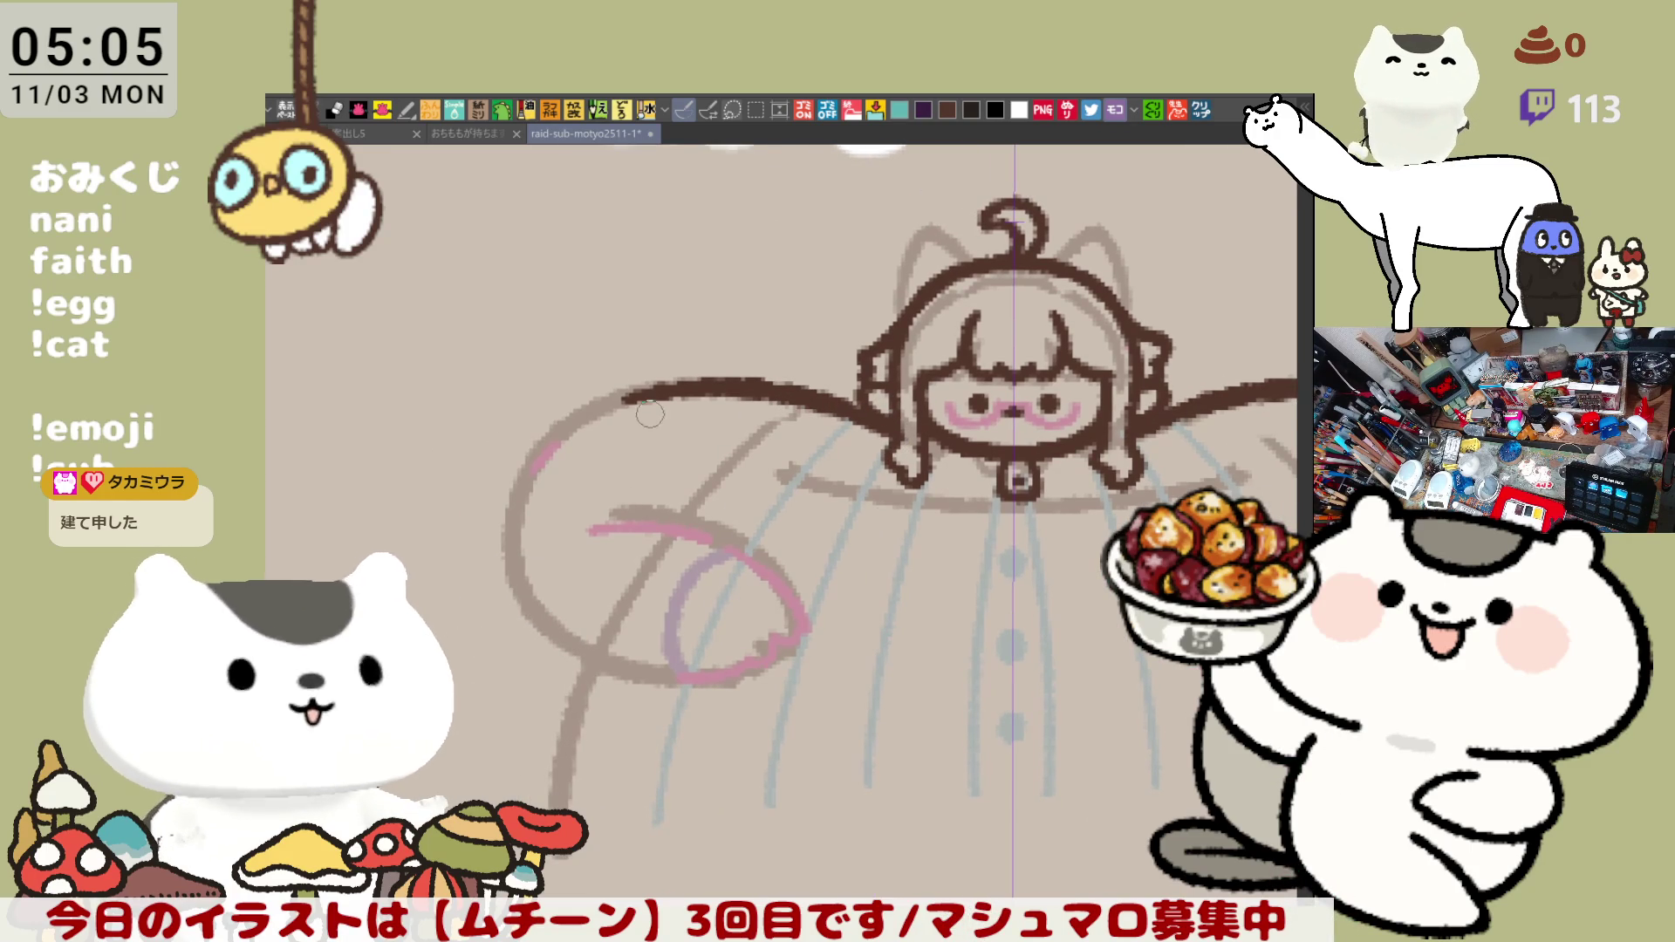
- Rework the outline's left end into a wavy arc extending down, mirrored on the right
drag(615, 399, 654, 392)
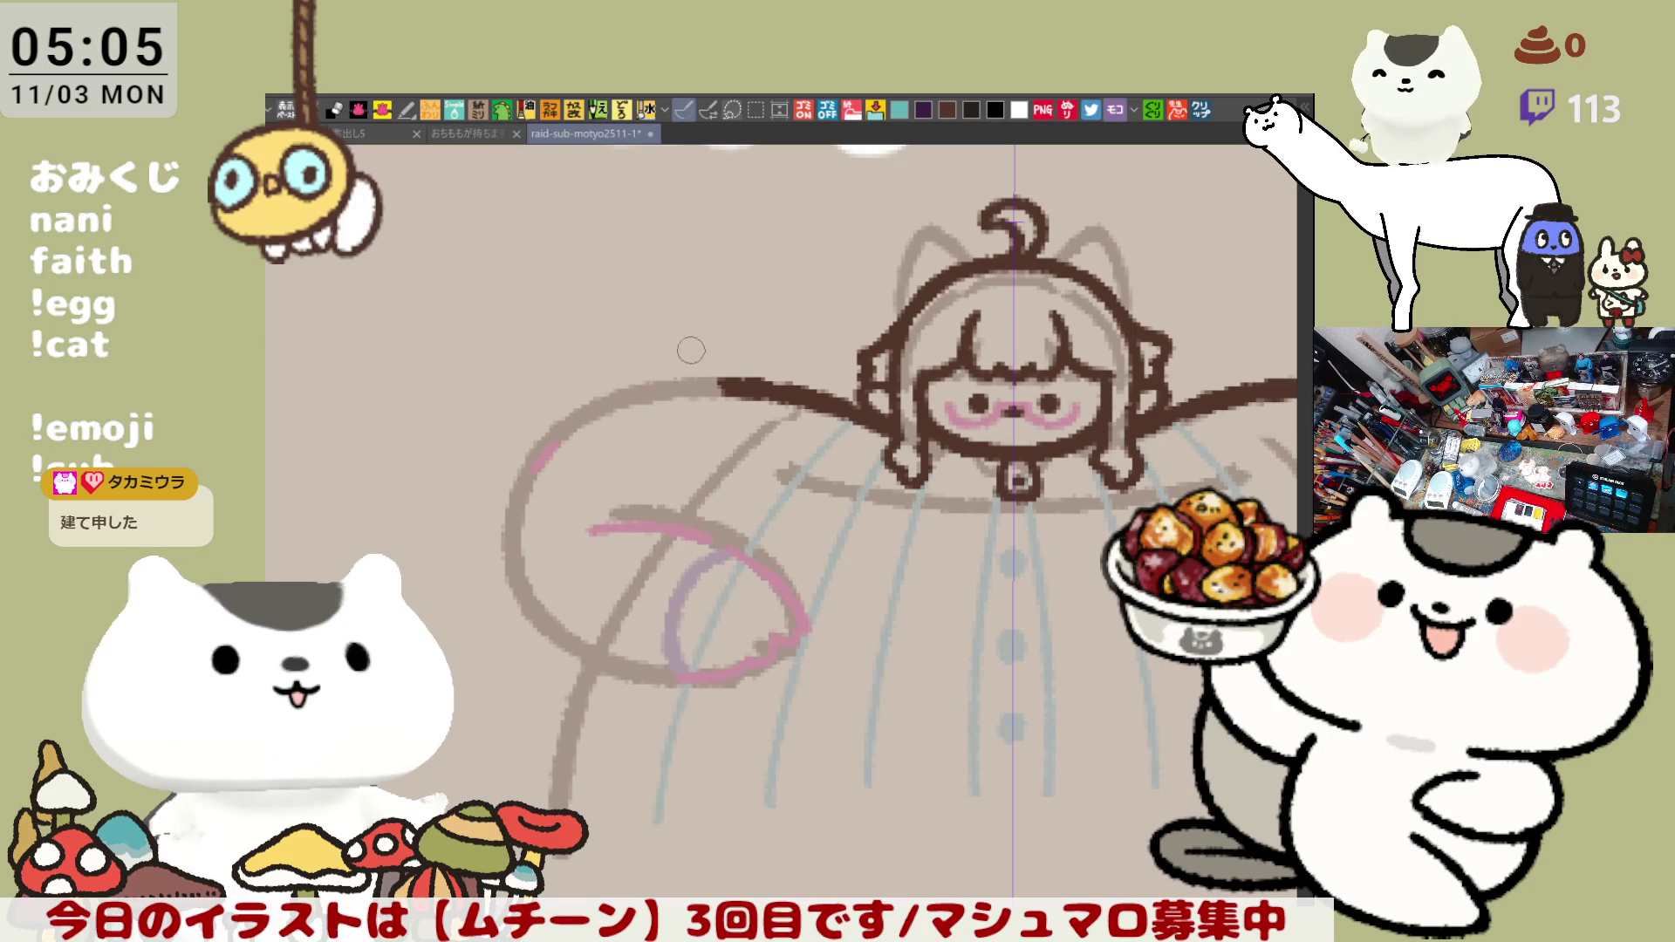
drag(717, 385, 655, 419)
key(ctrl+z)
mouse_move(753, 392)
mouse_down()
mouse_move(717, 347)
mouse_move(679, 417)
mouse_move(720, 343)
mouse_move(668, 474)
mouse_up()
key(ctrl+z)
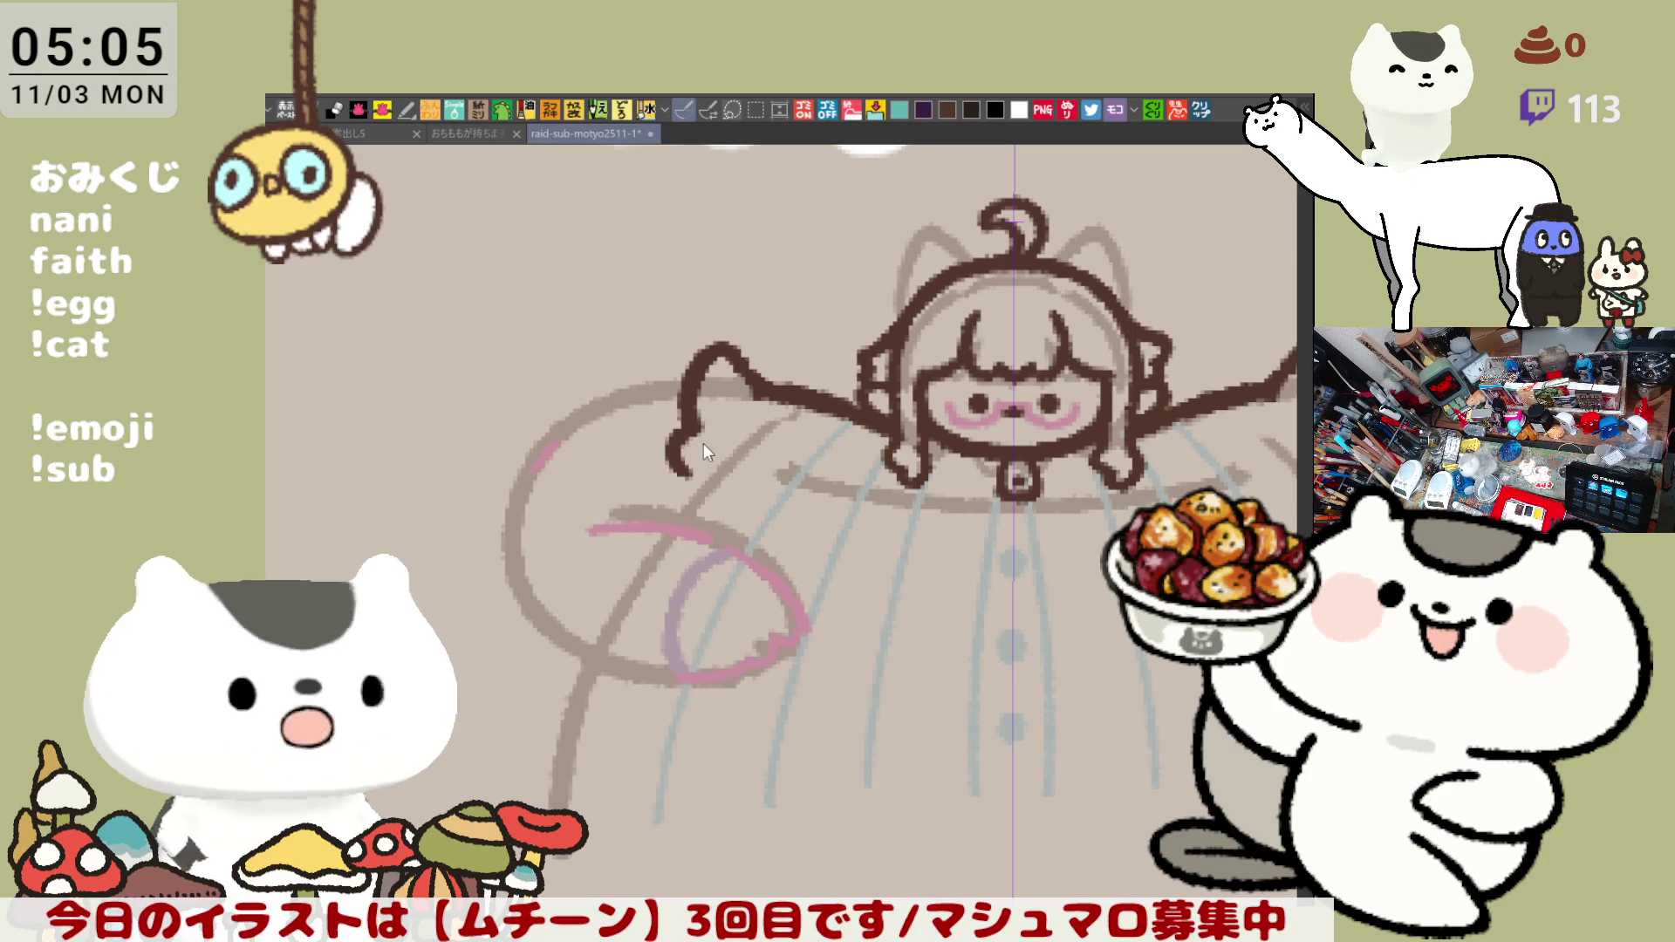
key(ctrl+z)
drag(683, 411, 669, 464)
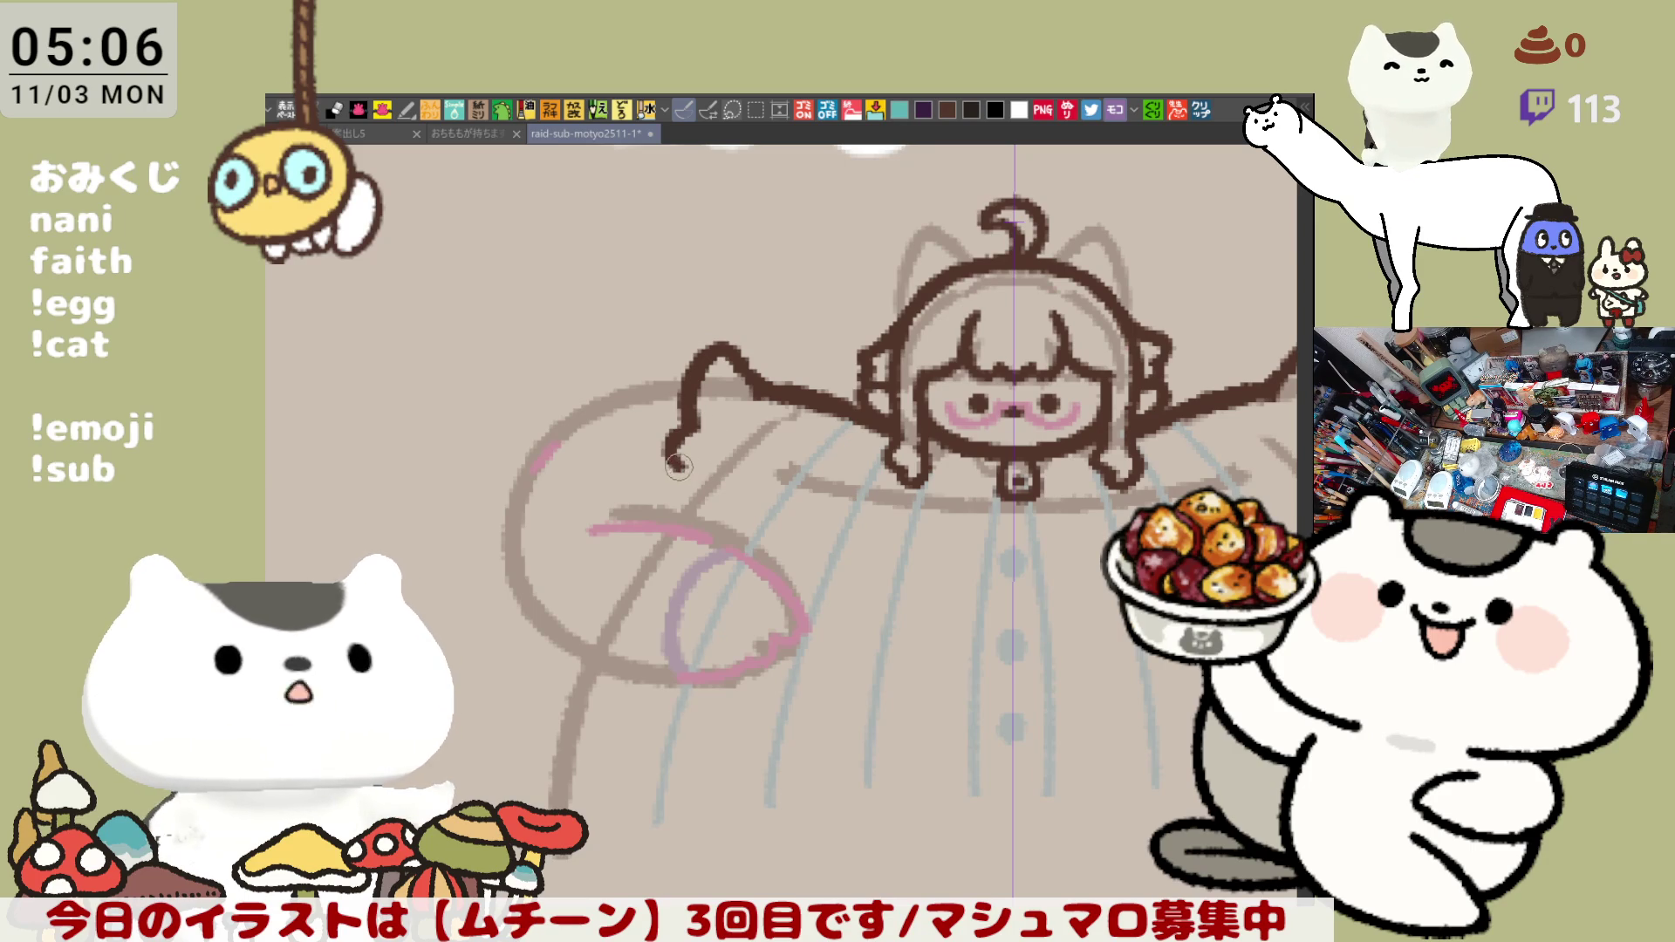
drag(683, 468, 665, 515)
drag(684, 455, 673, 514)
mouse_move(774, 426)
mouse_down()
mouse_move(607, 490)
mouse_move(715, 449)
mouse_up()
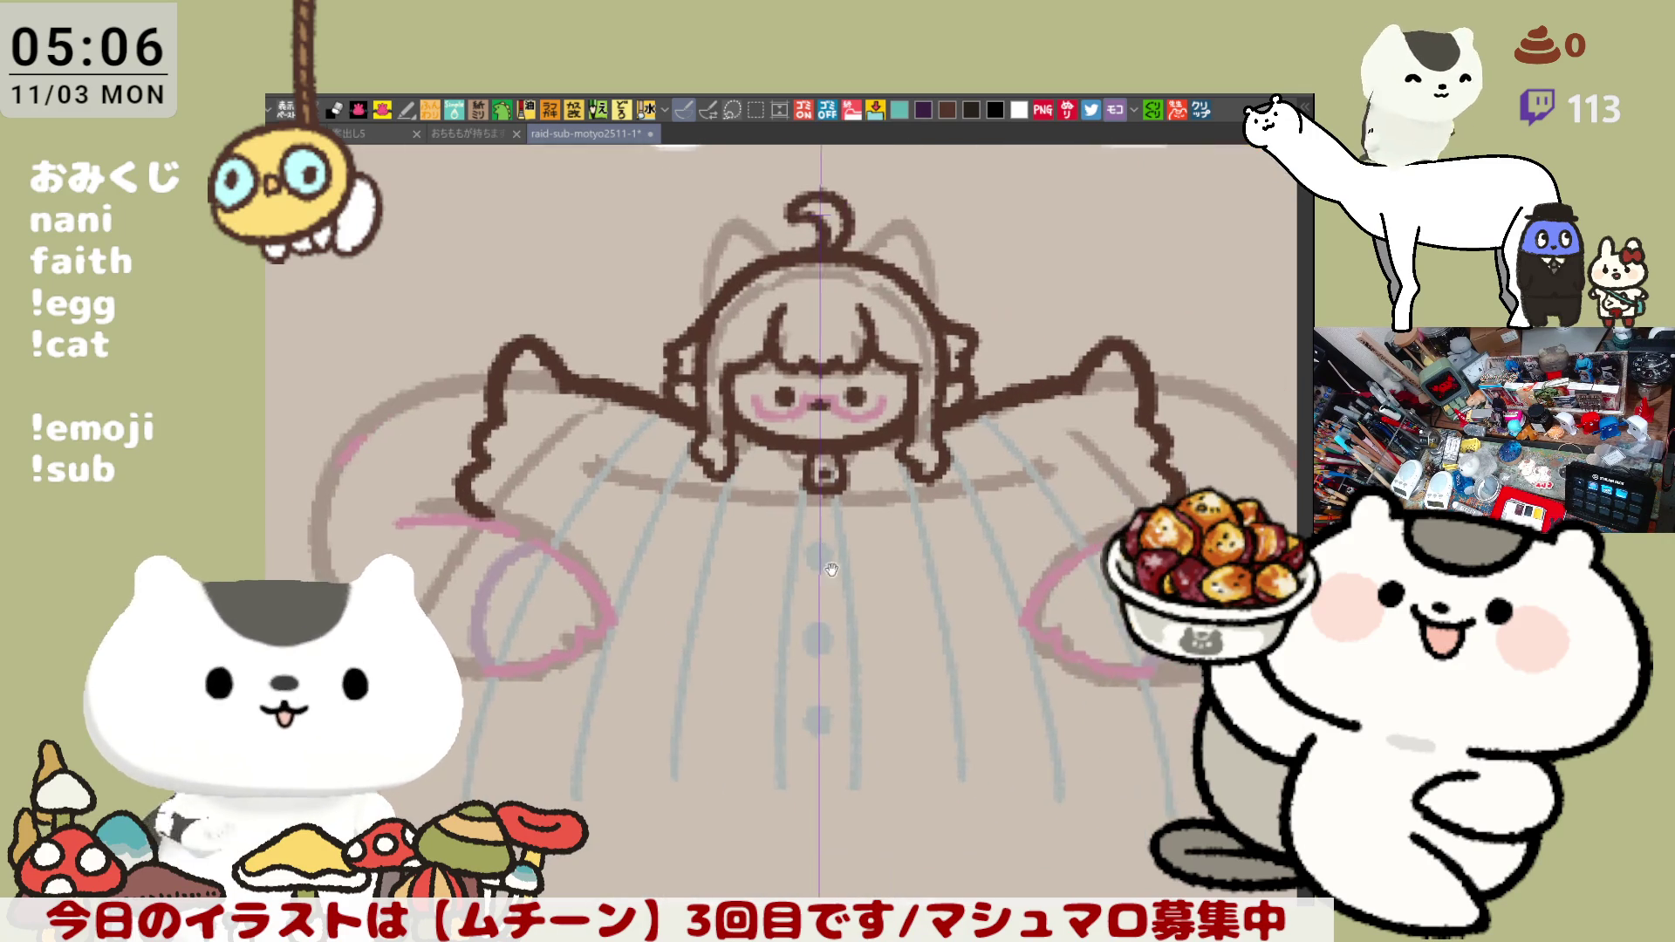
drag(736, 545, 874, 523)
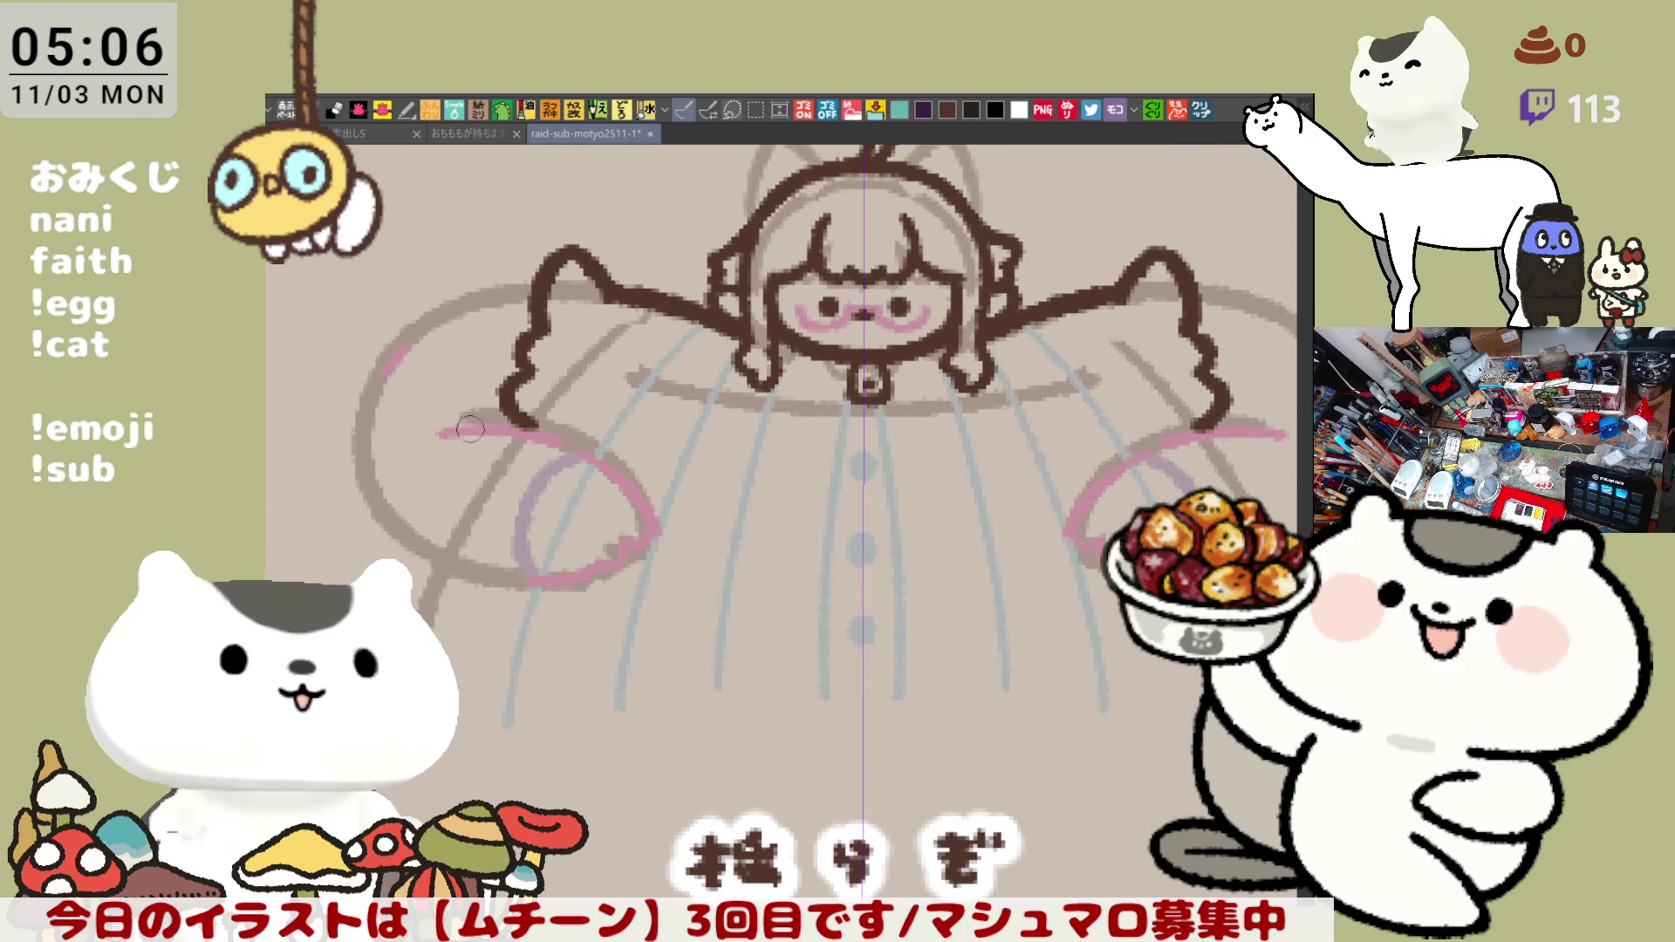
- Draw the big curved arc on the left body, retrying until the curve is wide enough
drag(385, 354, 505, 609)
key(ctrl+z)
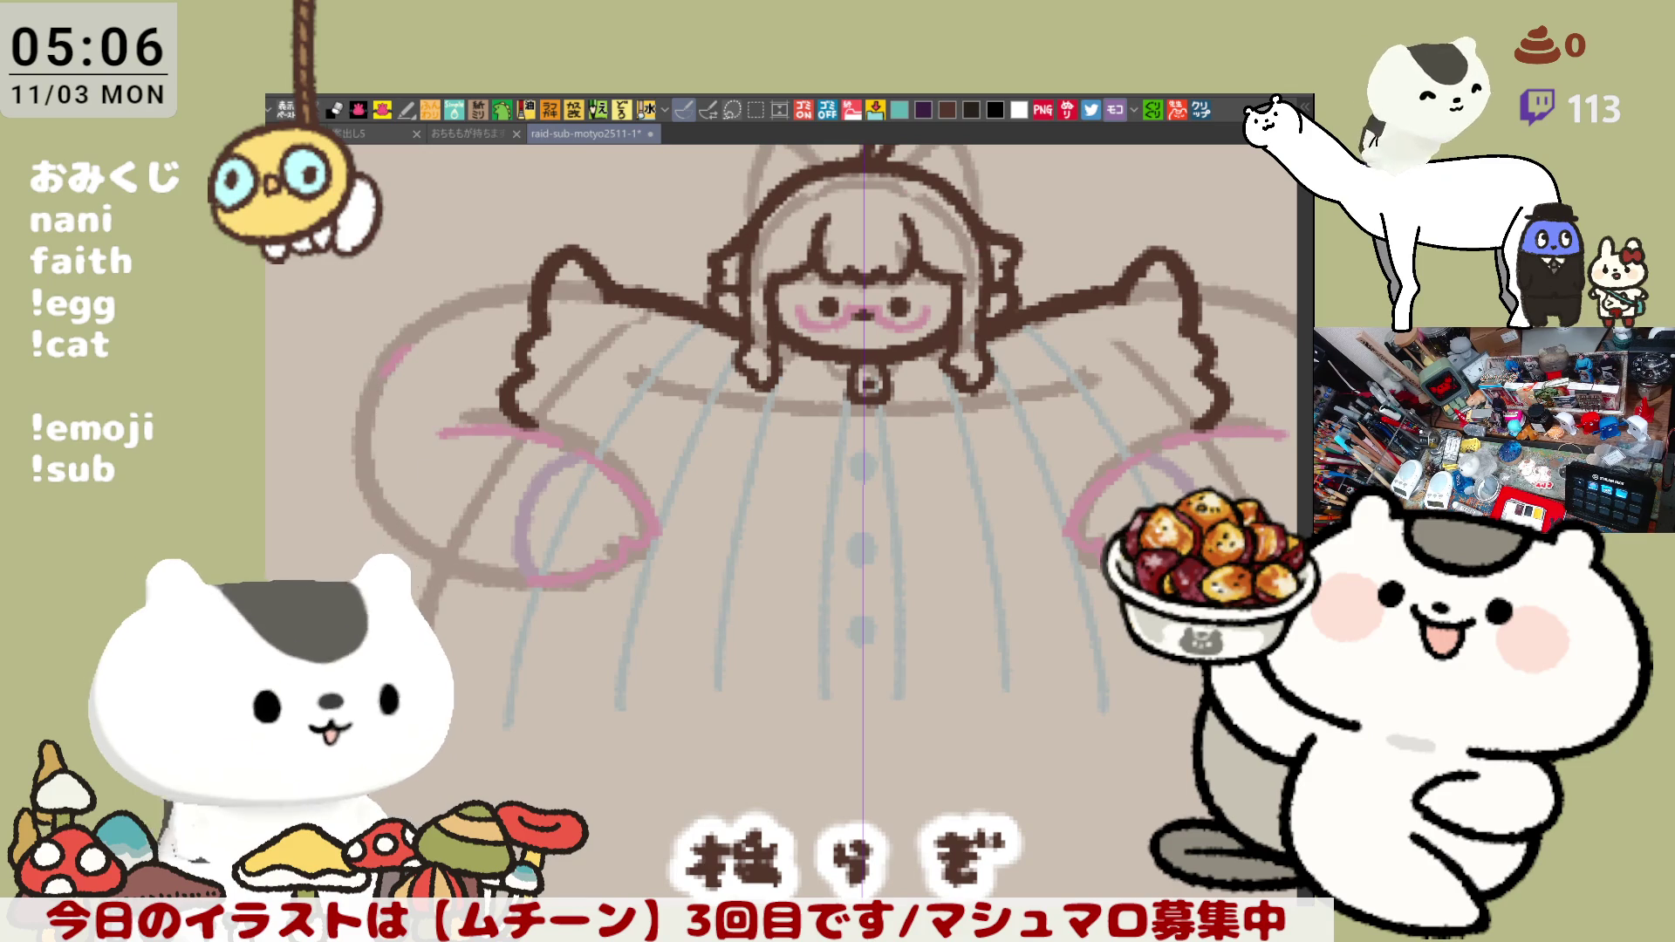
drag(390, 348, 550, 580)
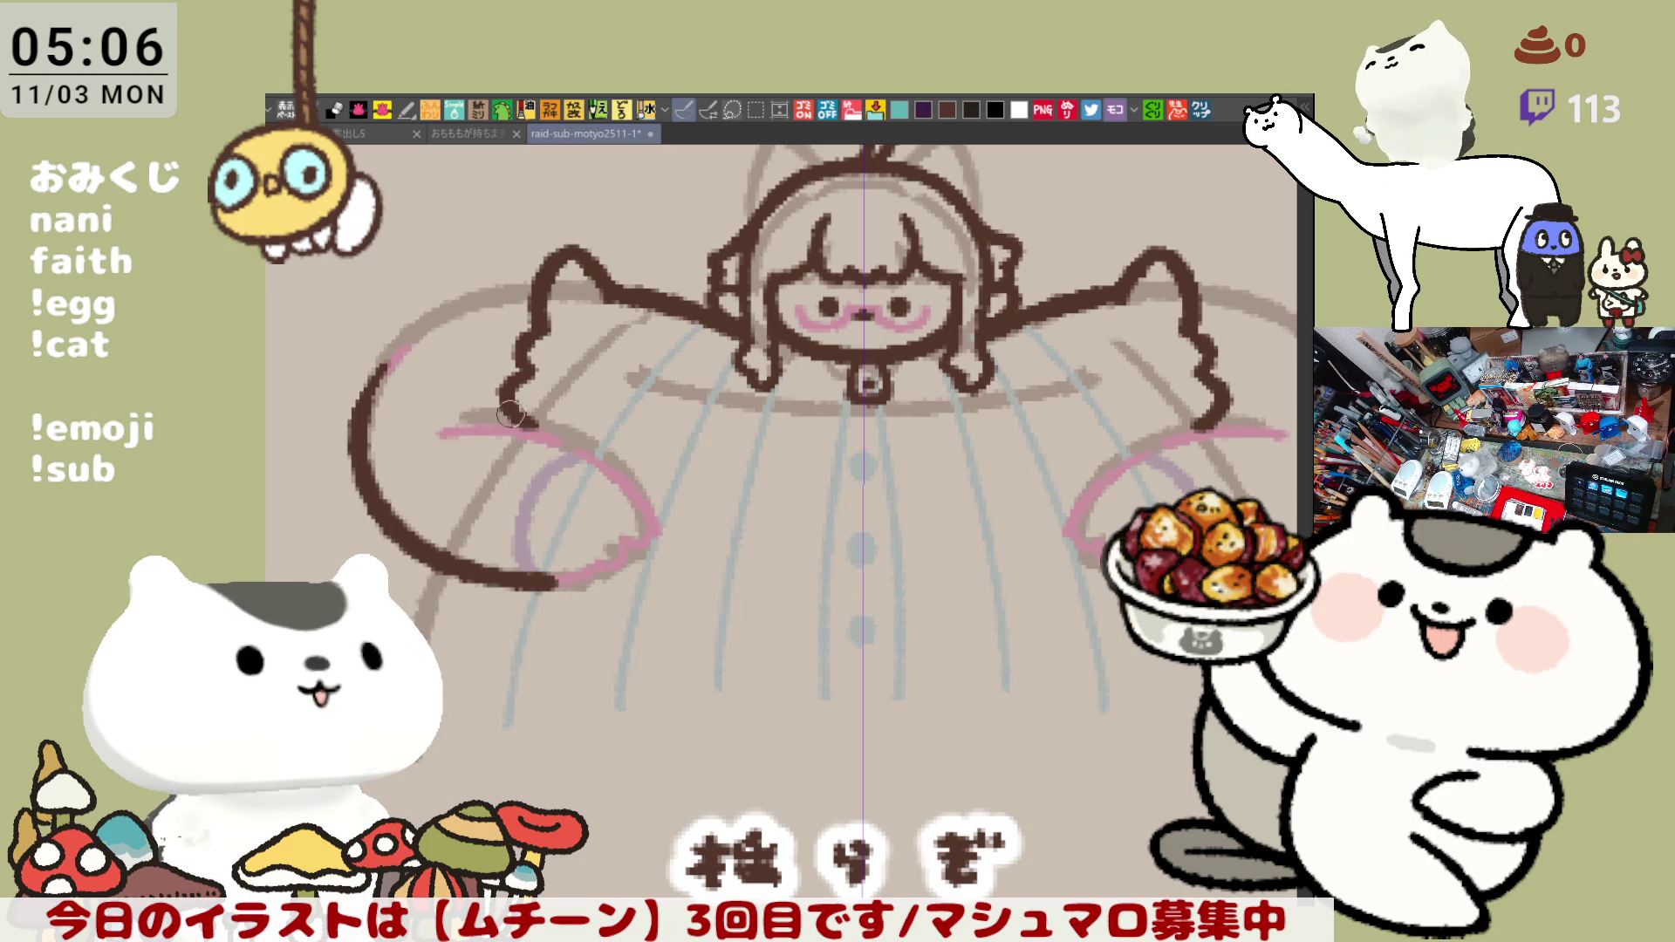
key(ctrl+z)
drag(386, 360, 511, 584)
key(ctrl+z)
drag(375, 364, 513, 592)
key(ctrl+z)
drag(383, 351, 543, 578)
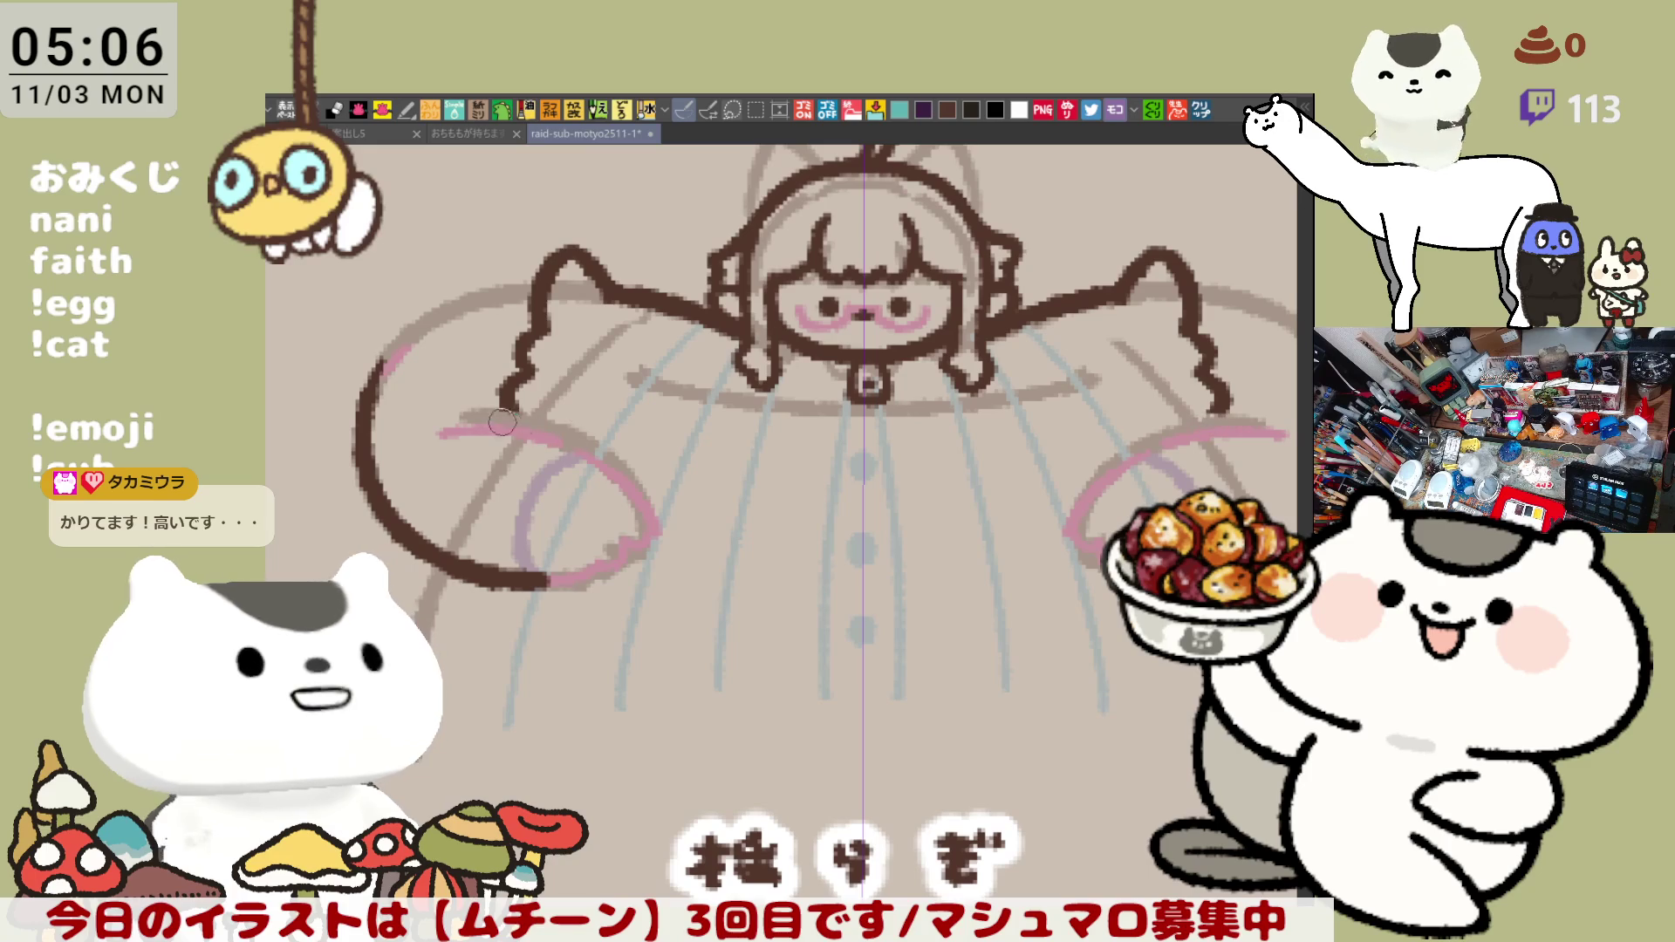
- Ink the left arm's outer curve longer, mirrored on the right, and tilt the canvas
drag(461, 402, 638, 483)
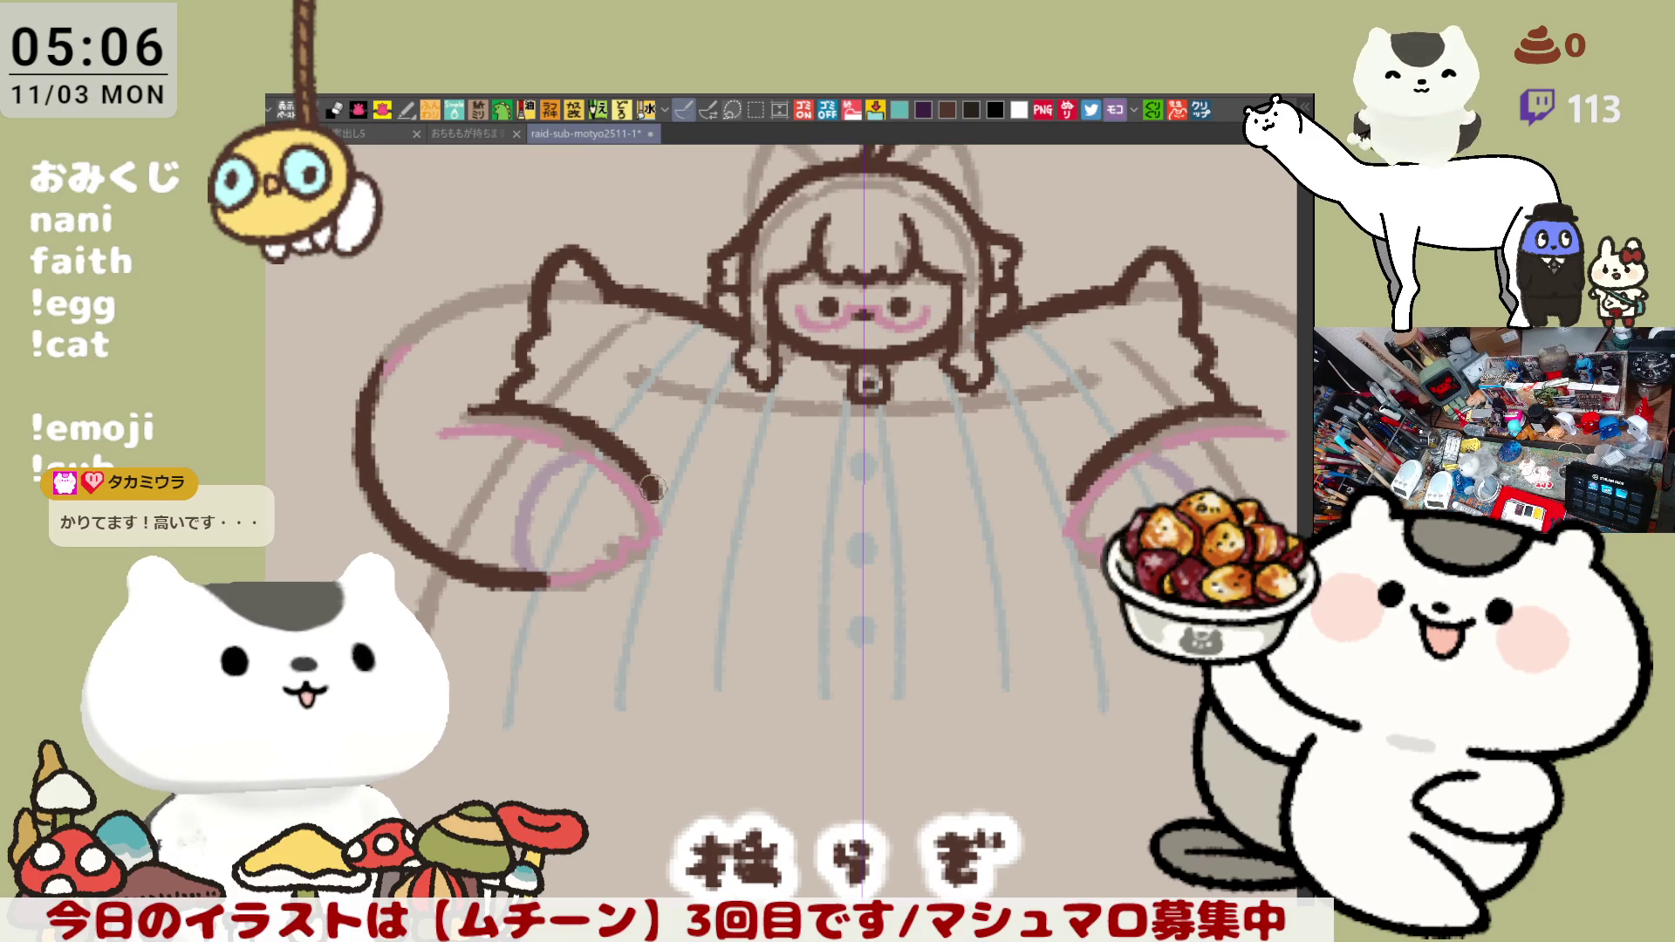
key(ctrl+z)
drag(467, 404, 670, 520)
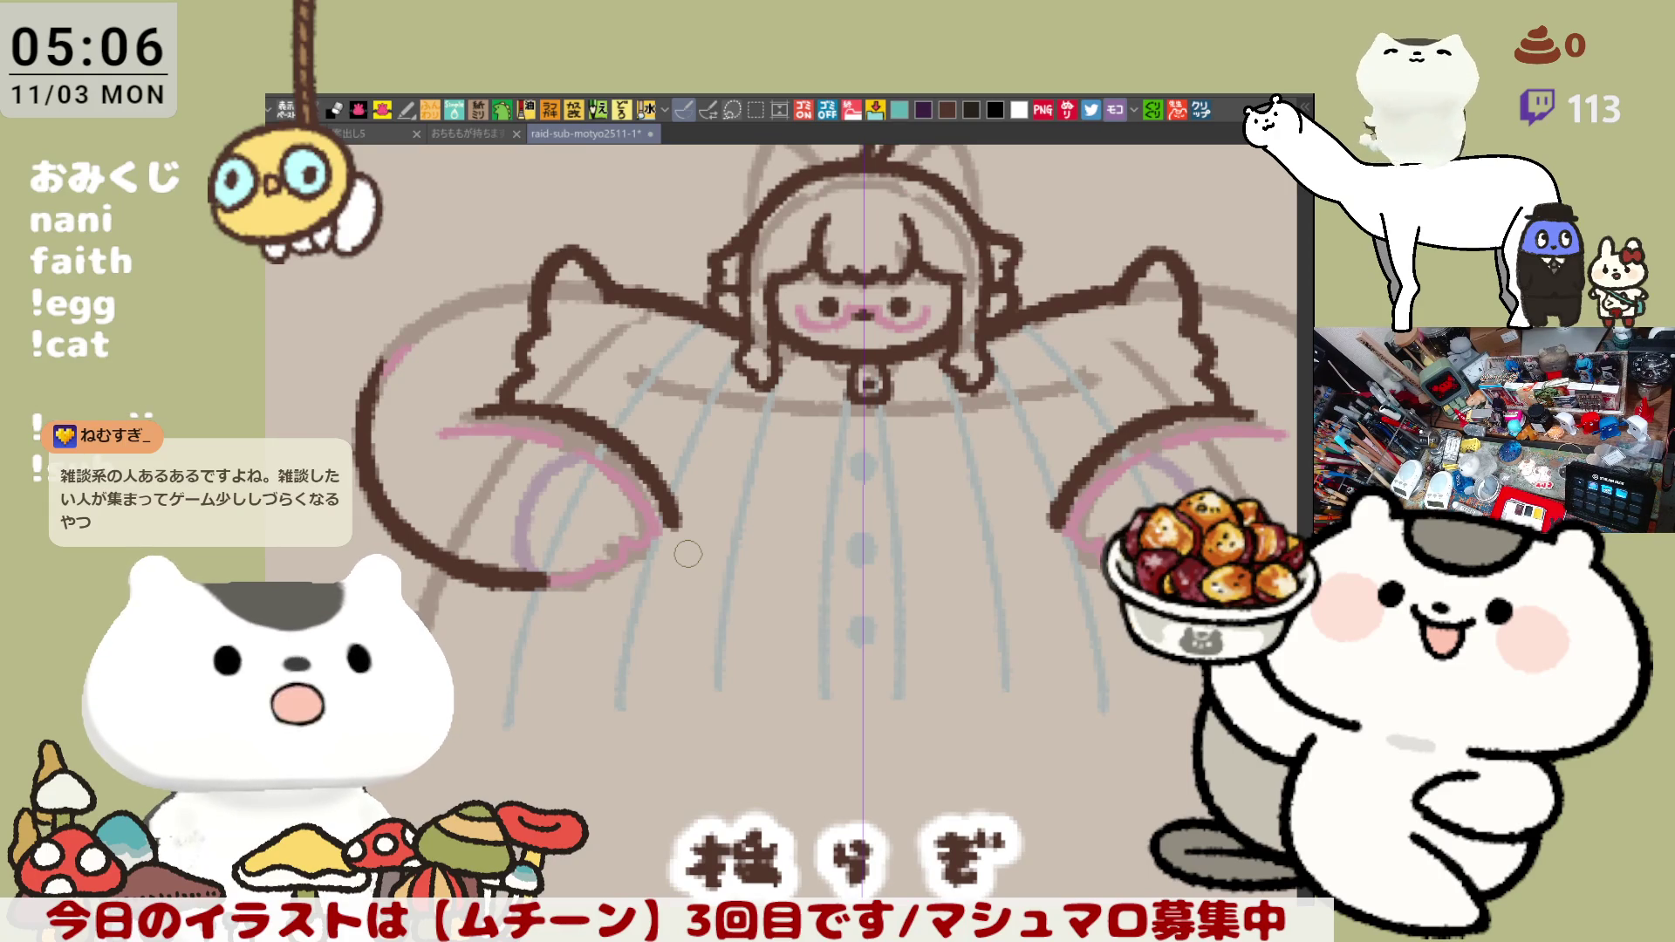
drag(670, 392, 449, 452)
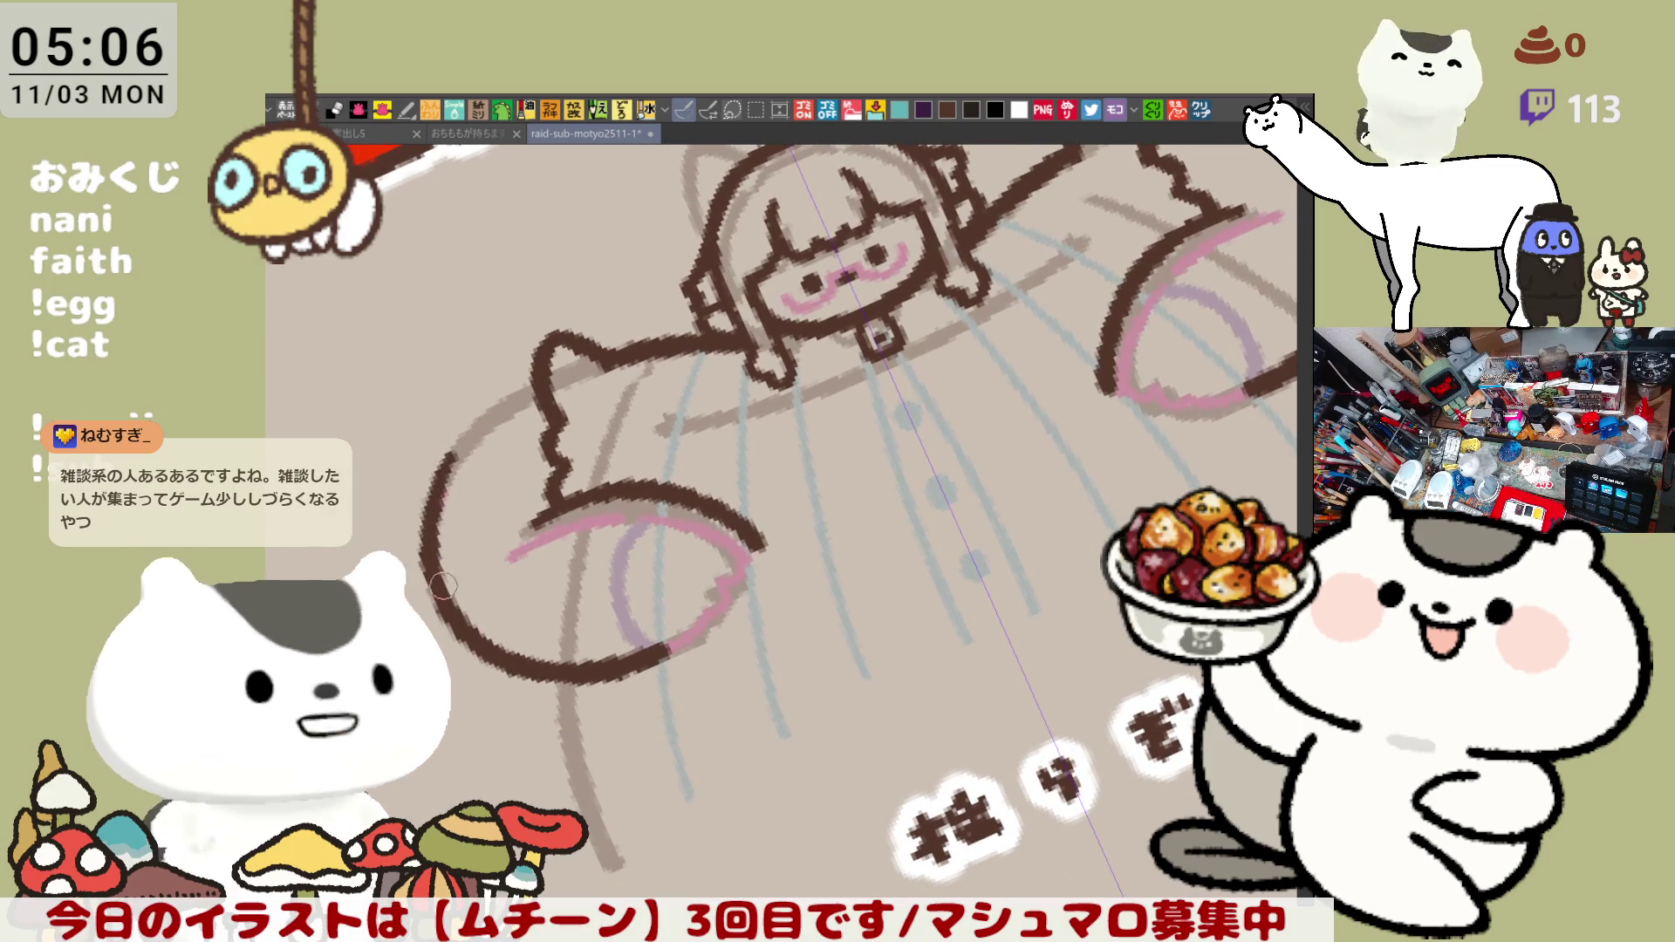
- Trace the left arm's upper and inner outline on a rotated canvas, then add small notches at the lower edge
drag(459, 441, 430, 570)
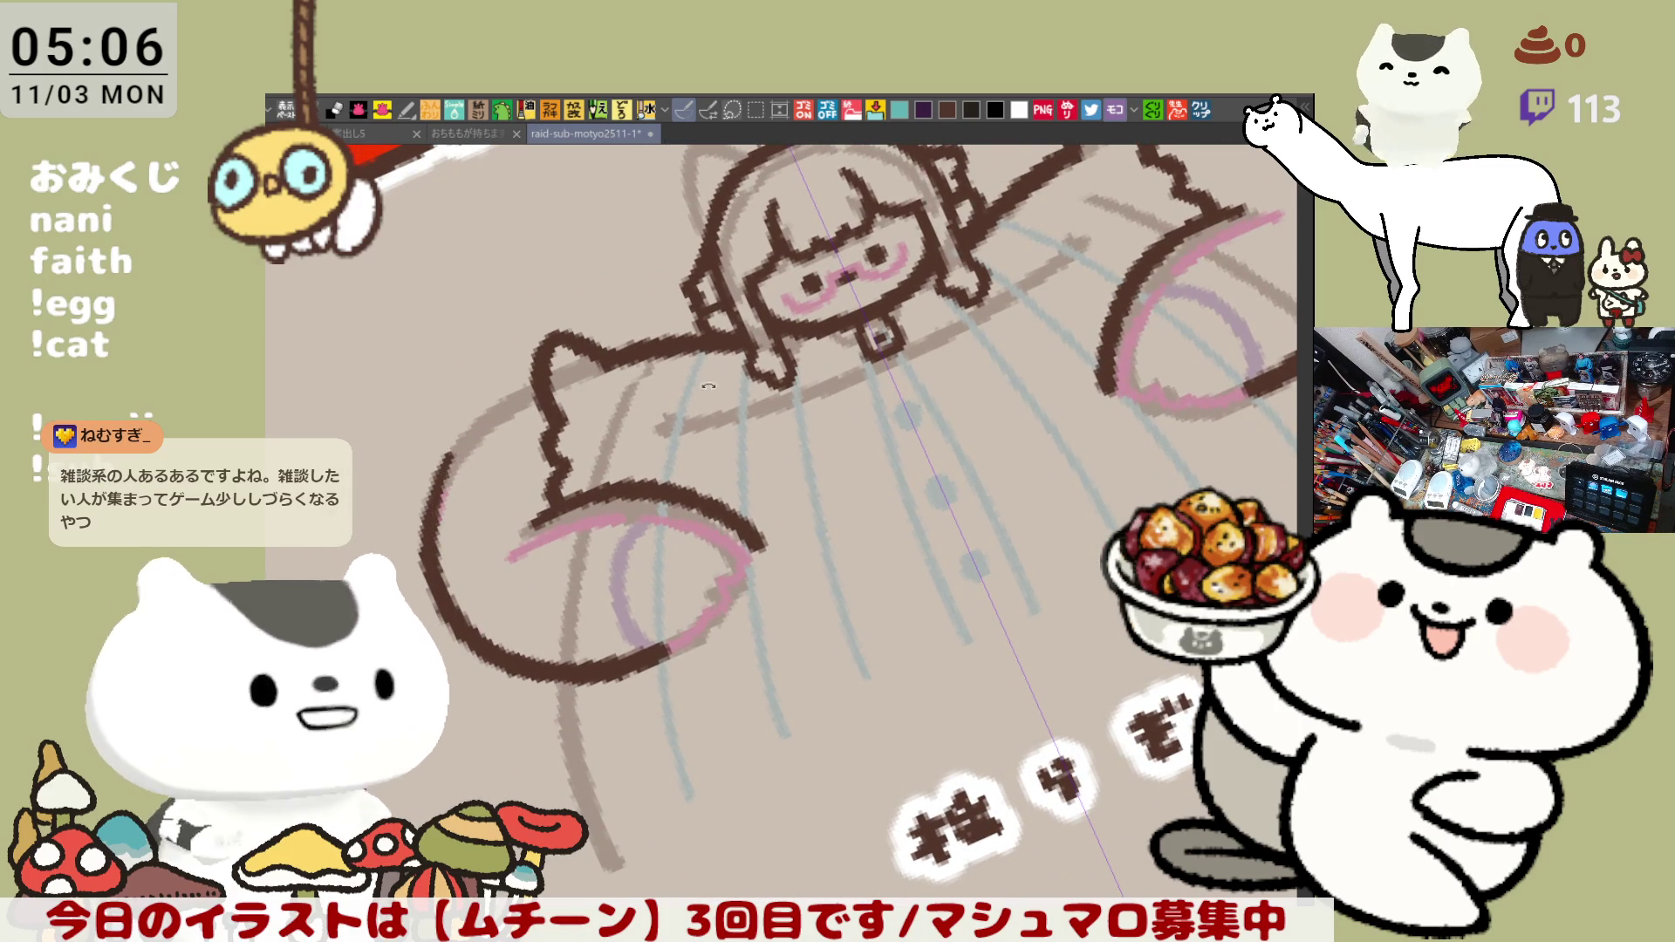
drag(452, 464, 536, 508)
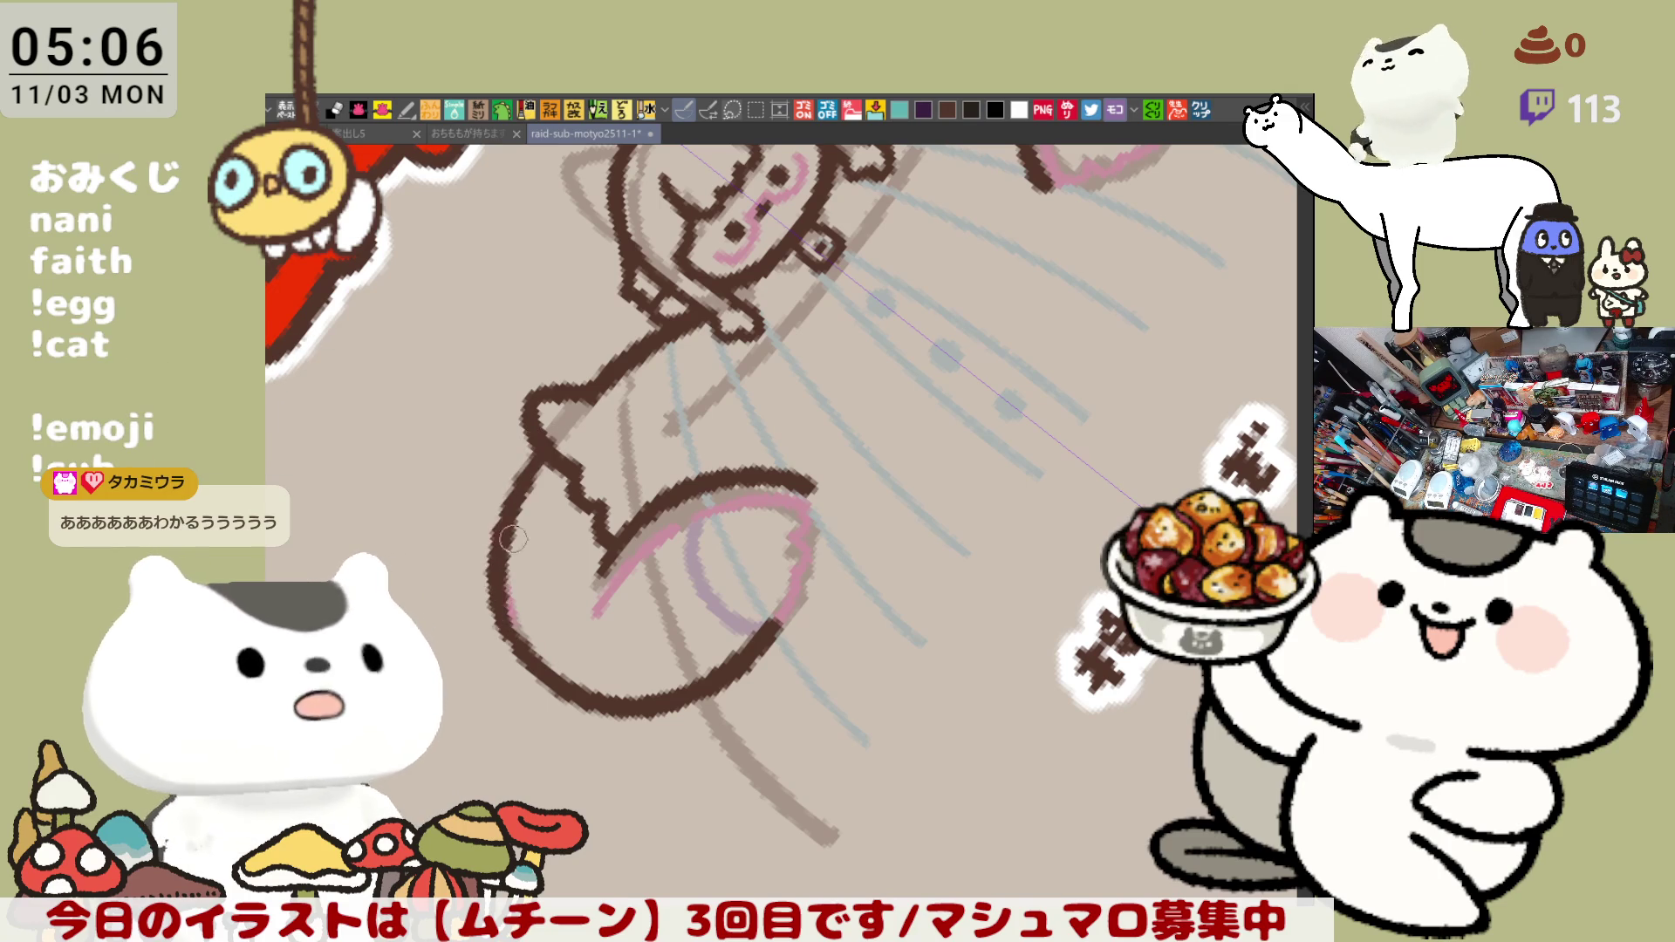
mouse_move(547, 432)
mouse_down()
mouse_move(515, 496)
mouse_move(507, 631)
mouse_up()
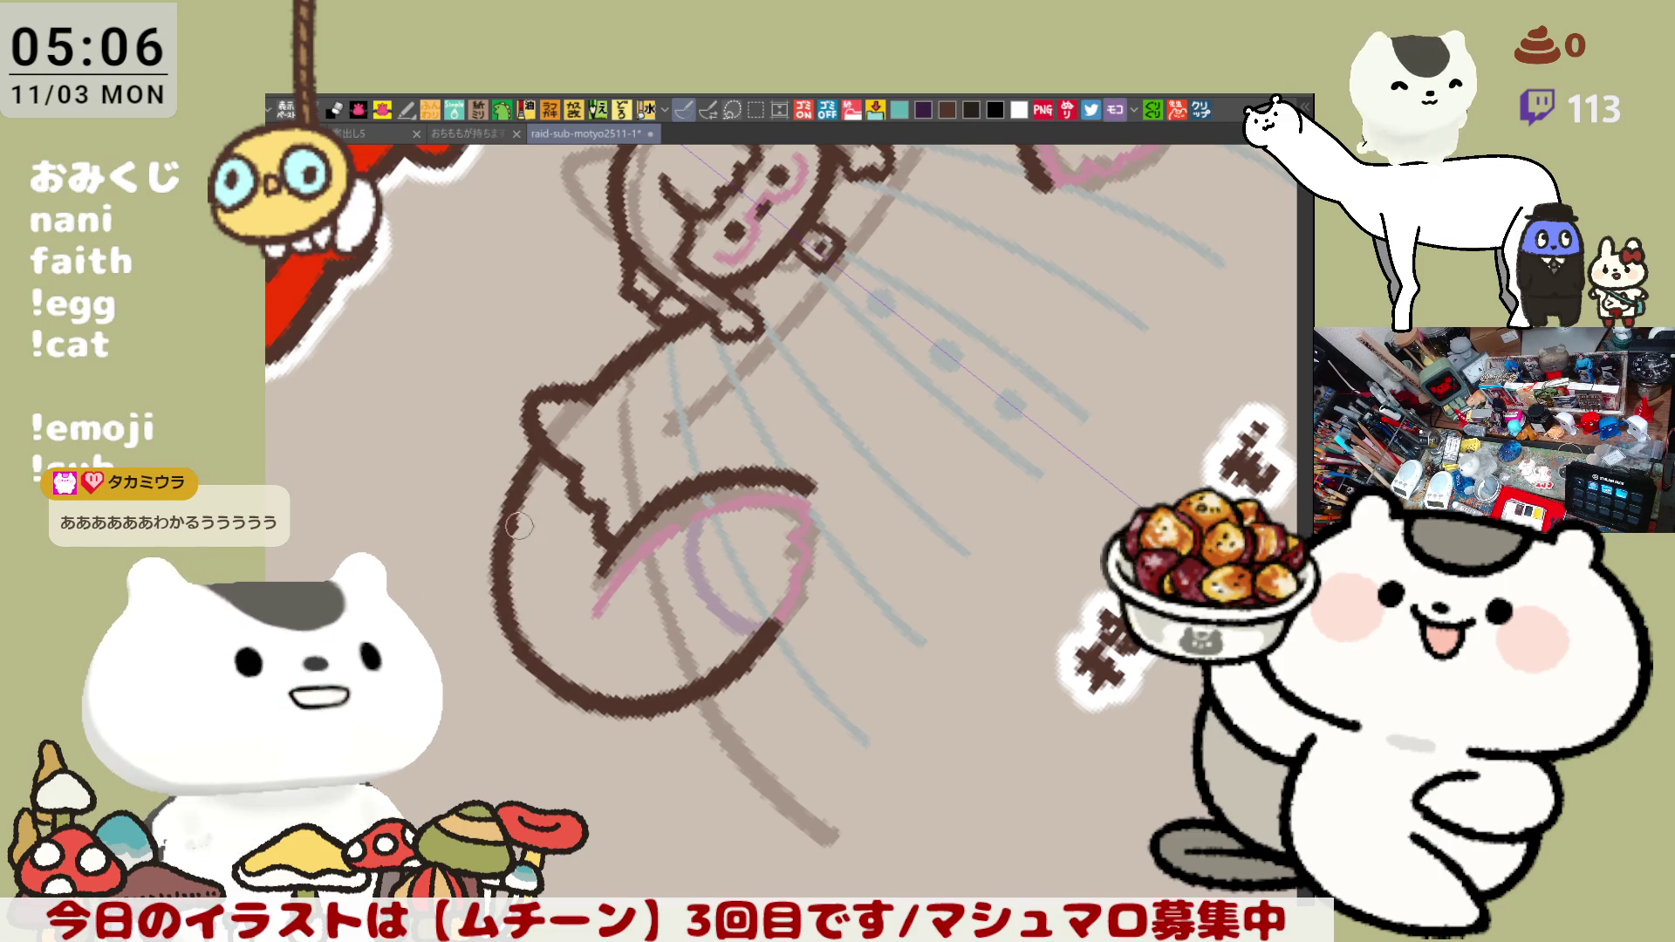
key(ctrl+z)
mouse_move(547, 432)
mouse_down()
mouse_move(508, 630)
mouse_move(523, 563)
mouse_move(556, 674)
mouse_up()
key(ctrl+z)
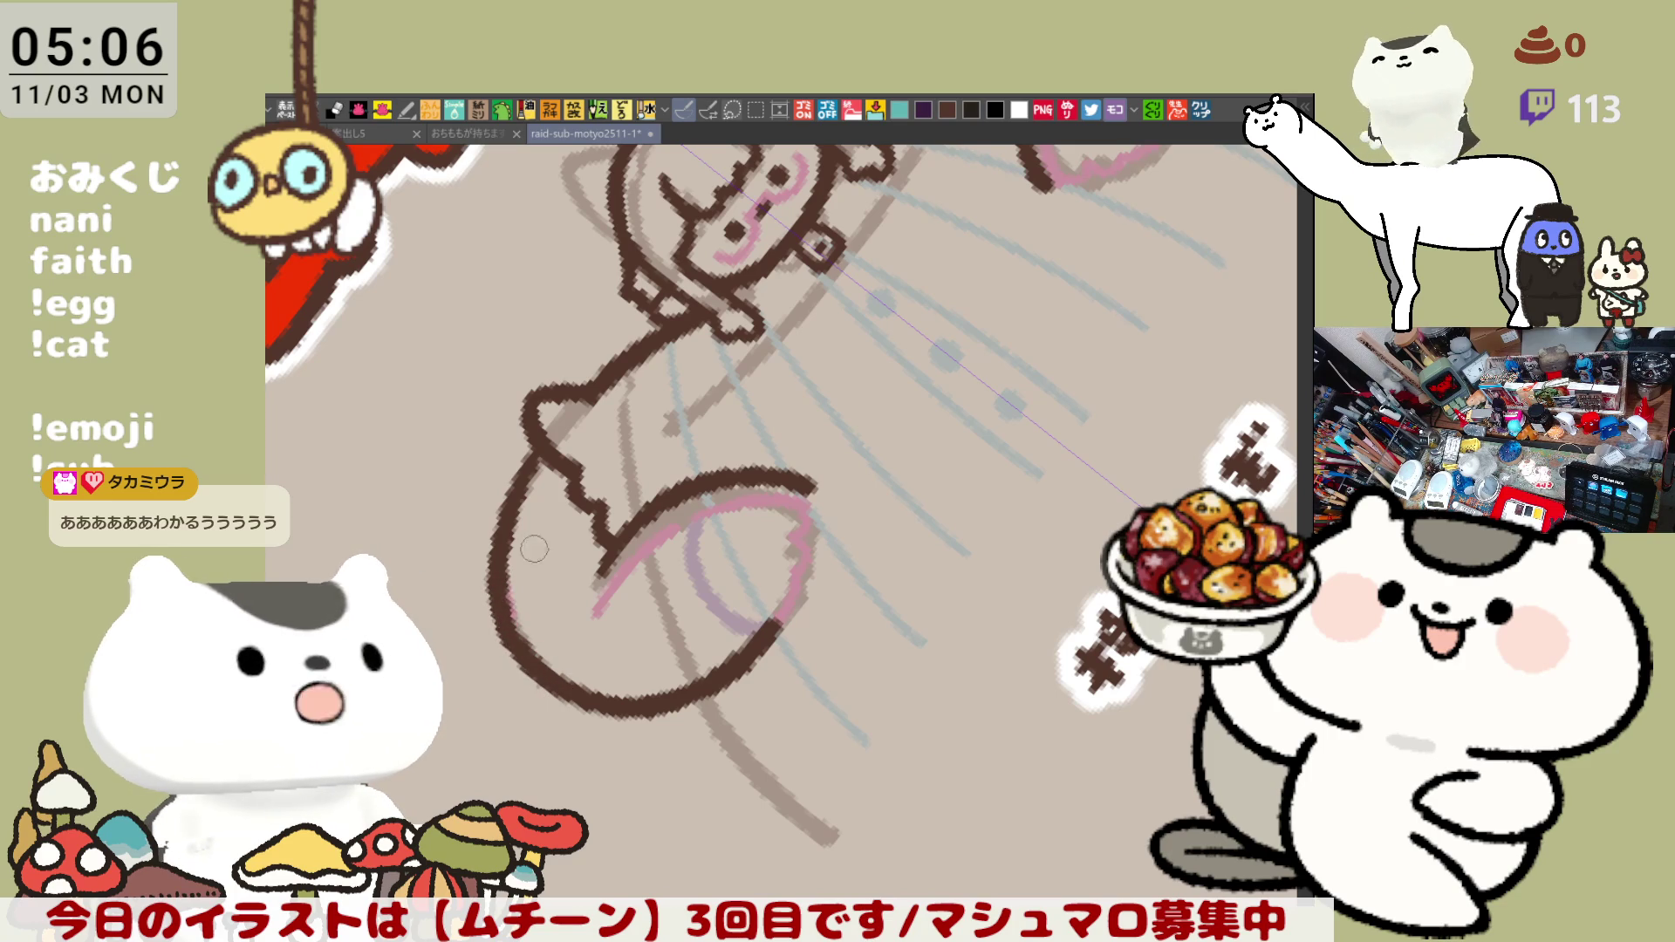
drag(519, 583, 561, 398)
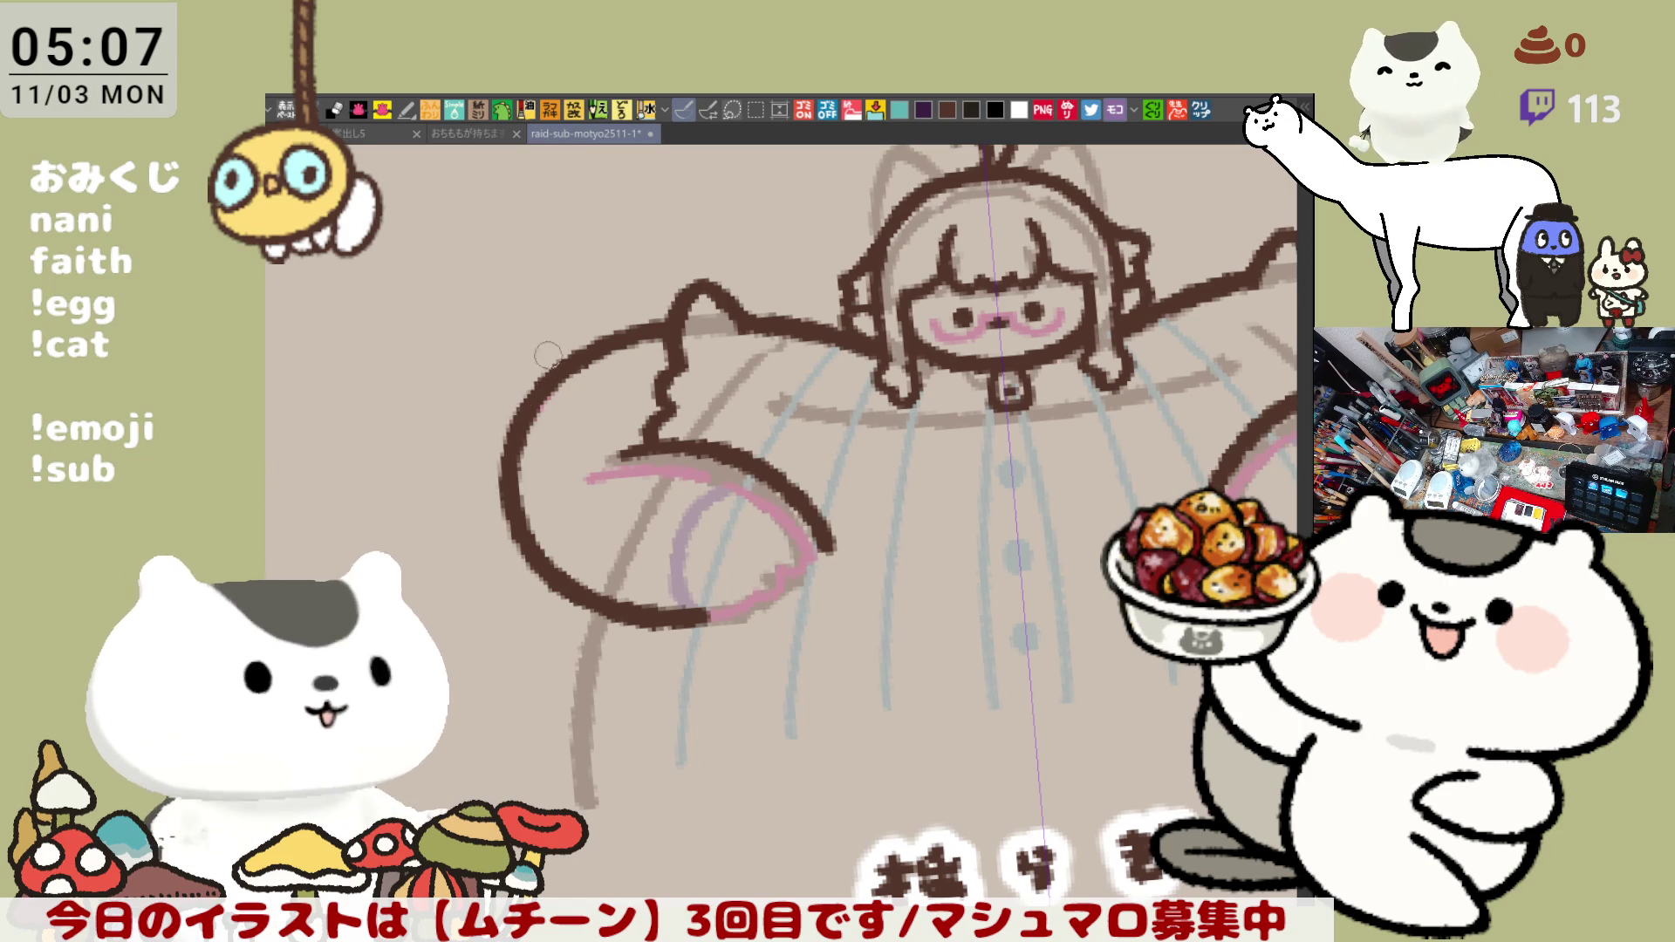
scroll(970, 334, right, 3)
scroll(968, 330, left, 1)
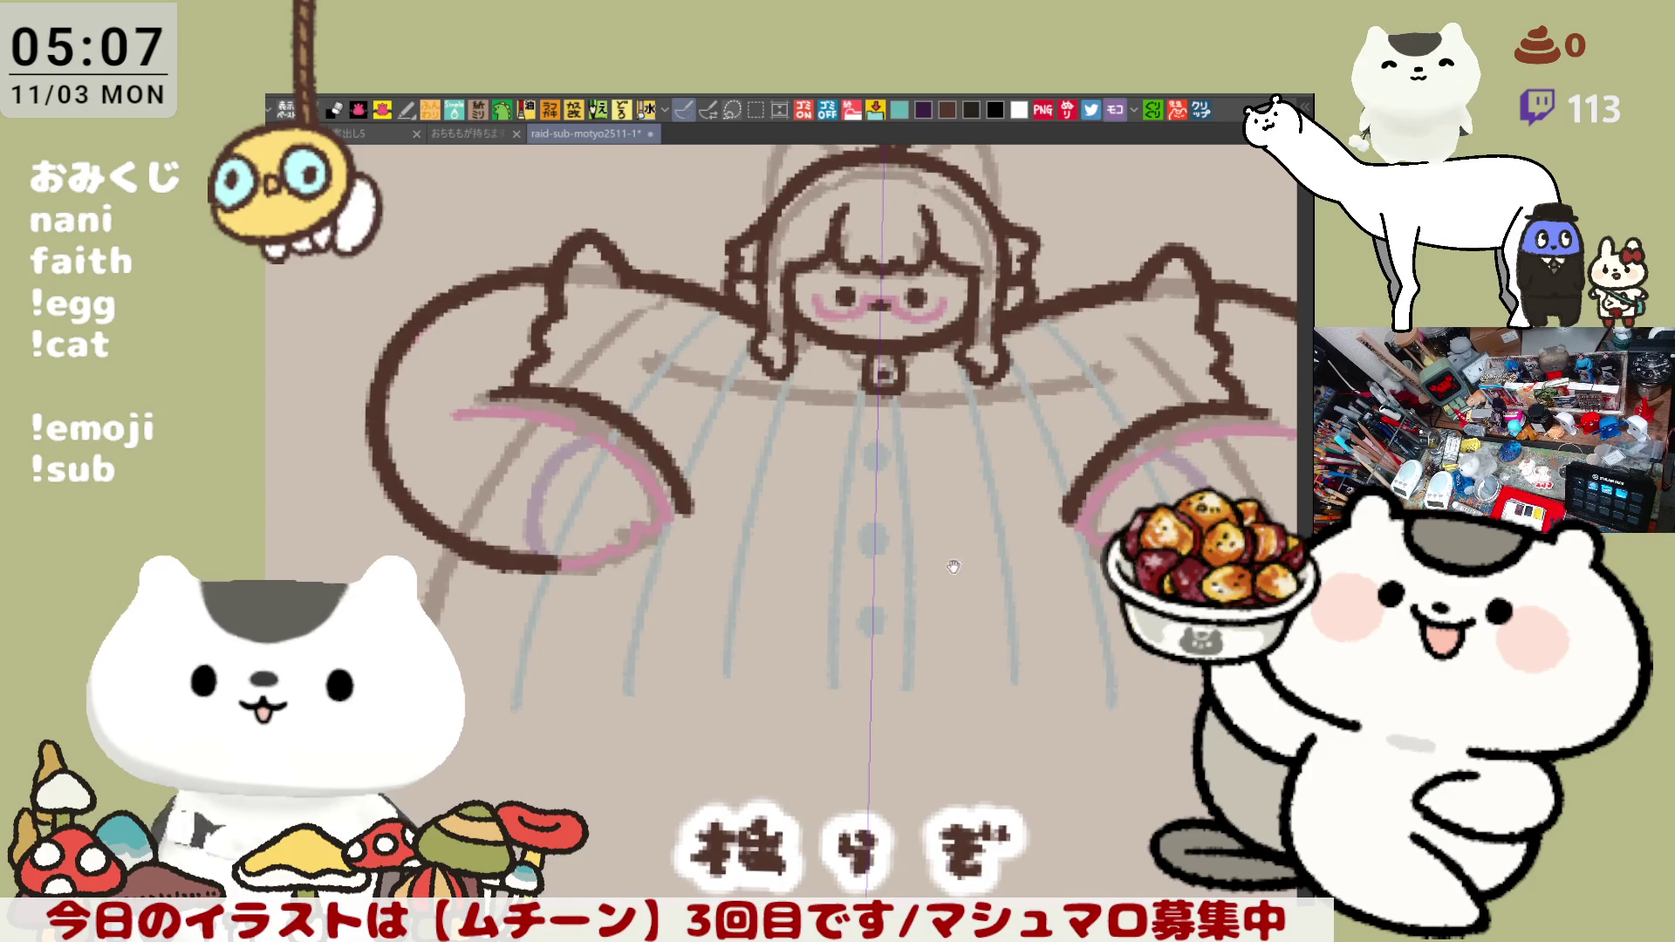
scroll(843, 509, left, 1)
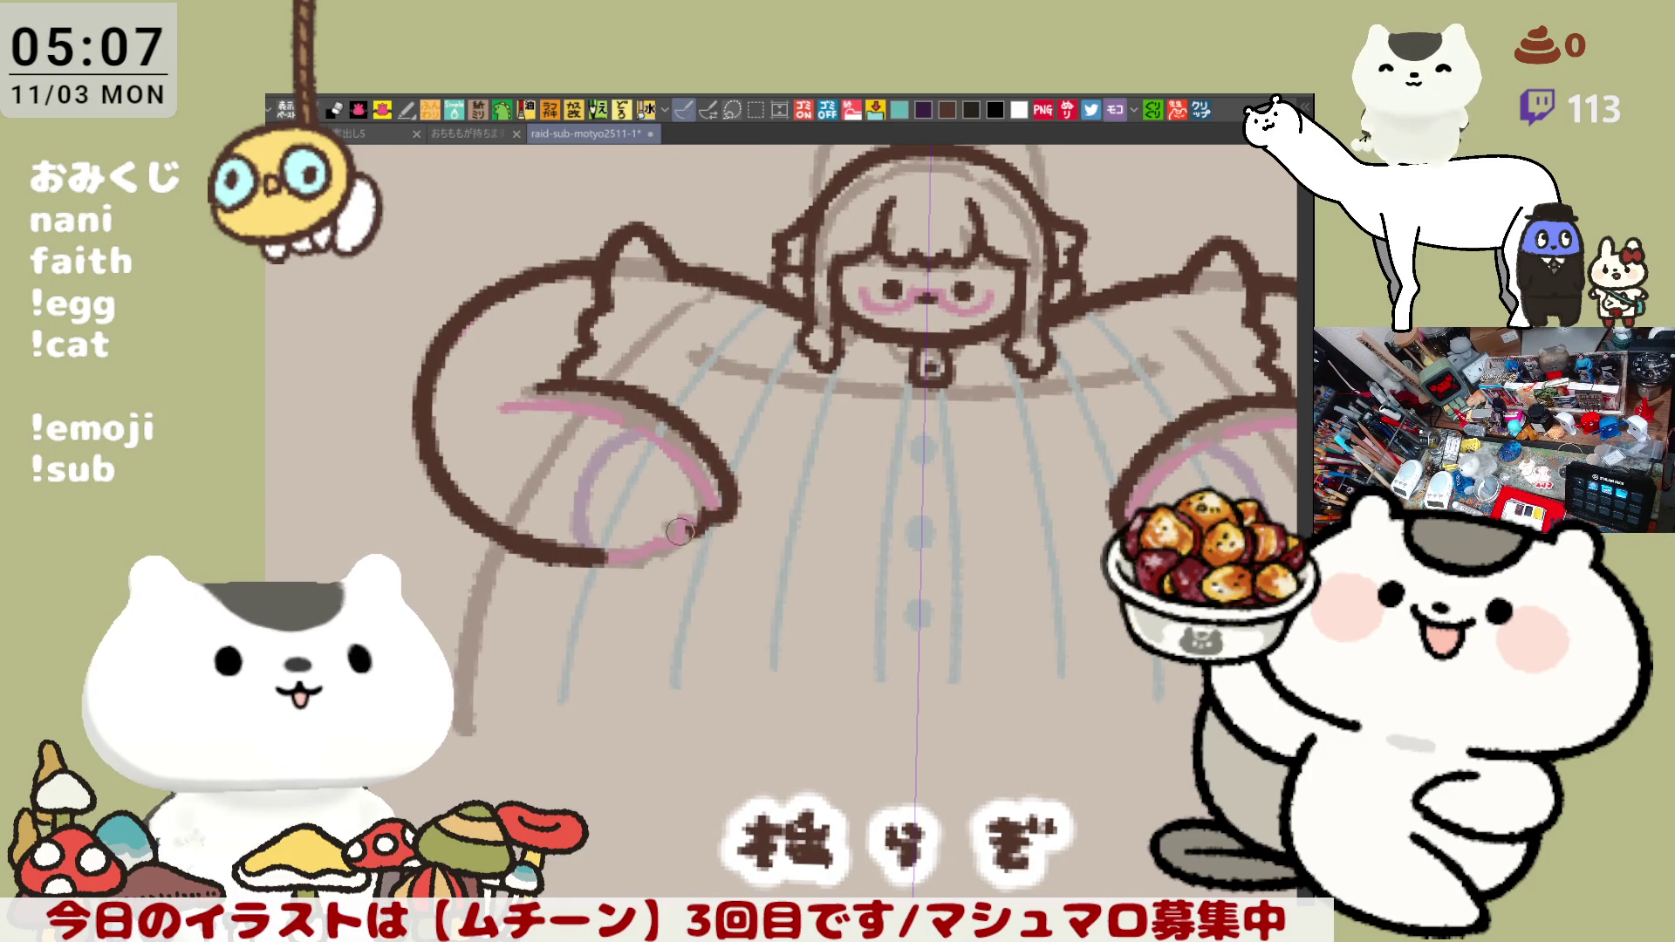
drag(676, 529, 658, 557)
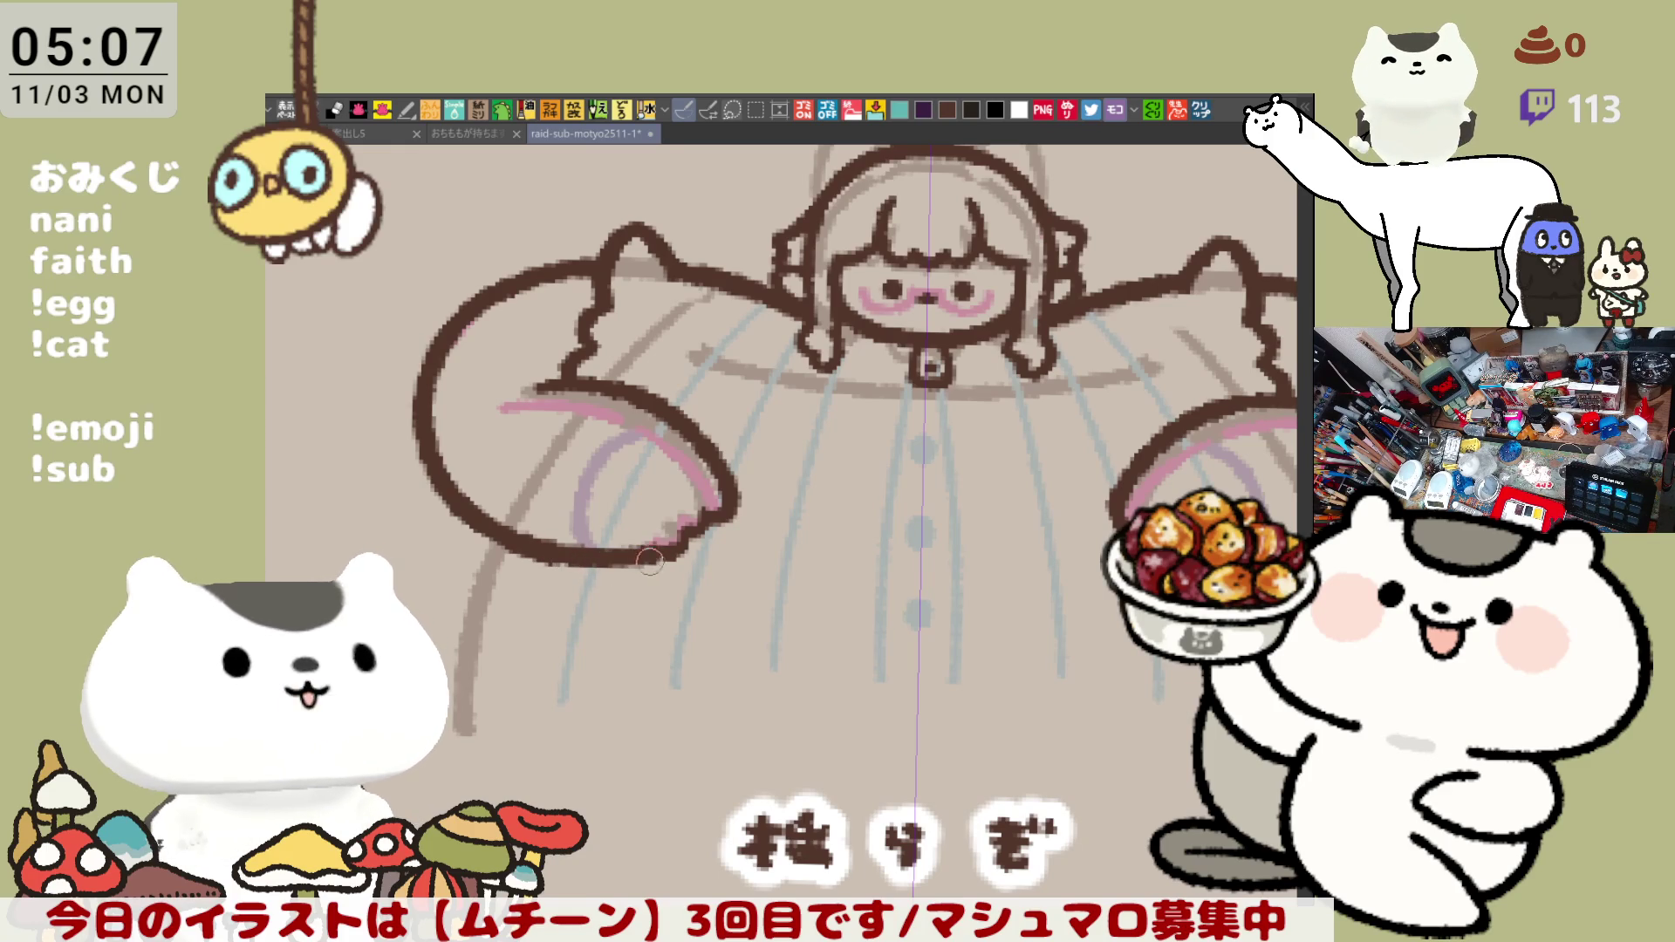
scroll(707, 552, right, 3)
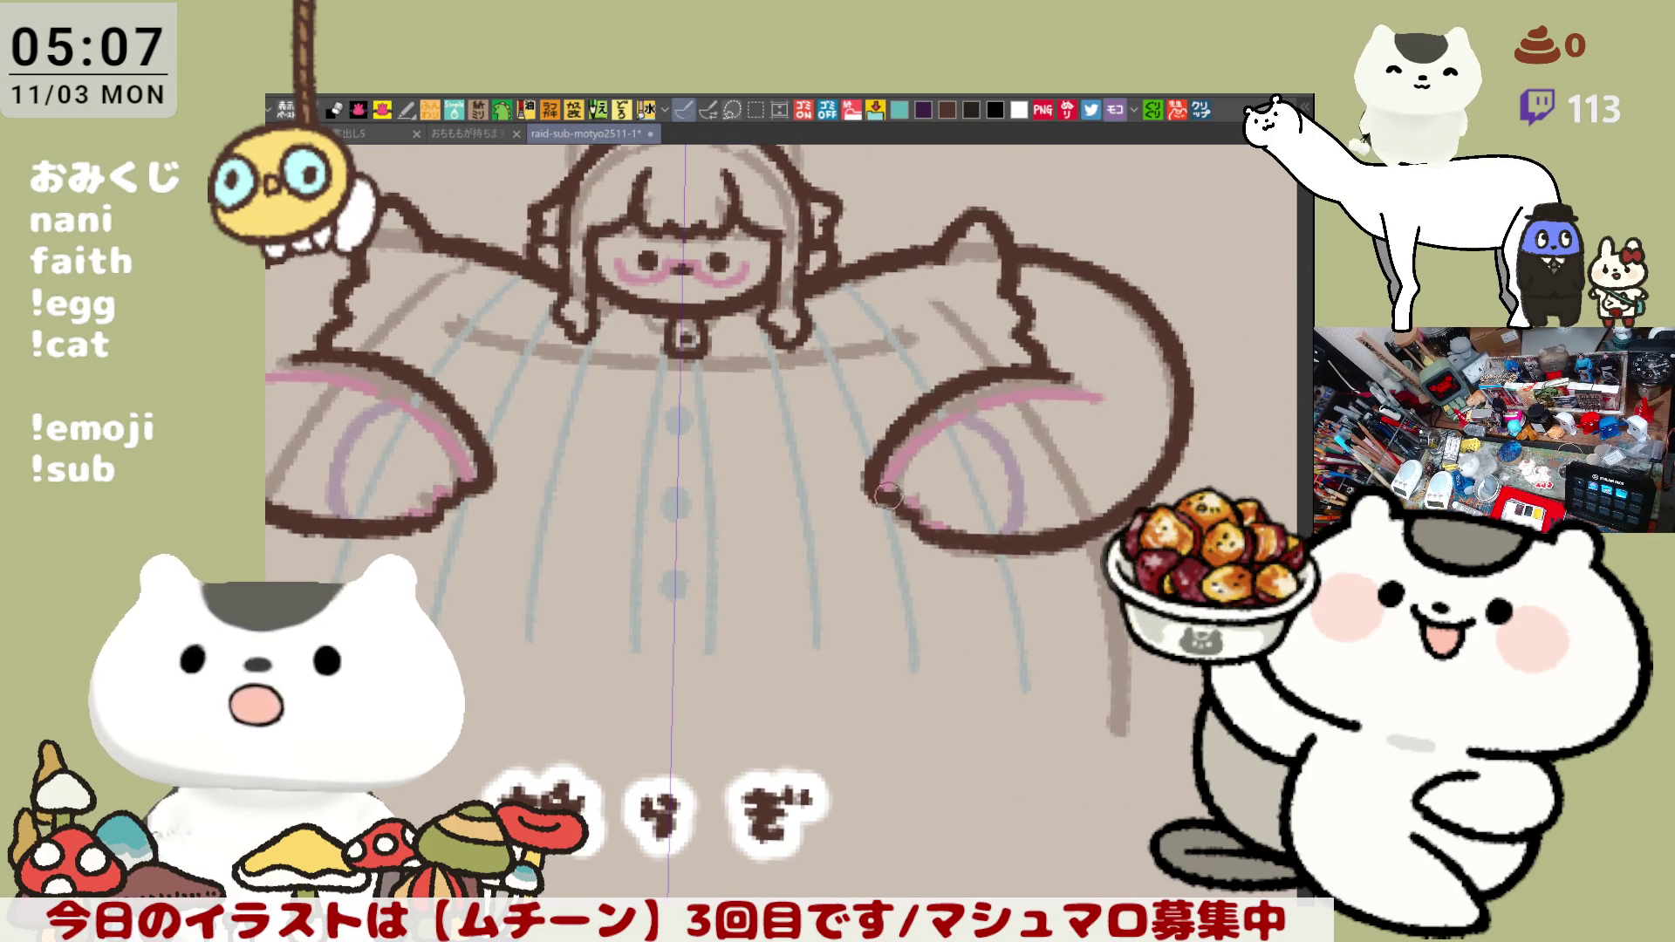
scroll(808, 436, left, 3)
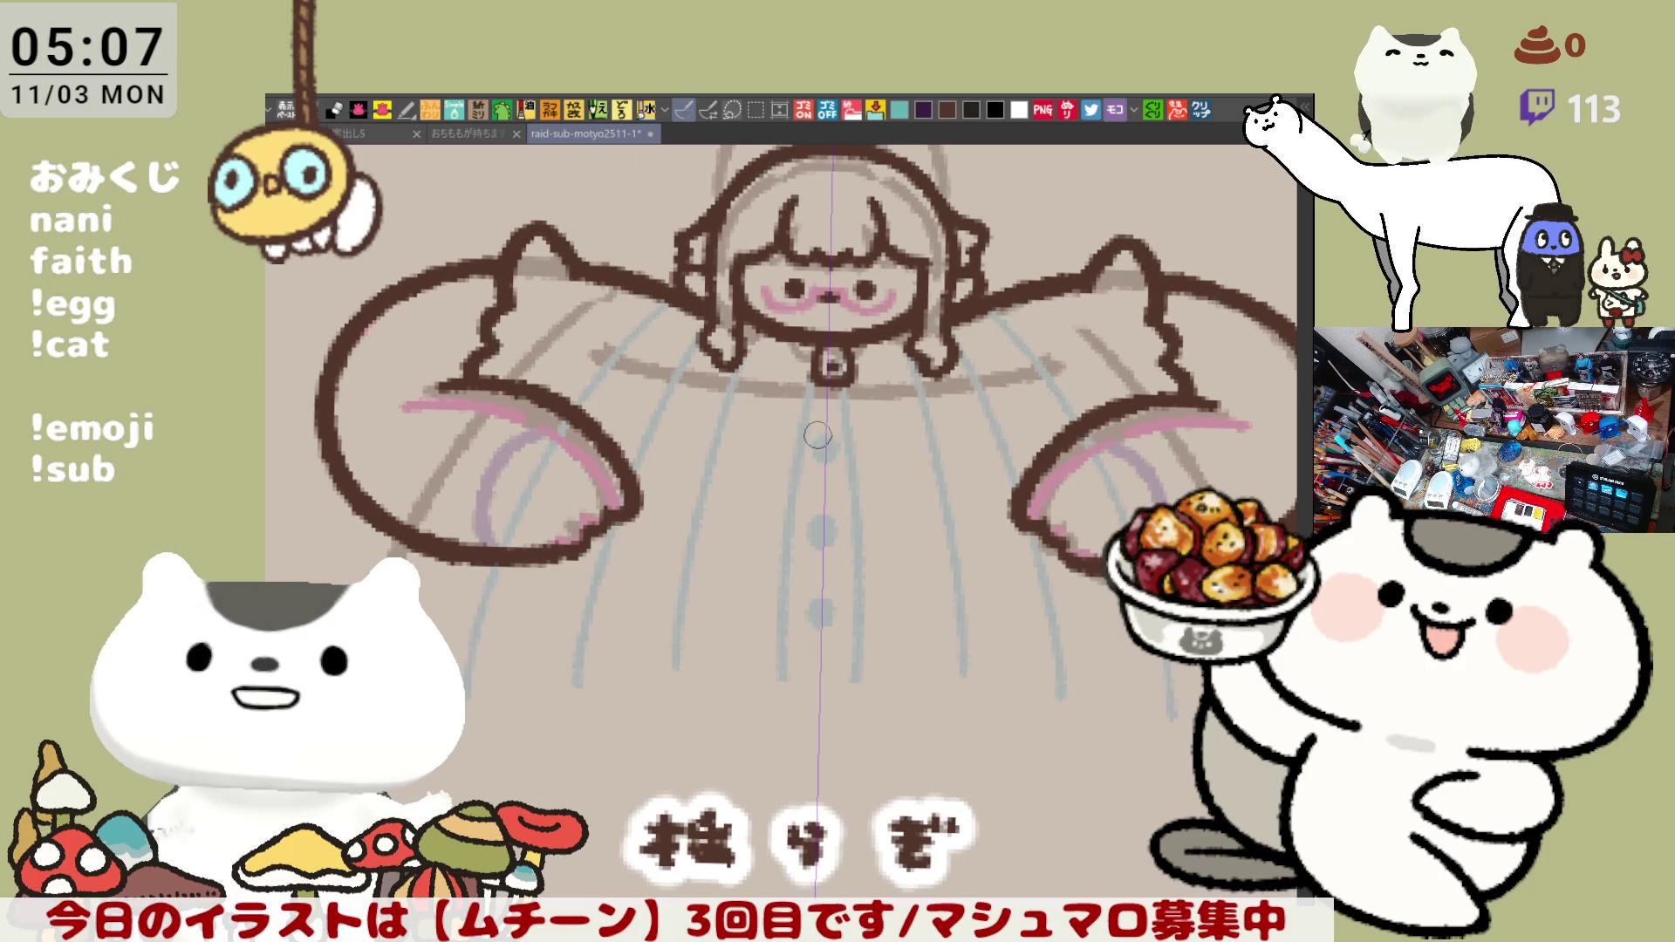
scroll(847, 504, up, 2)
scroll(827, 364, down, 2)
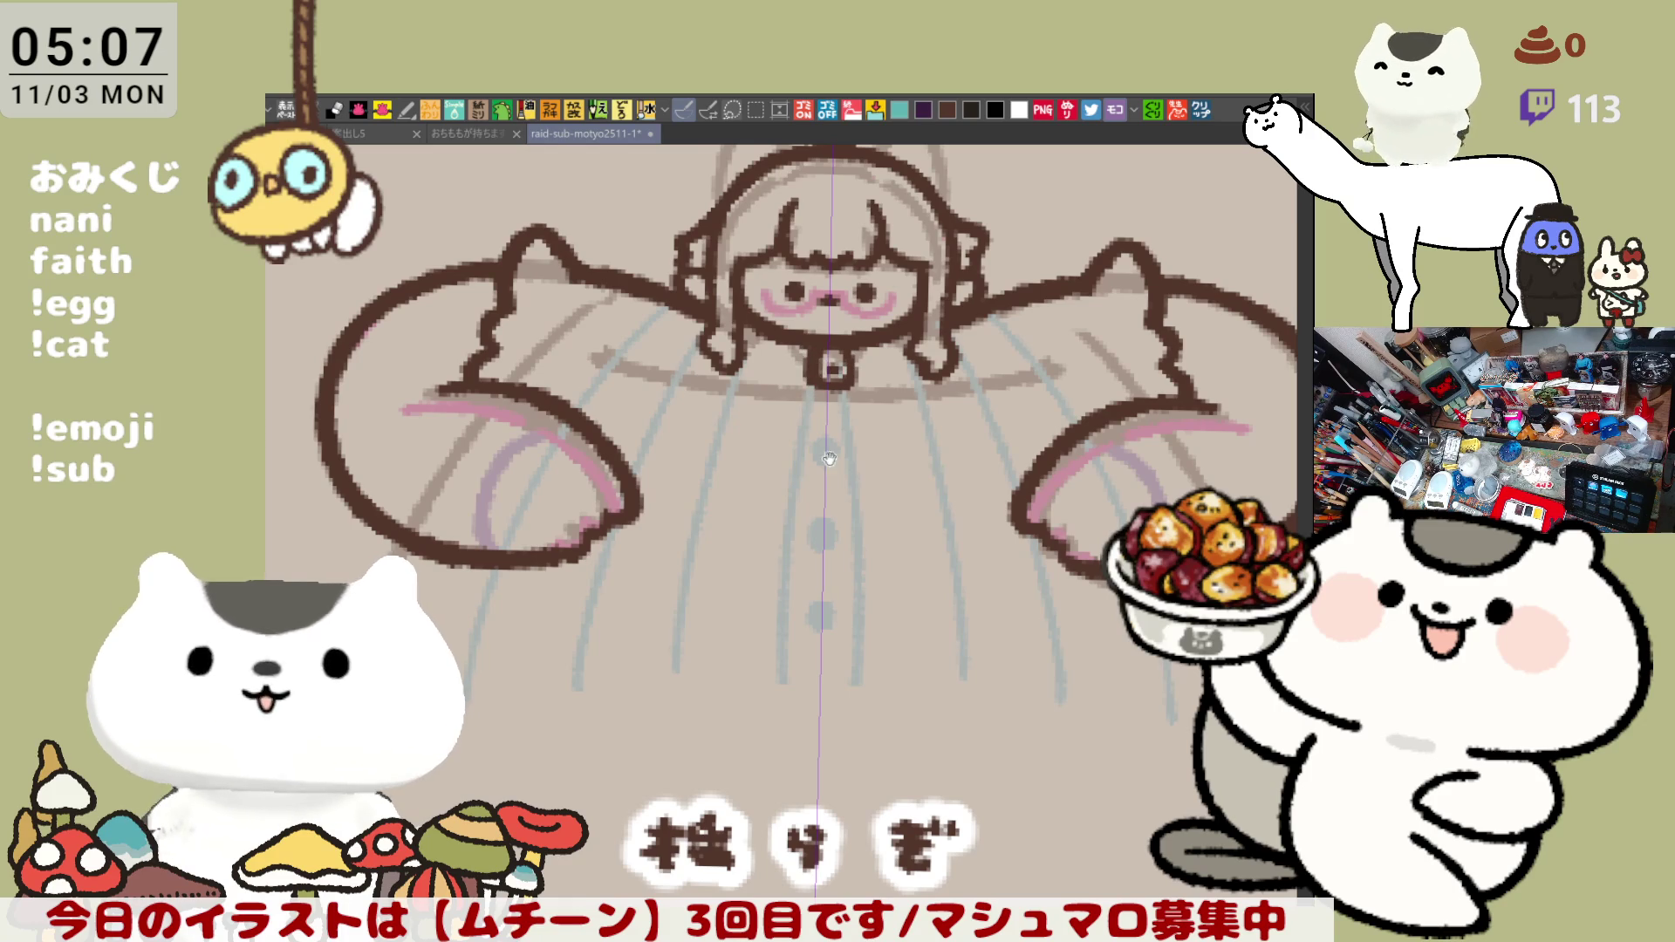
scroll(828, 419, down, 2)
scroll(939, 392, up, 2)
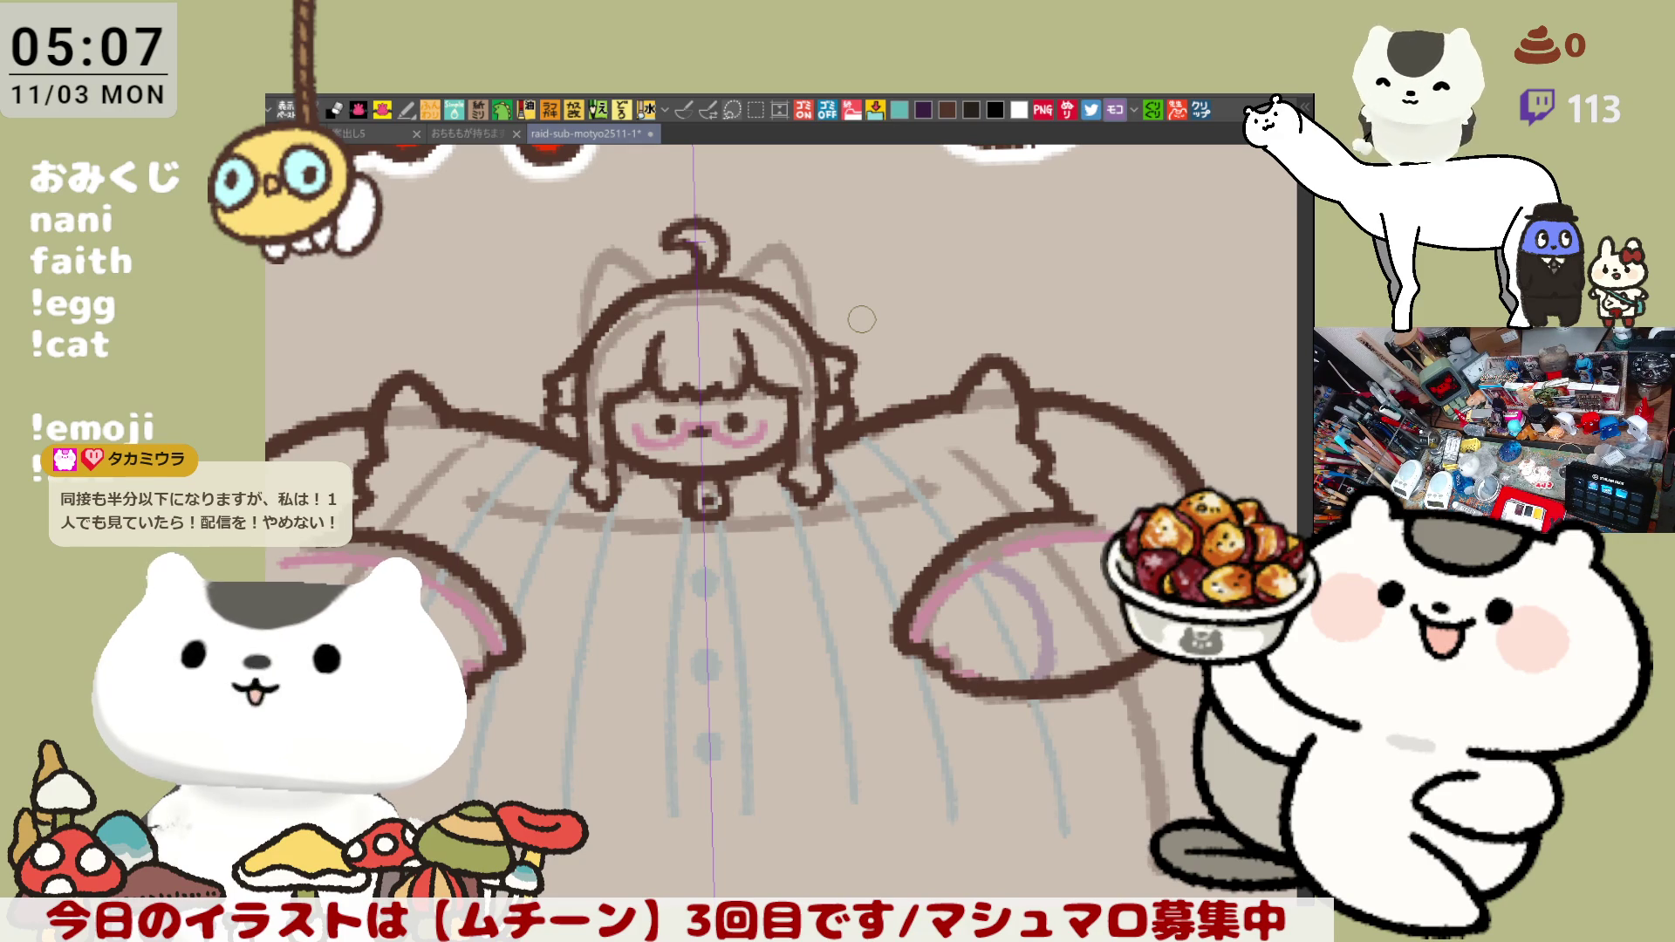
scroll(861, 319, up, 2)
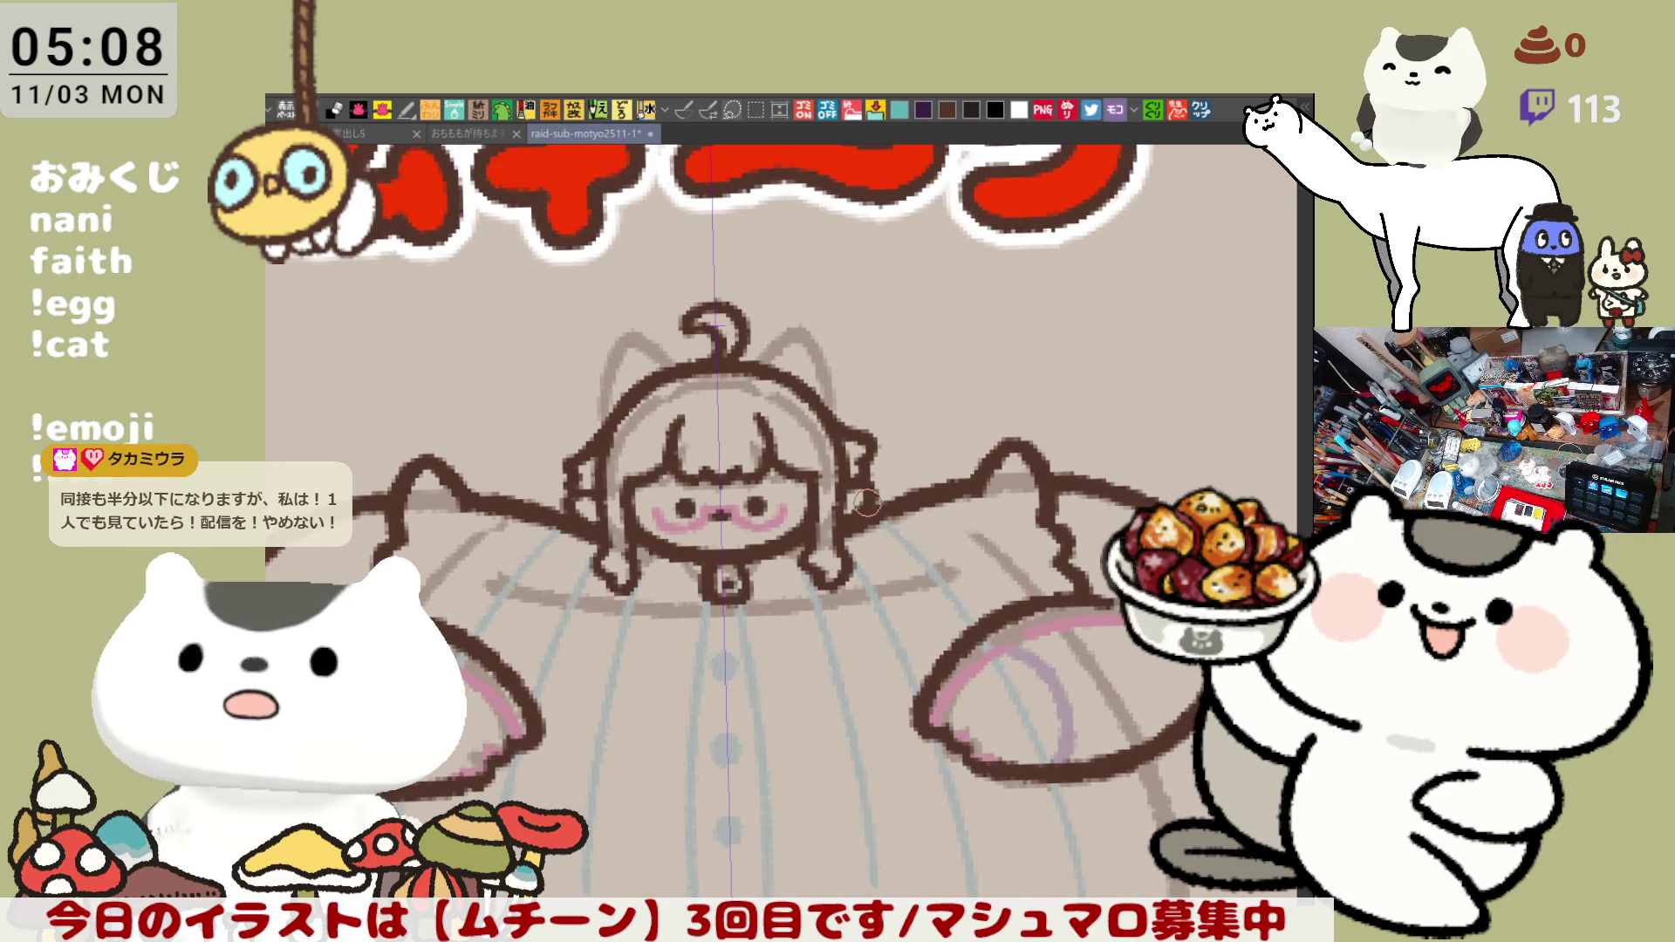
scroll(868, 501, up, 1)
scroll(869, 504, up, 2)
scroll(868, 501, down, 1)
scroll(738, 341, up, 1)
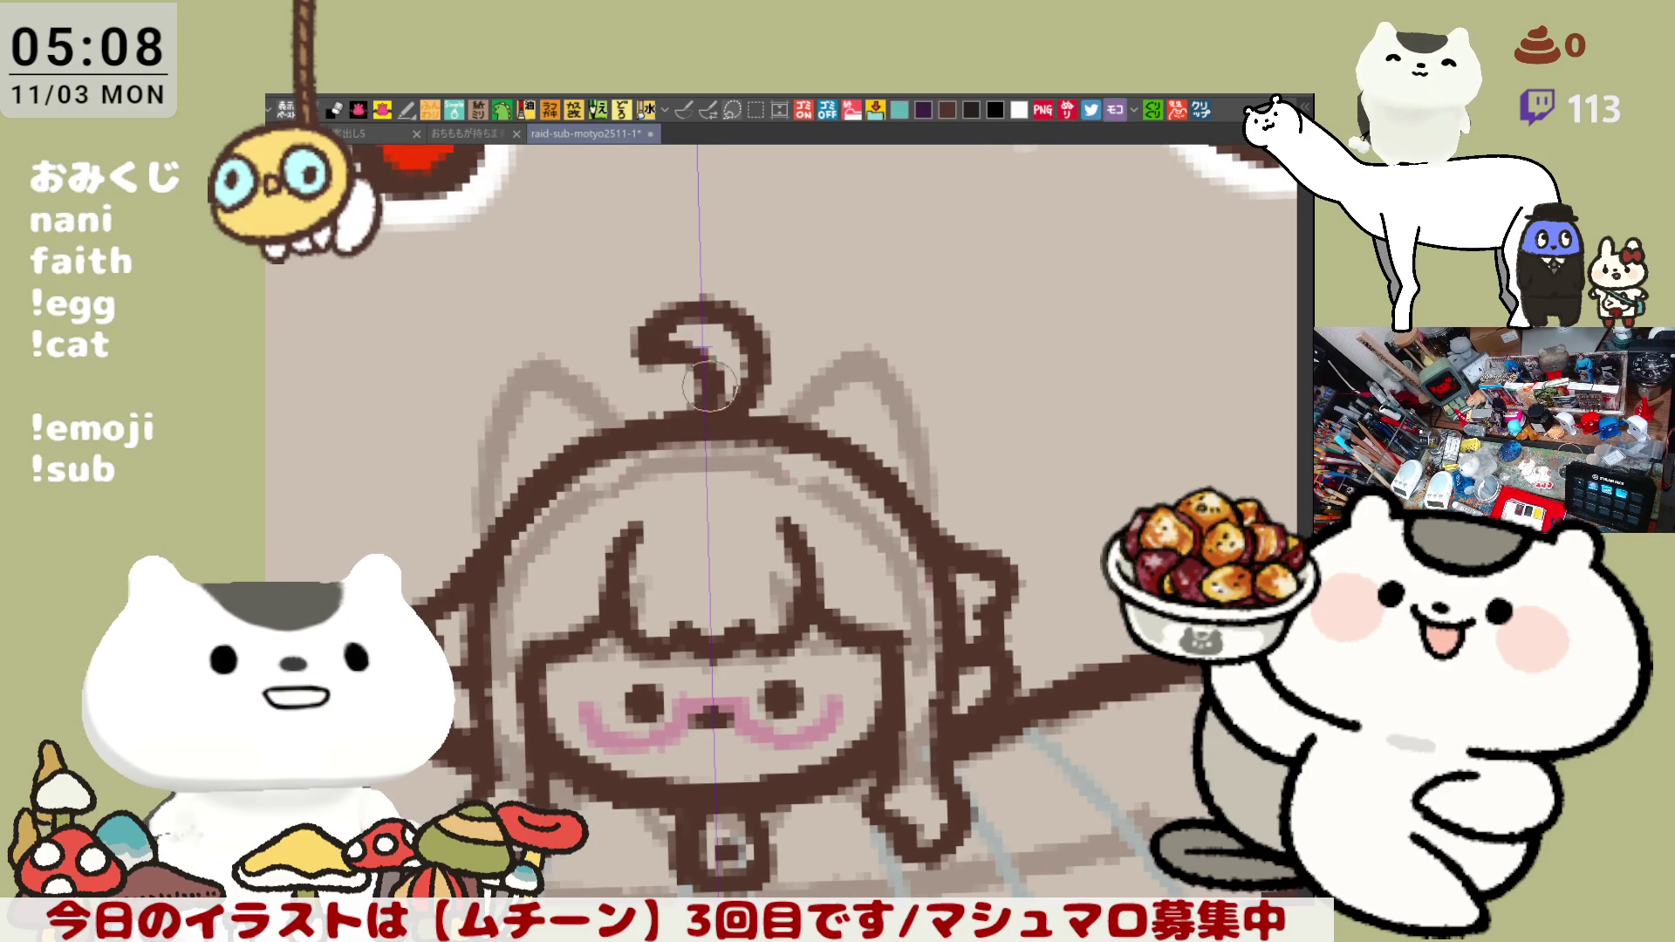
scroll(739, 399, down, 1)
scroll(703, 263, up, 1)
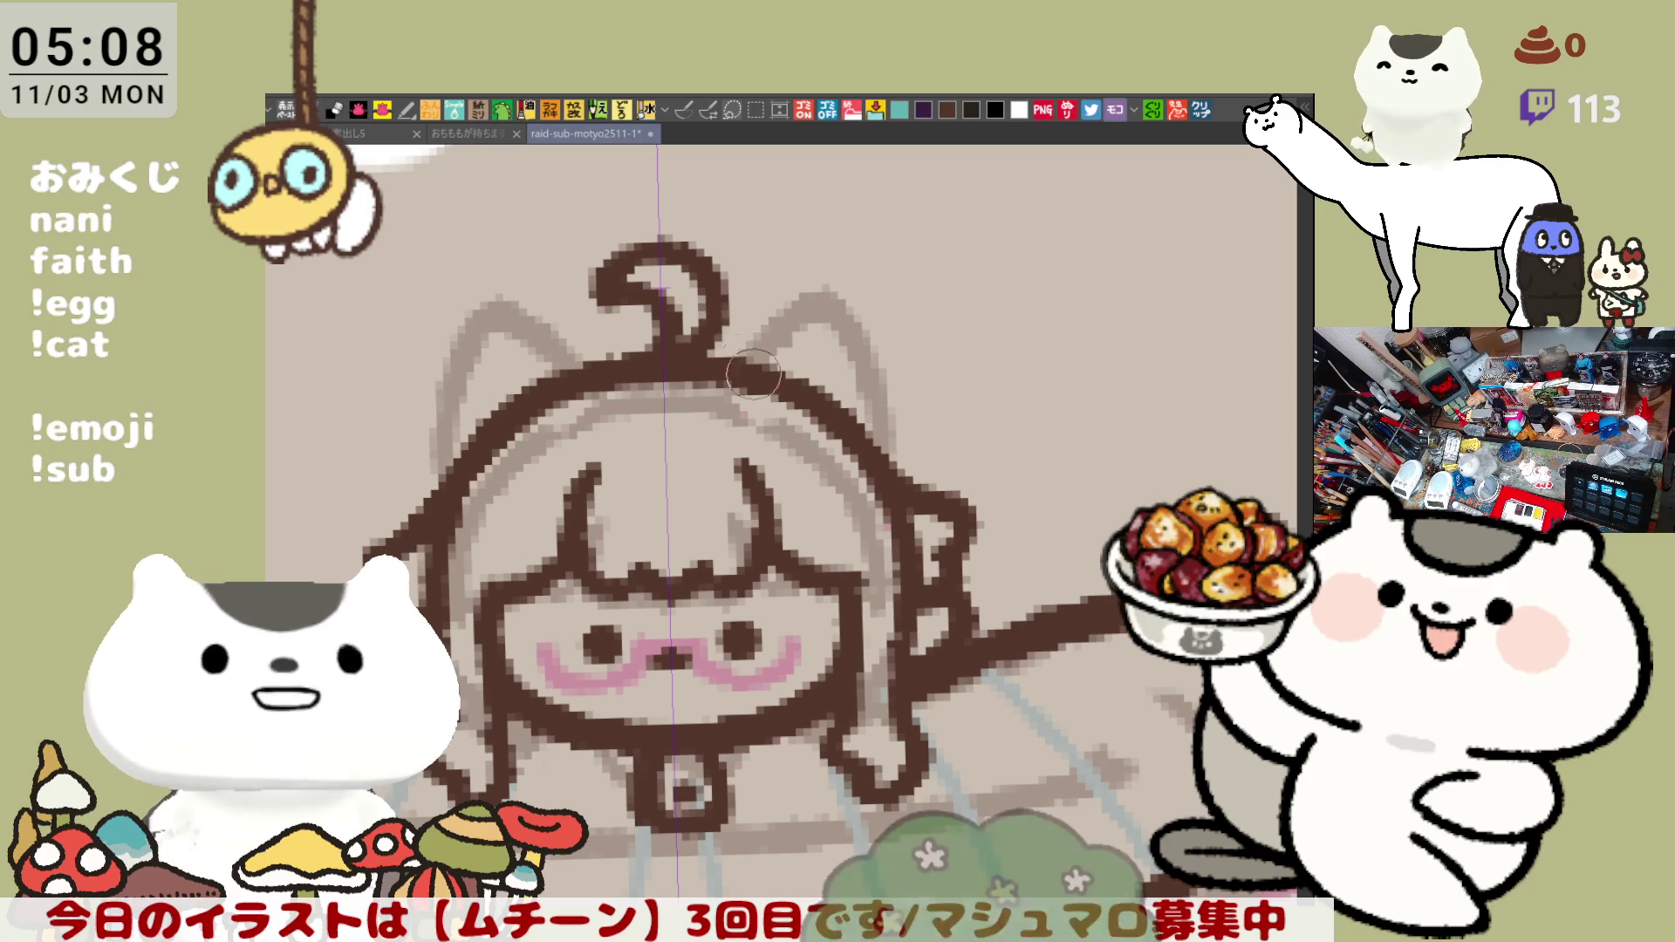
scroll(748, 358, down, 1)
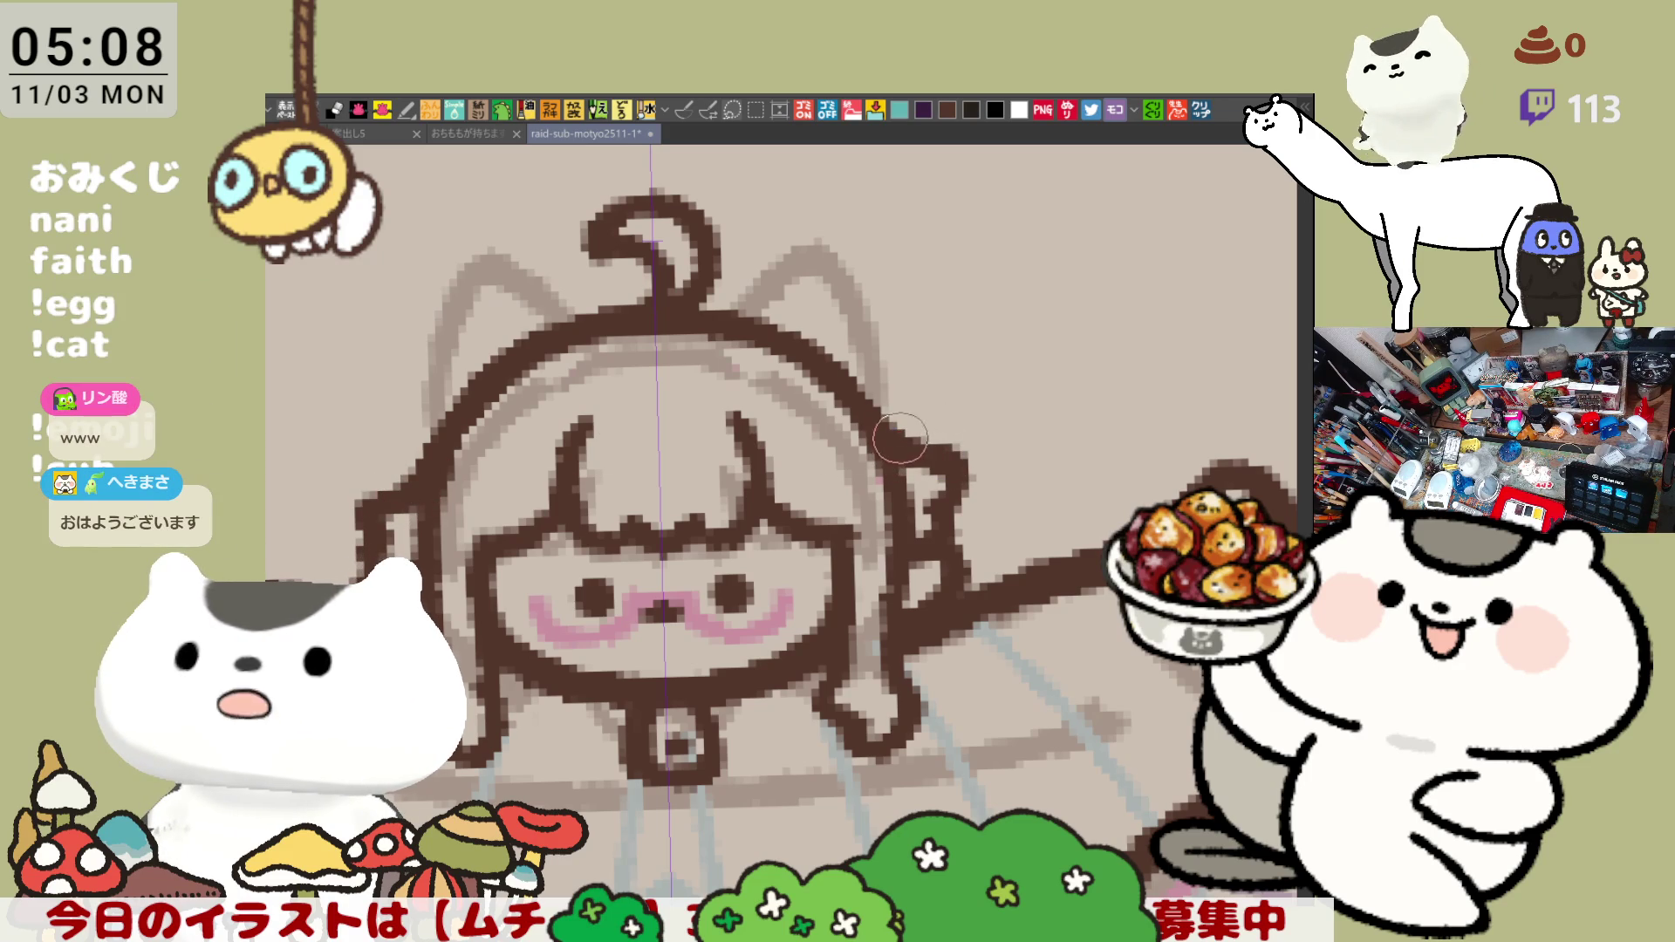
drag(829, 480, 929, 413)
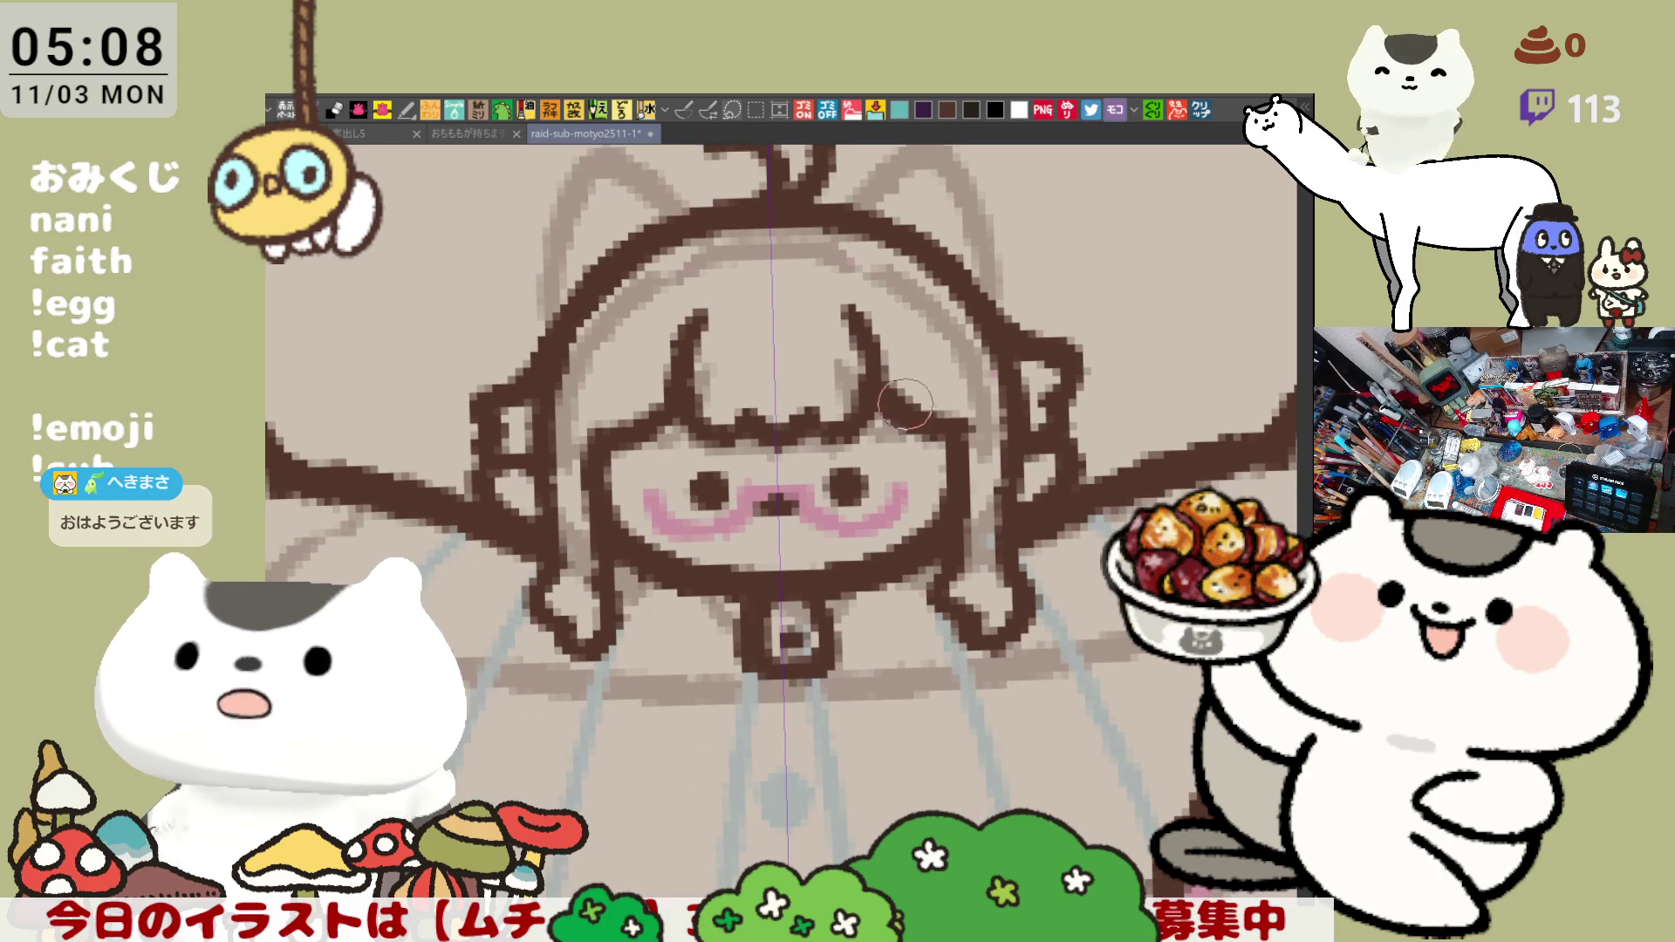
drag(926, 420, 976, 433)
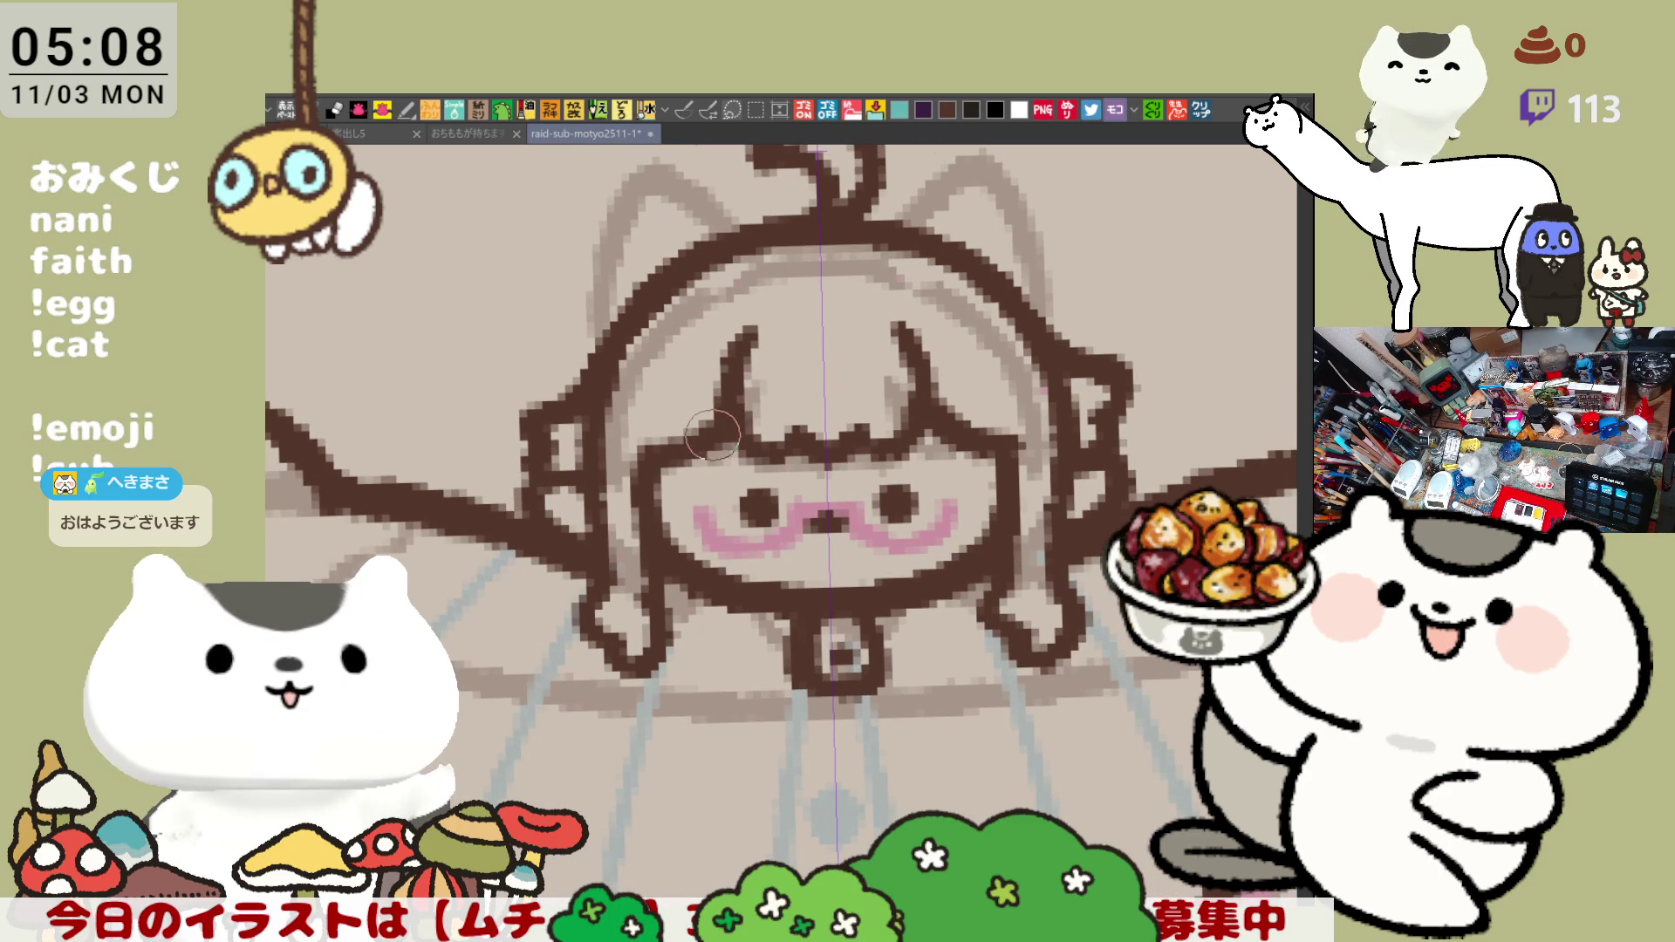
drag(779, 565, 734, 526)
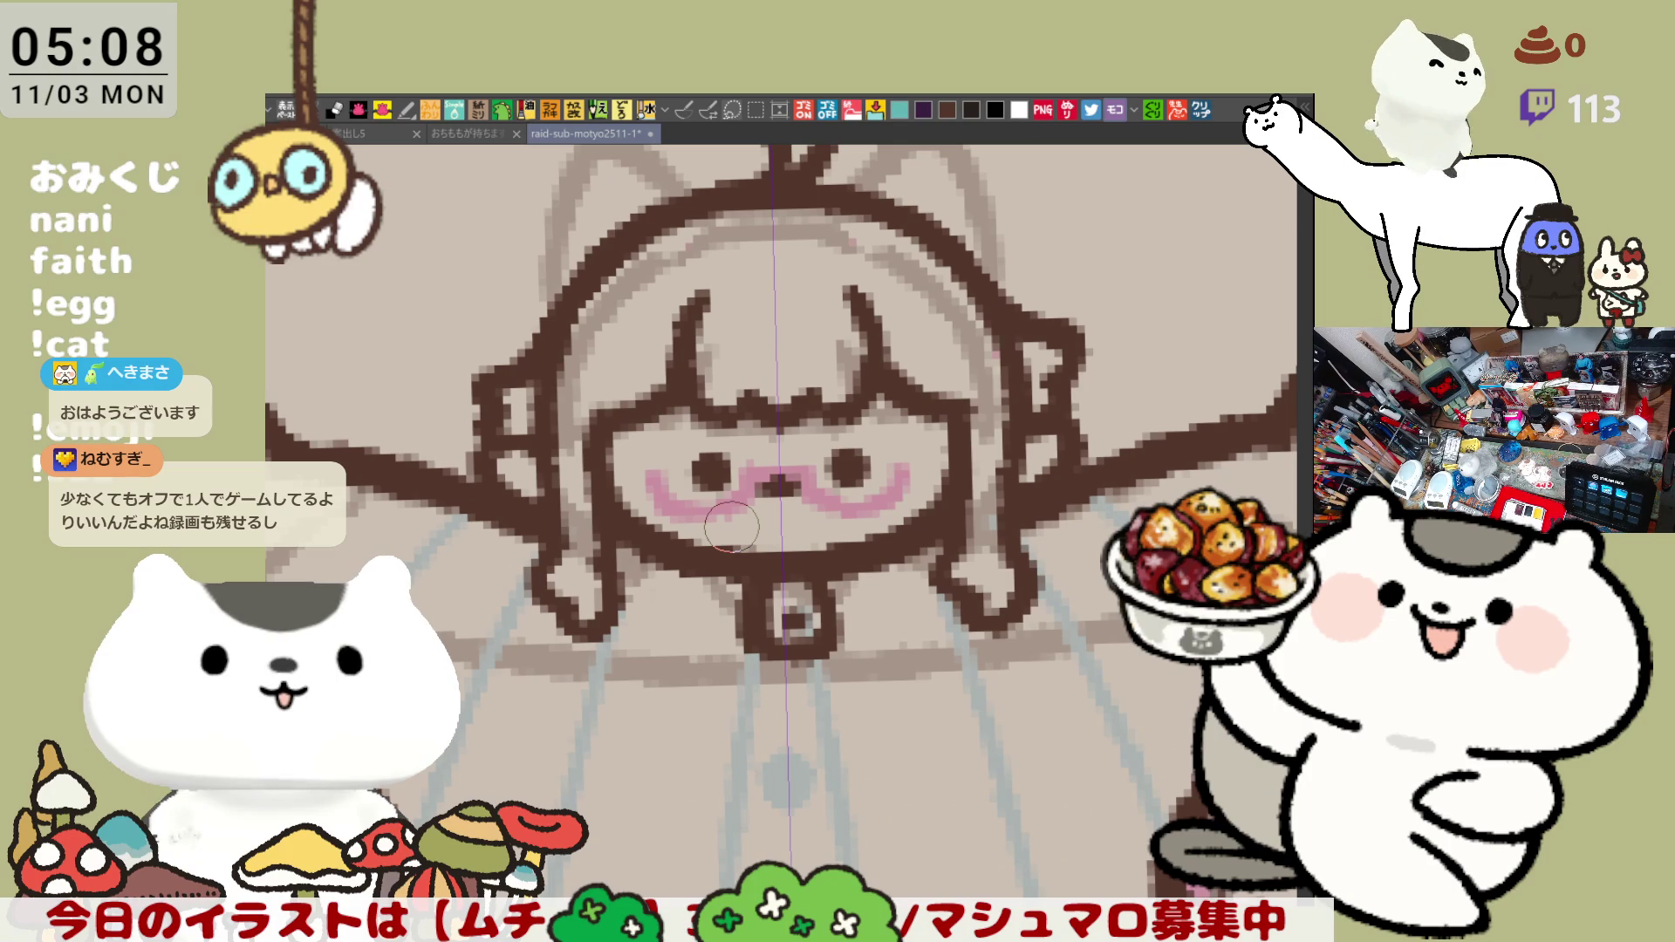
scroll(789, 453, down, 3)
scroll(772, 458, down, 1)
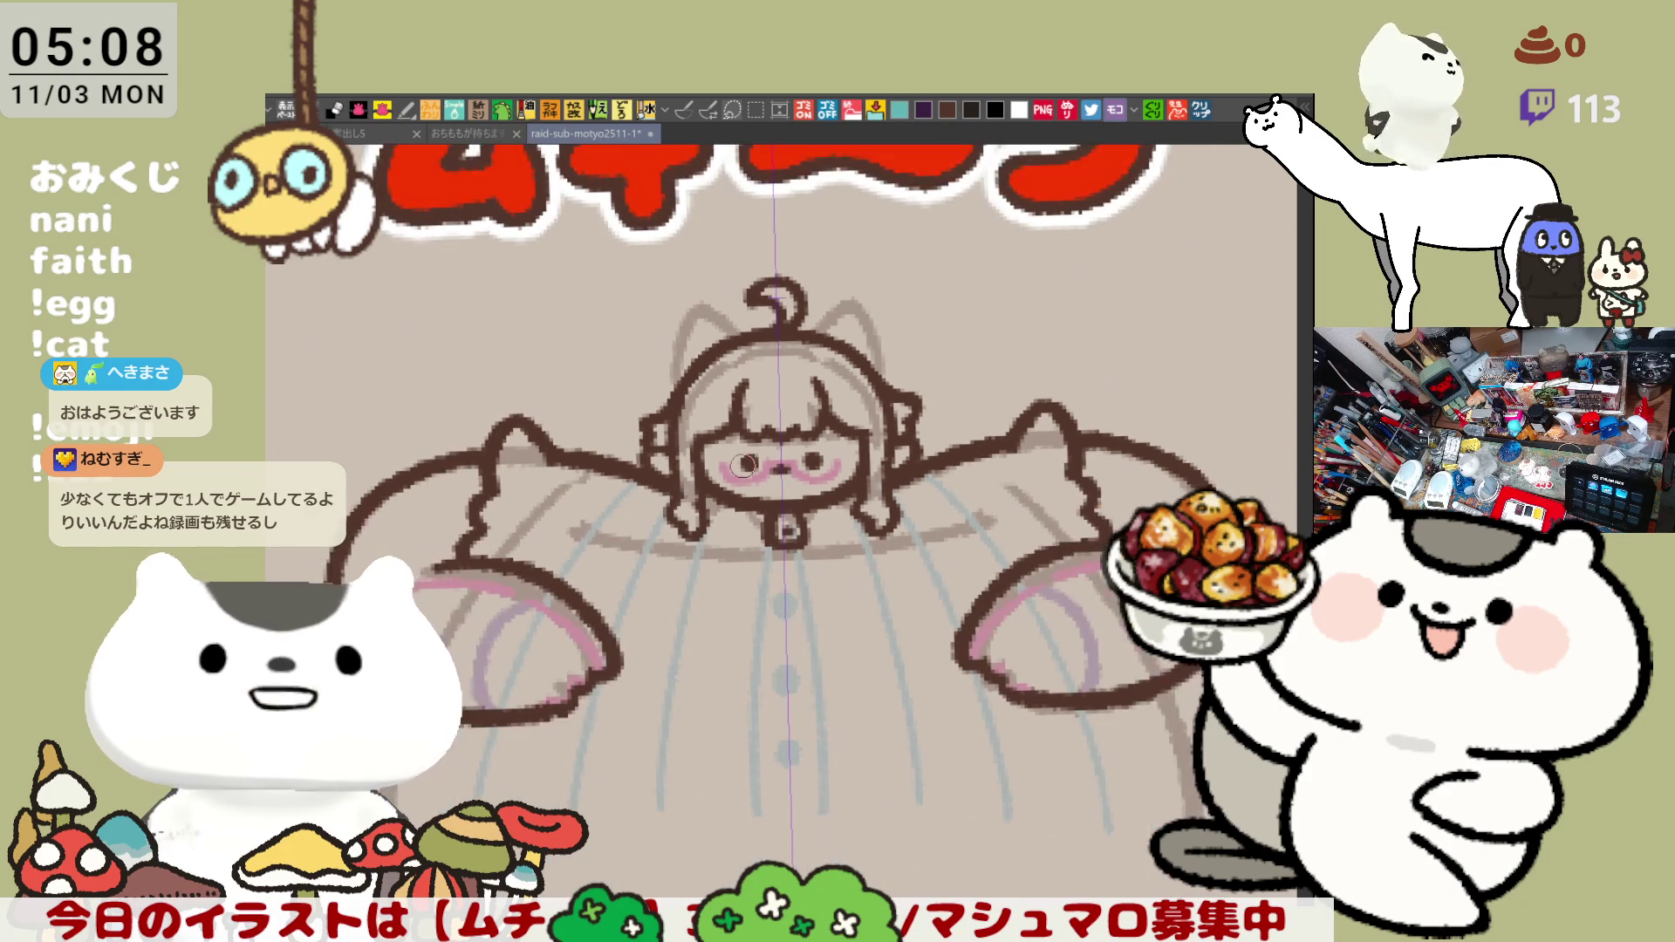
drag(1146, 779, 1087, 674)
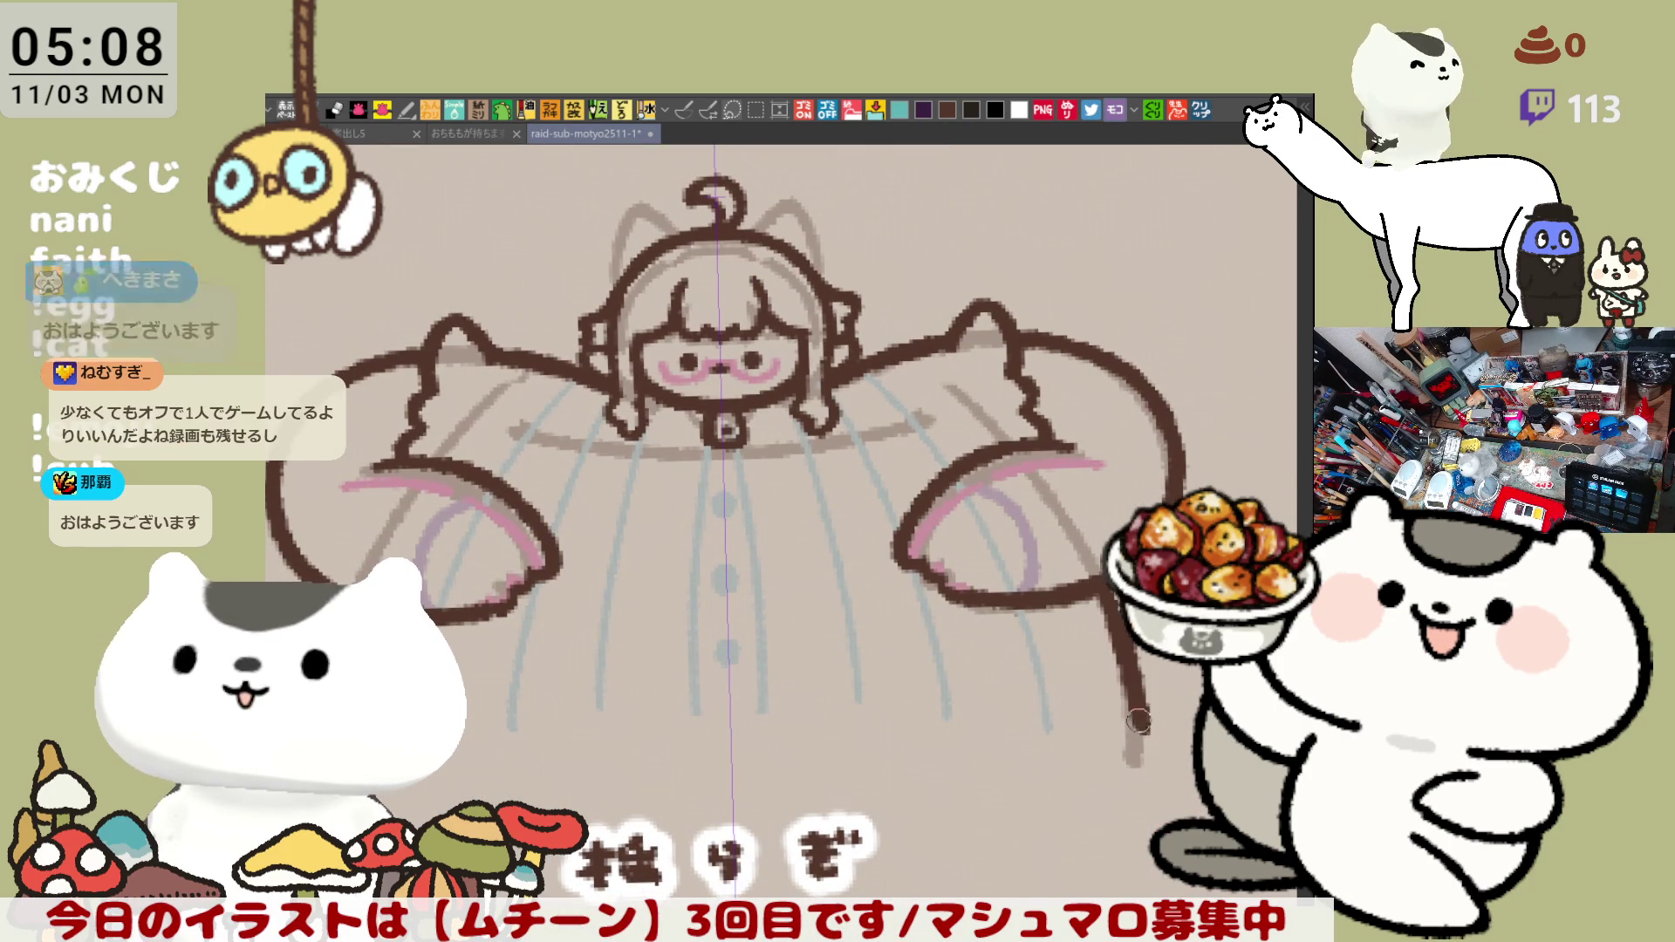
drag(365, 612, 442, 573)
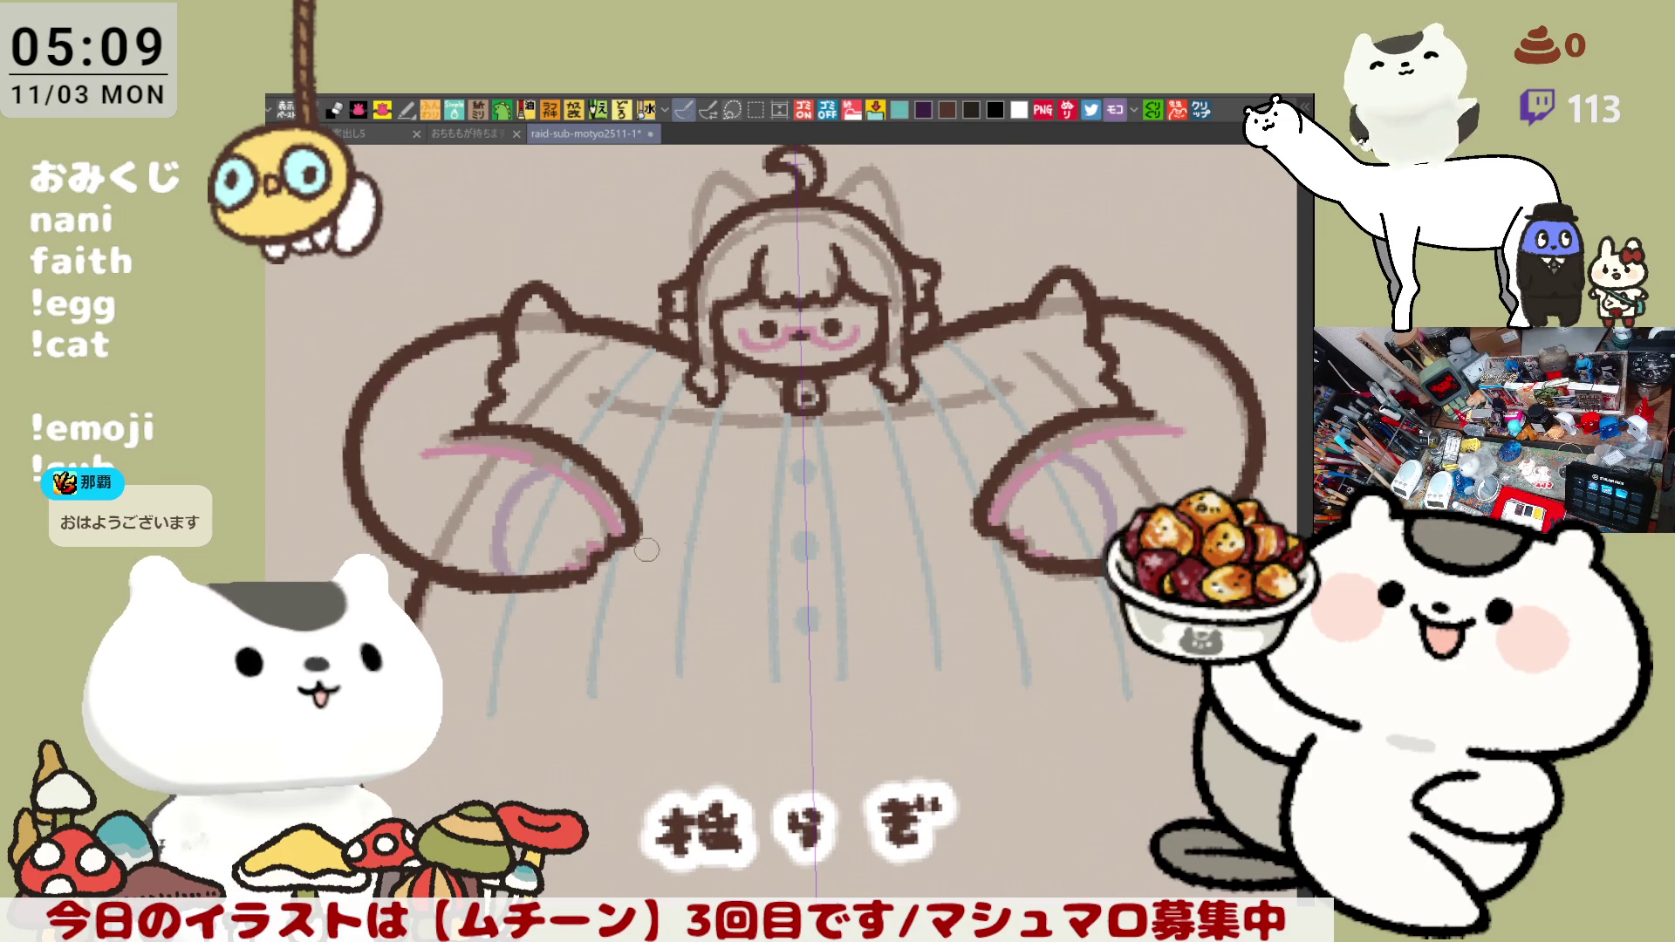
- Stroke the zipper line down the robe from the neck button, retrying its lower reach
drag(610, 551, 474, 529)
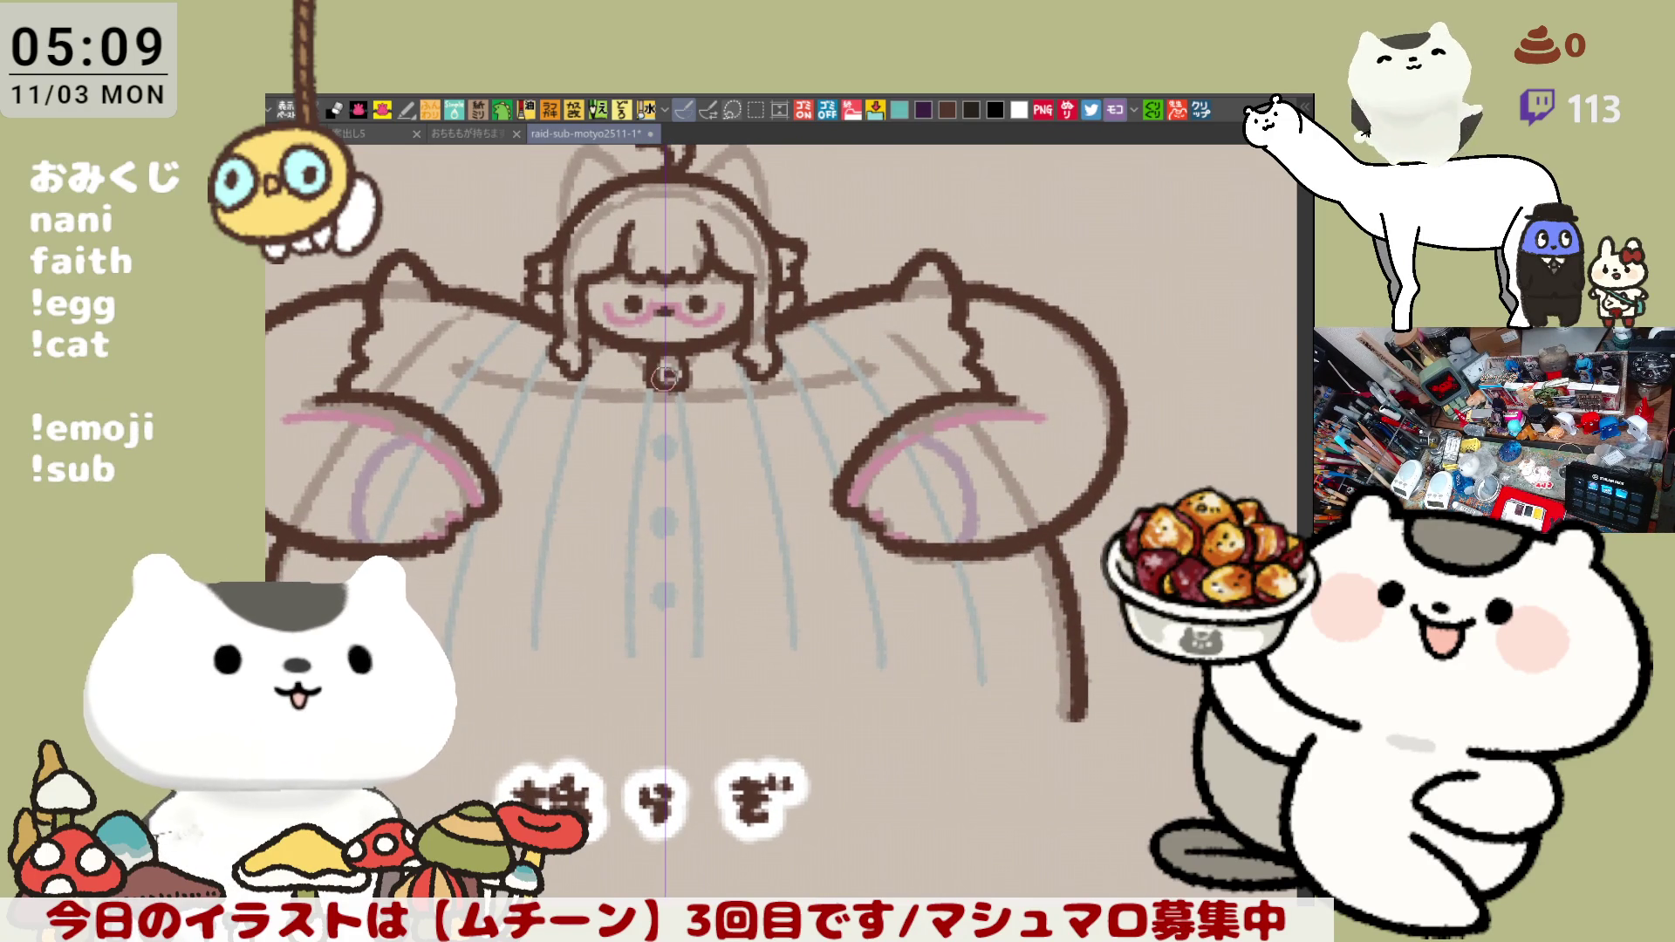
key(ctrl+z)
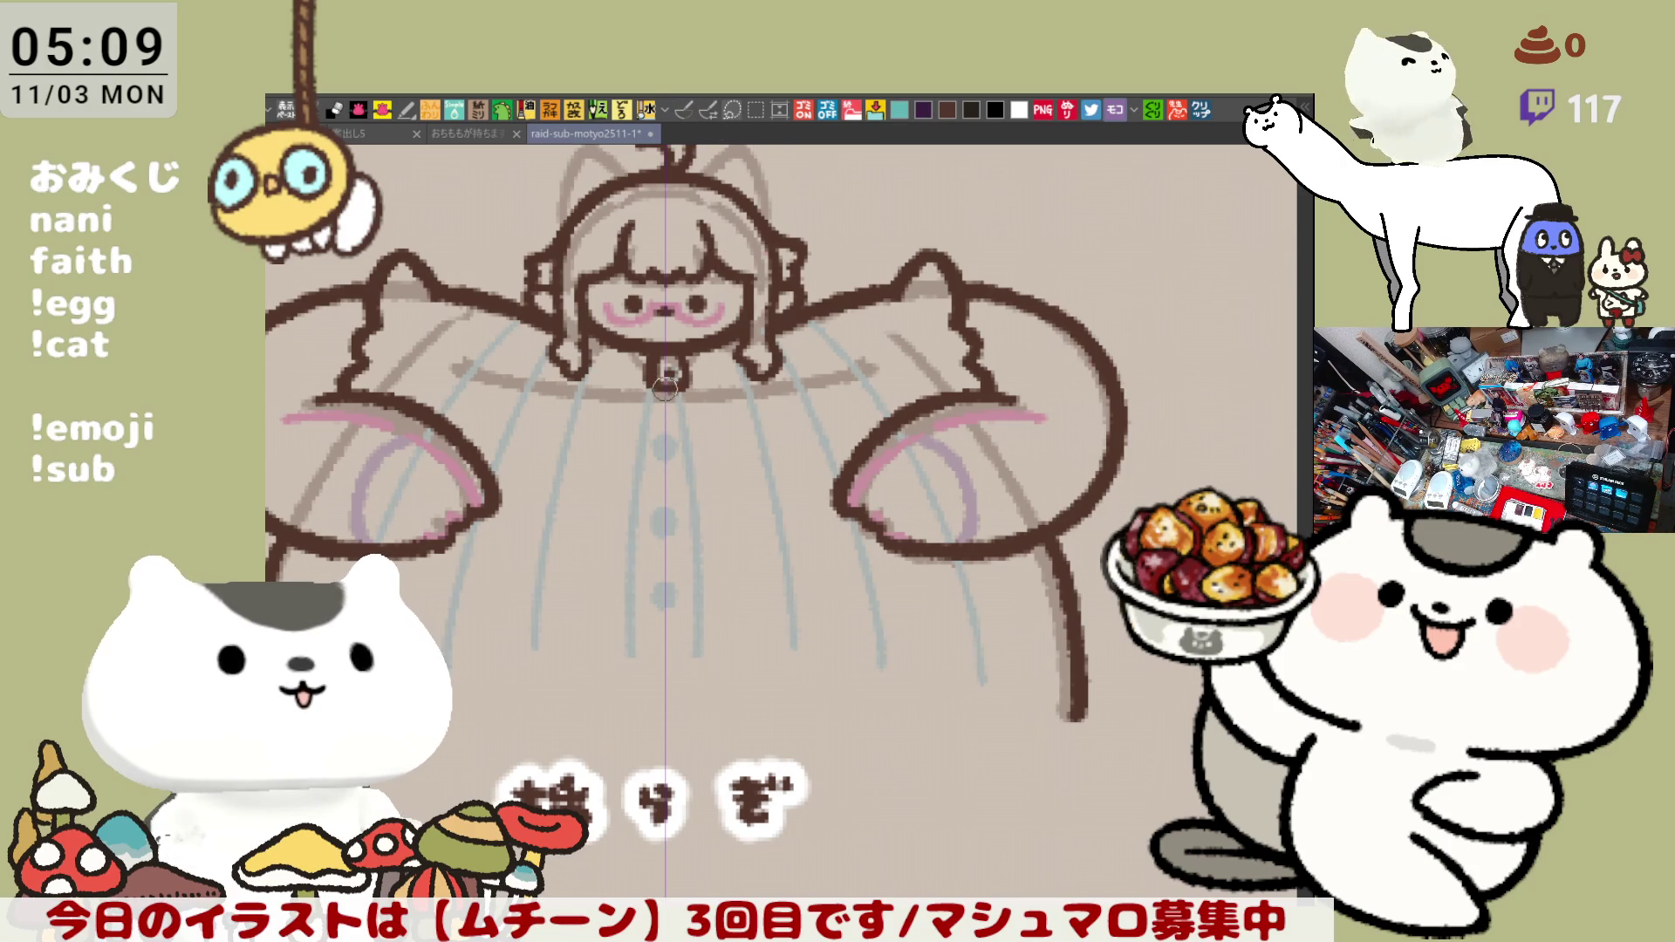
key(ctrl+z)
drag(655, 372, 654, 697)
key(ctrl+z)
drag(651, 596, 655, 704)
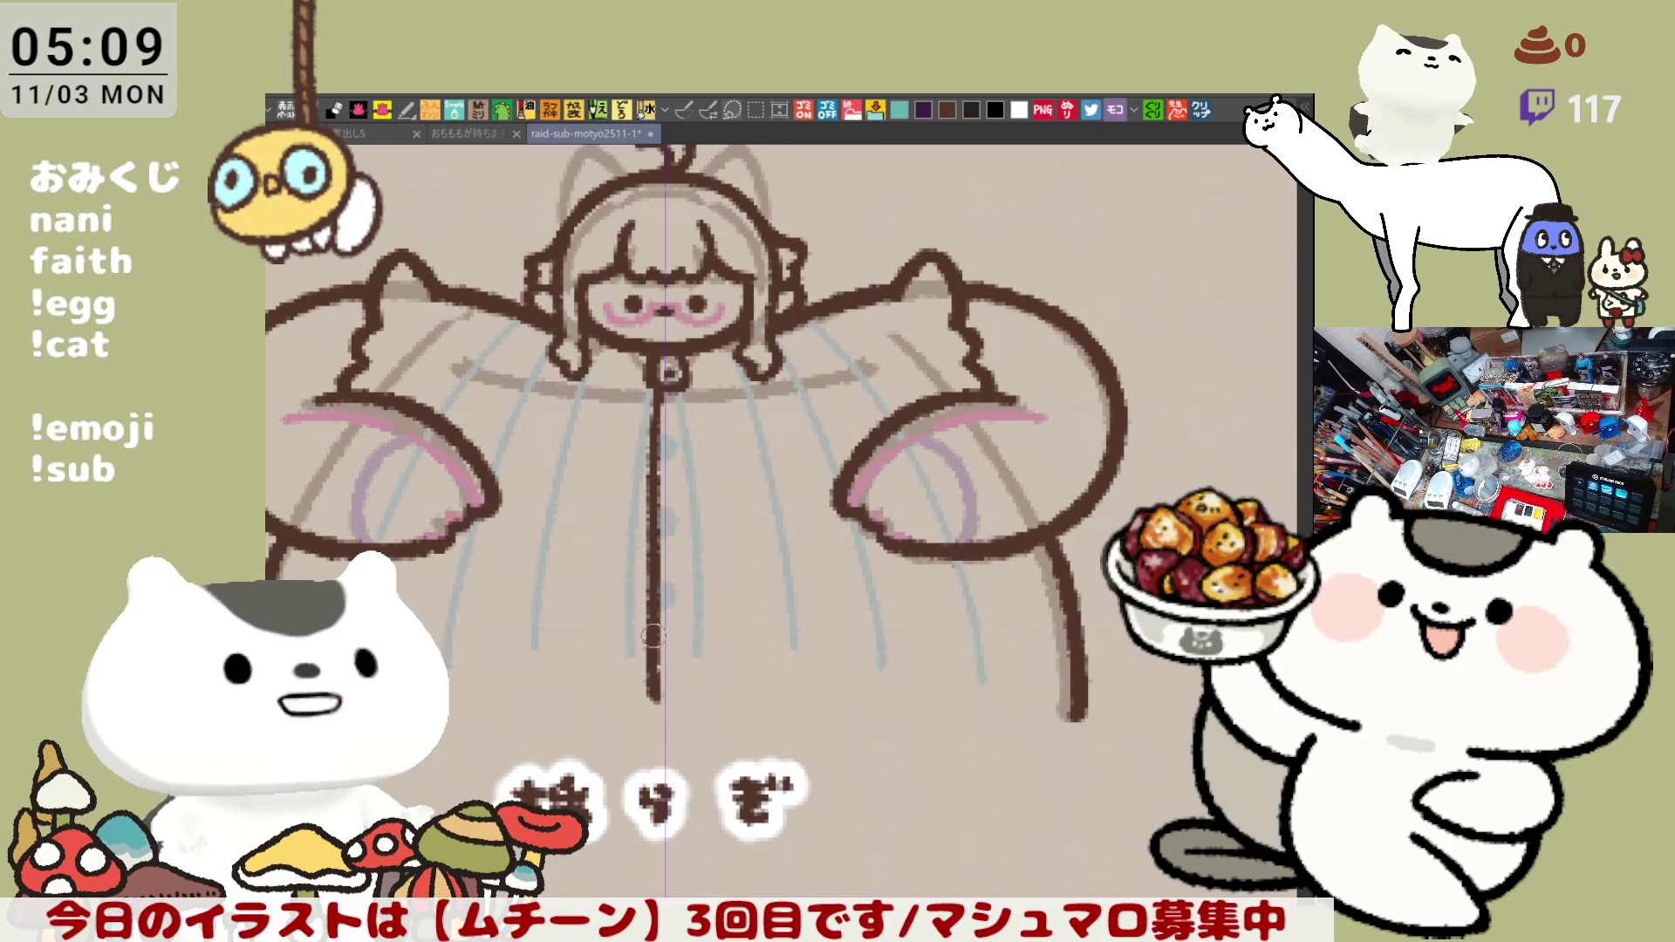
key(ctrl+z)
drag(655, 582, 658, 703)
key(ctrl+z)
drag(654, 589, 655, 717)
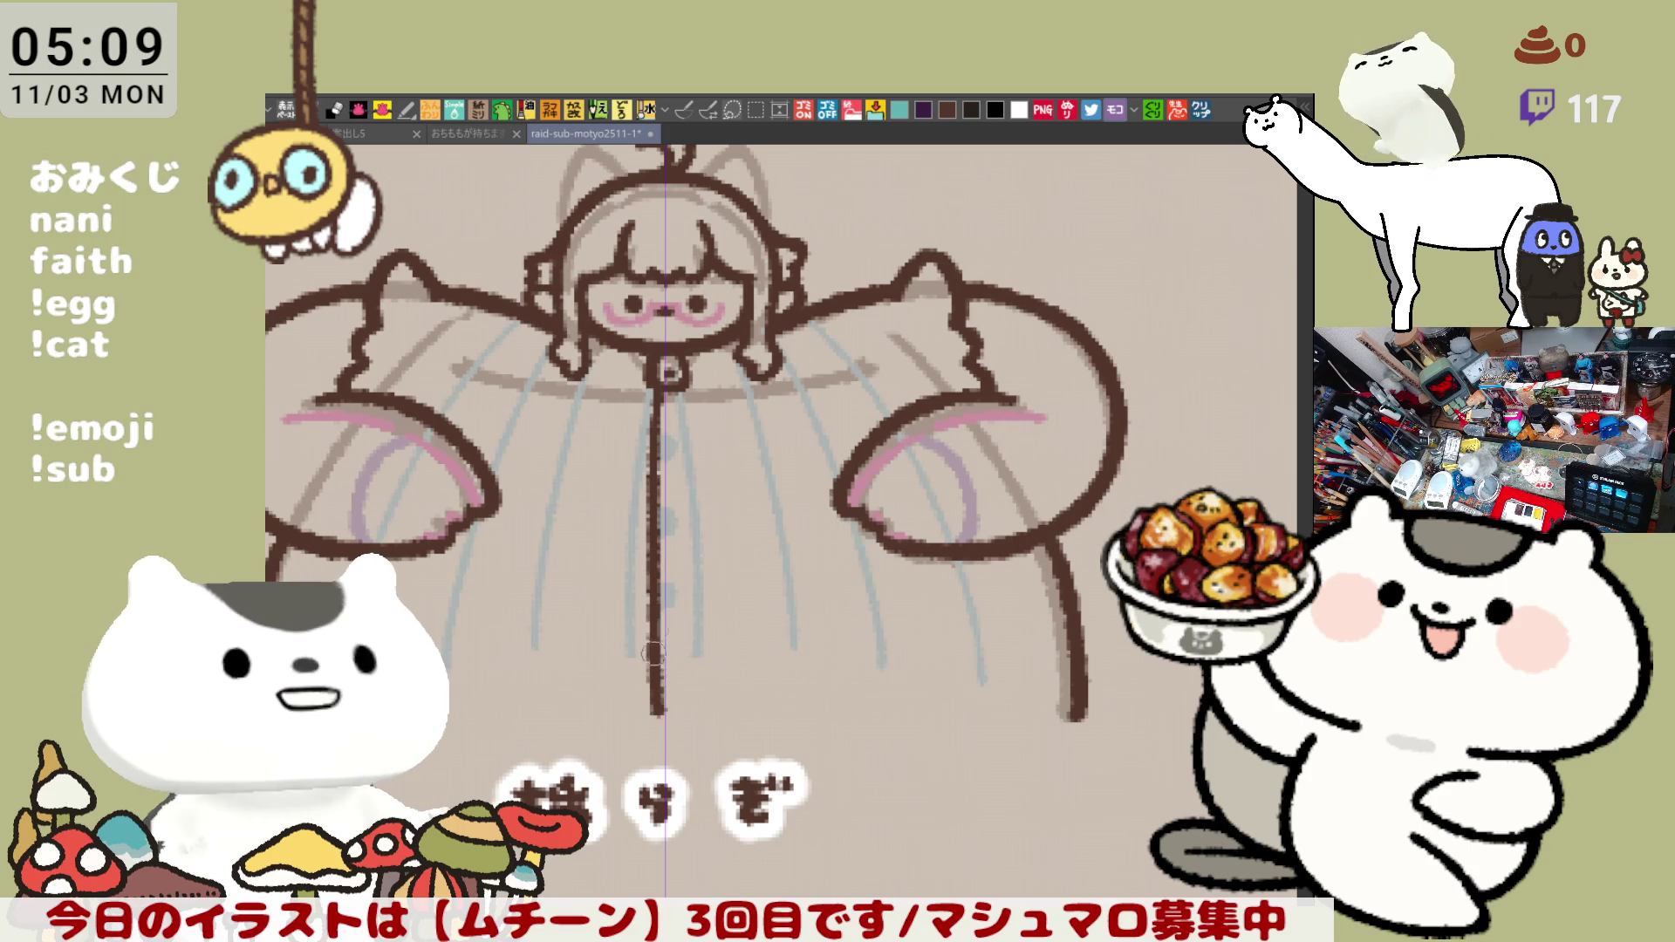
key(ctrl+z)
- Redraw the lower part of the zipper line repeatedly until its end length looks right
drag(657, 374, 659, 500)
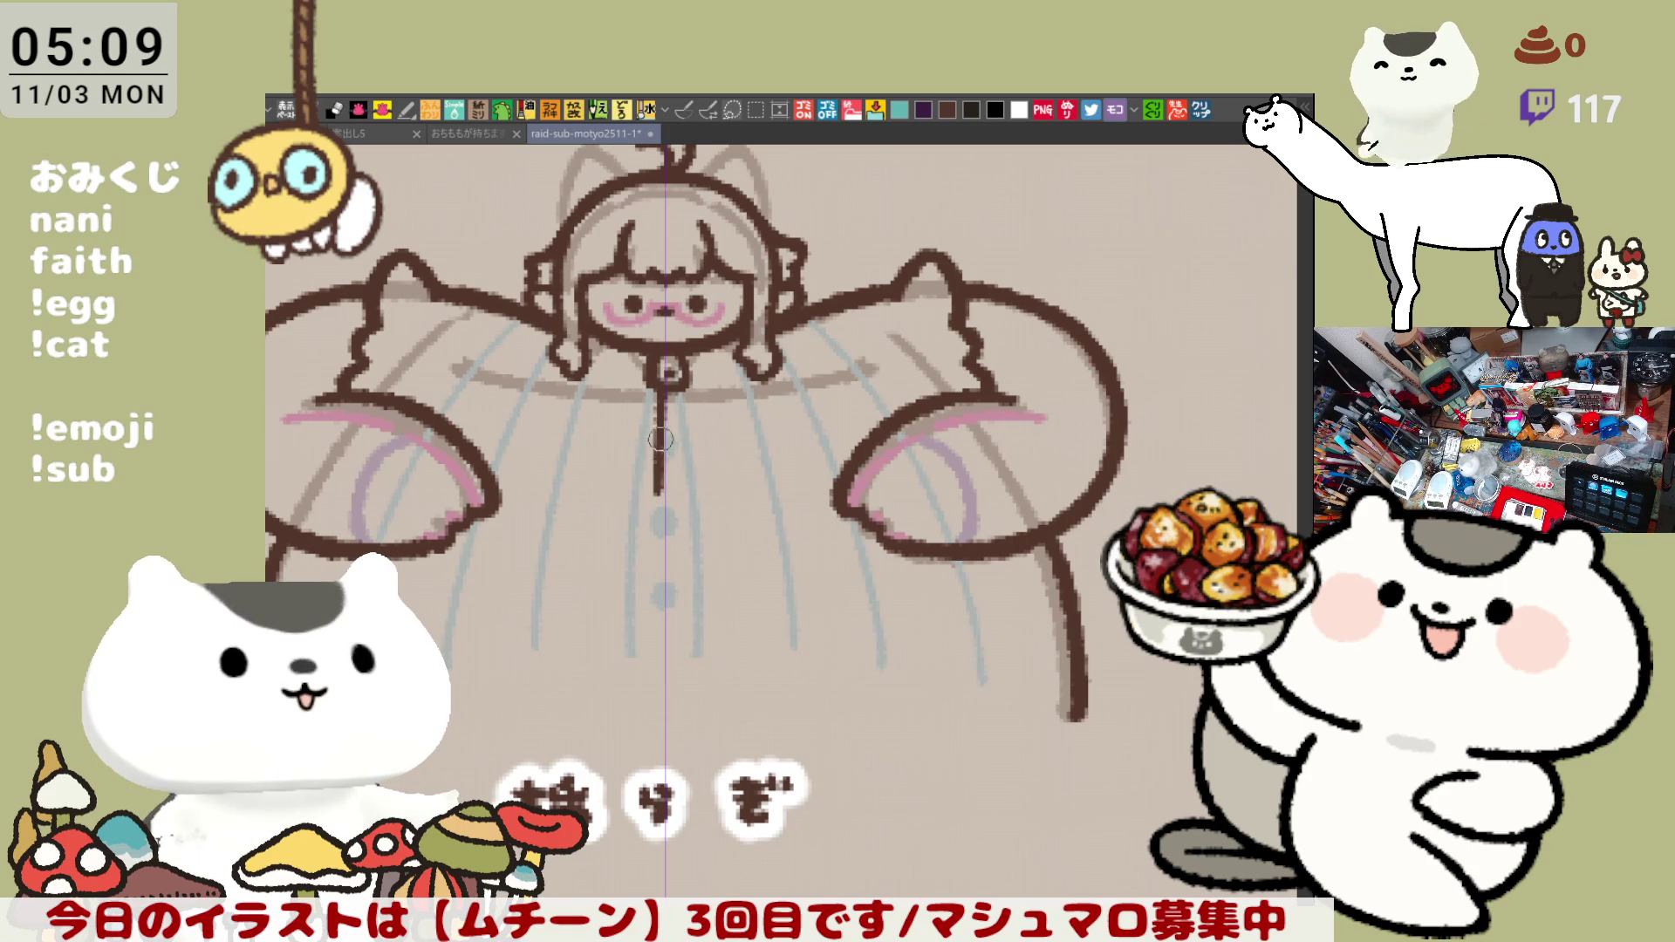
key(ctrl+z)
drag(657, 435, 659, 603)
key(ctrl+z)
drag(659, 473, 663, 597)
key(ctrl+z)
key(ctrl+z)
drag(658, 451, 660, 610)
key(ctrl+z)
drag(658, 463, 658, 726)
key(ctrl+z)
drag(650, 643, 657, 740)
key(ctrl+z)
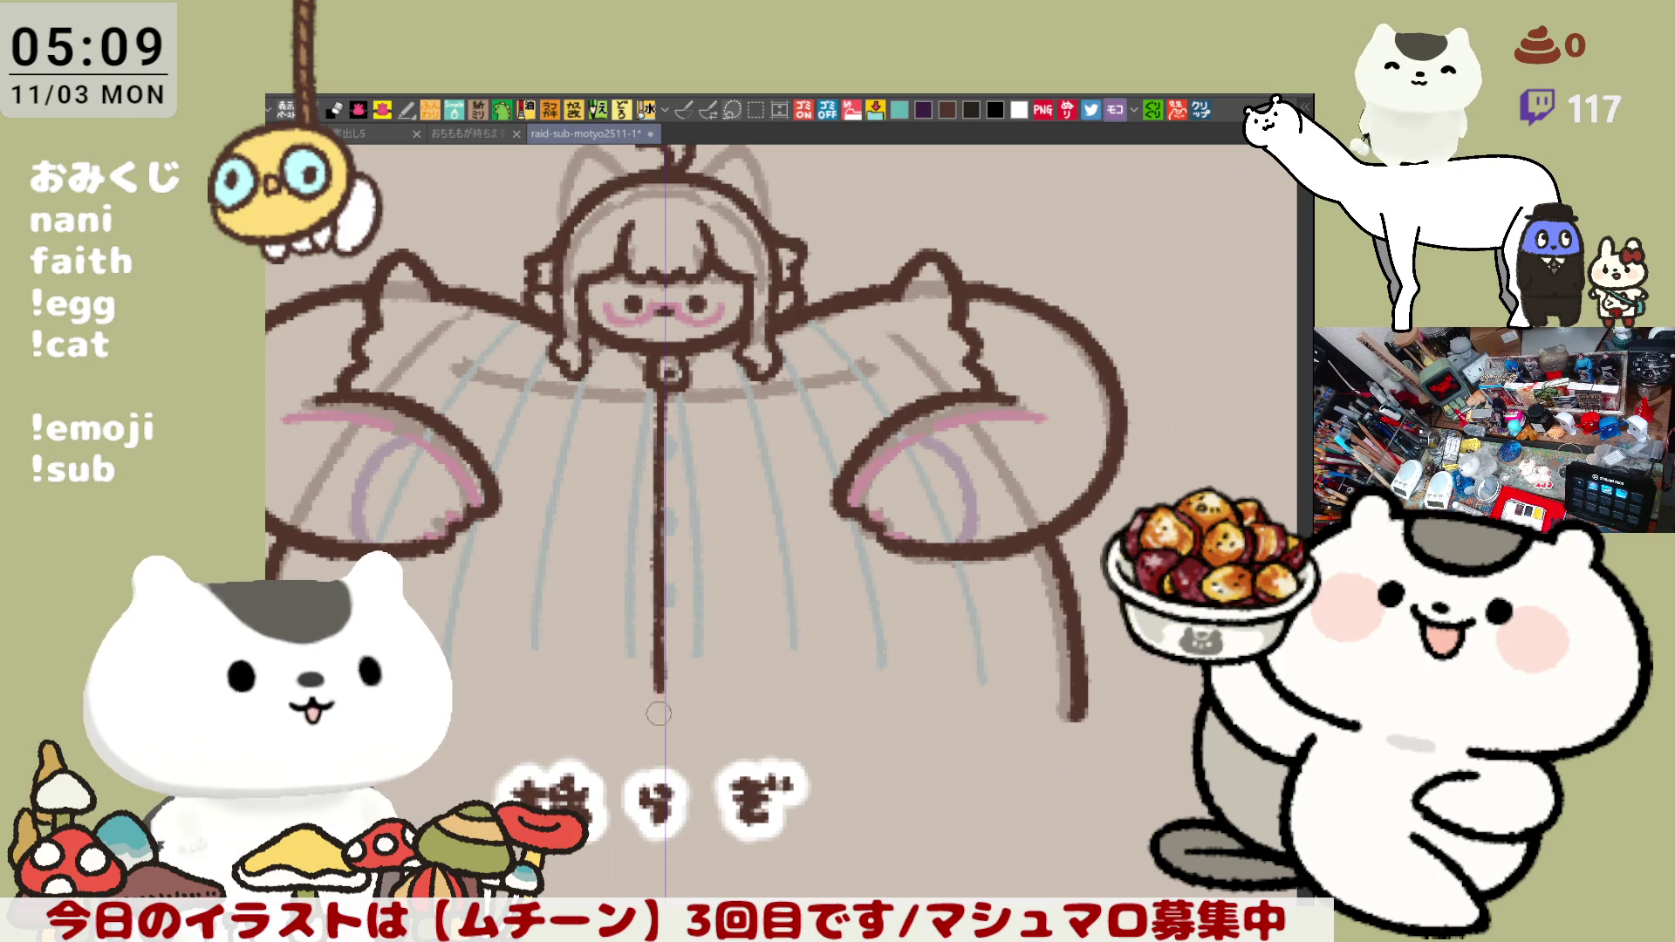
key(ctrl+z)
key(ctrl+z)
drag(656, 627, 657, 732)
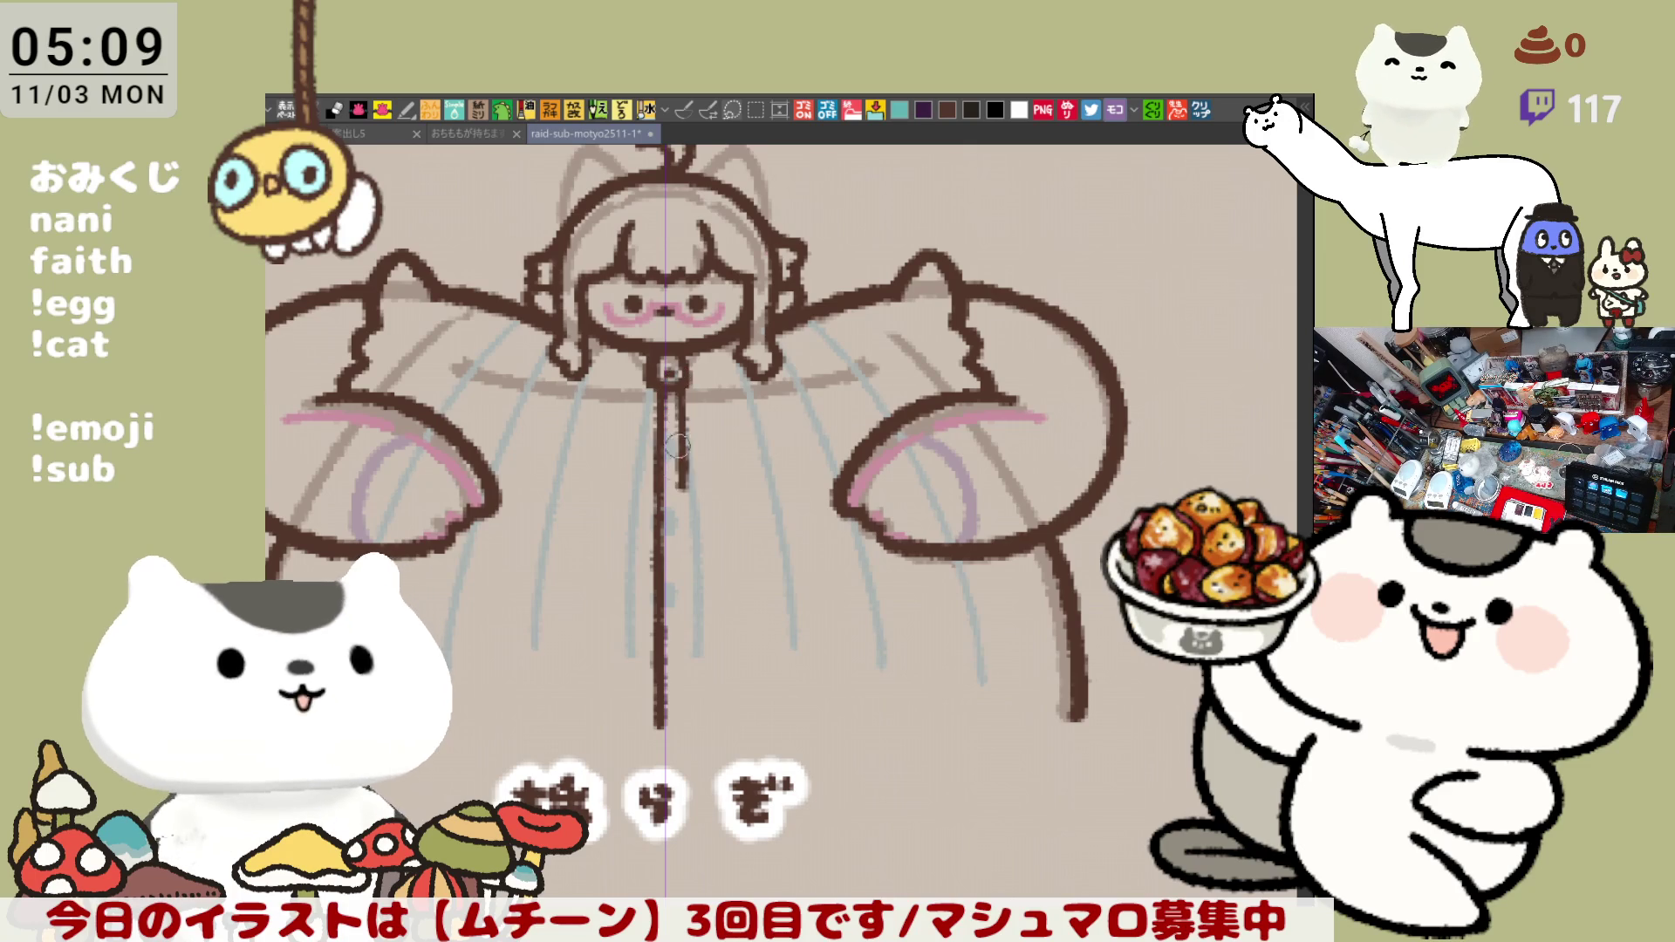
- Darken the zipper line's upper, middle and lower sections down to its end
key(ctrl+z)
drag(670, 393, 676, 498)
key(ctrl+z)
drag(670, 393, 677, 497)
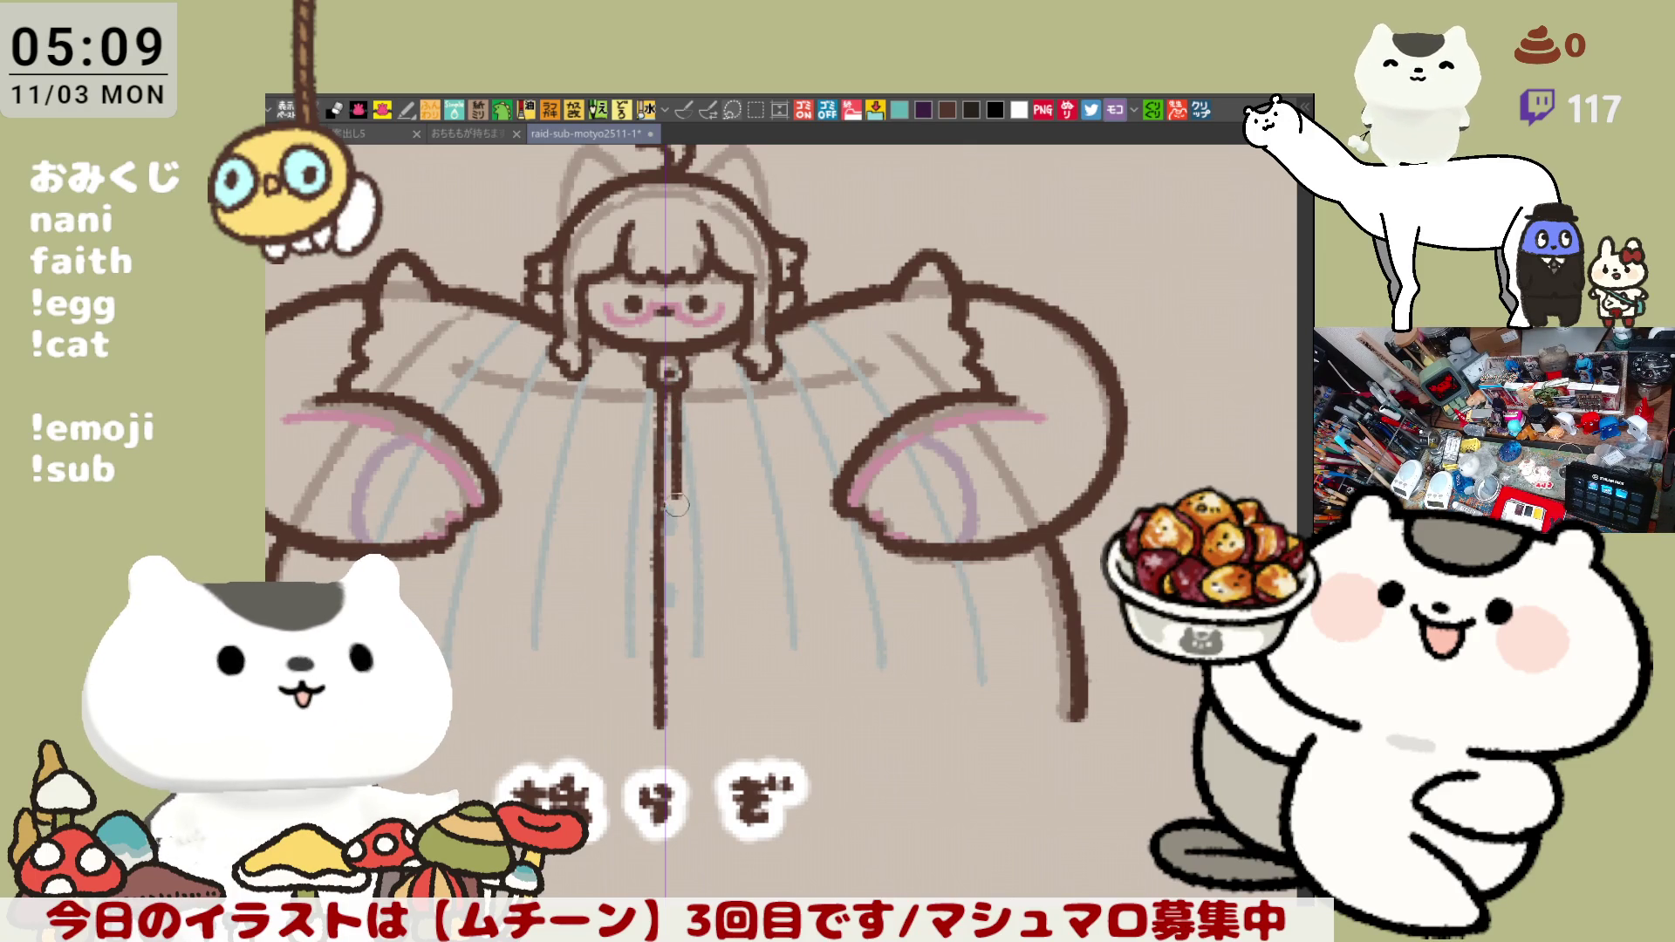
drag(670, 495, 676, 595)
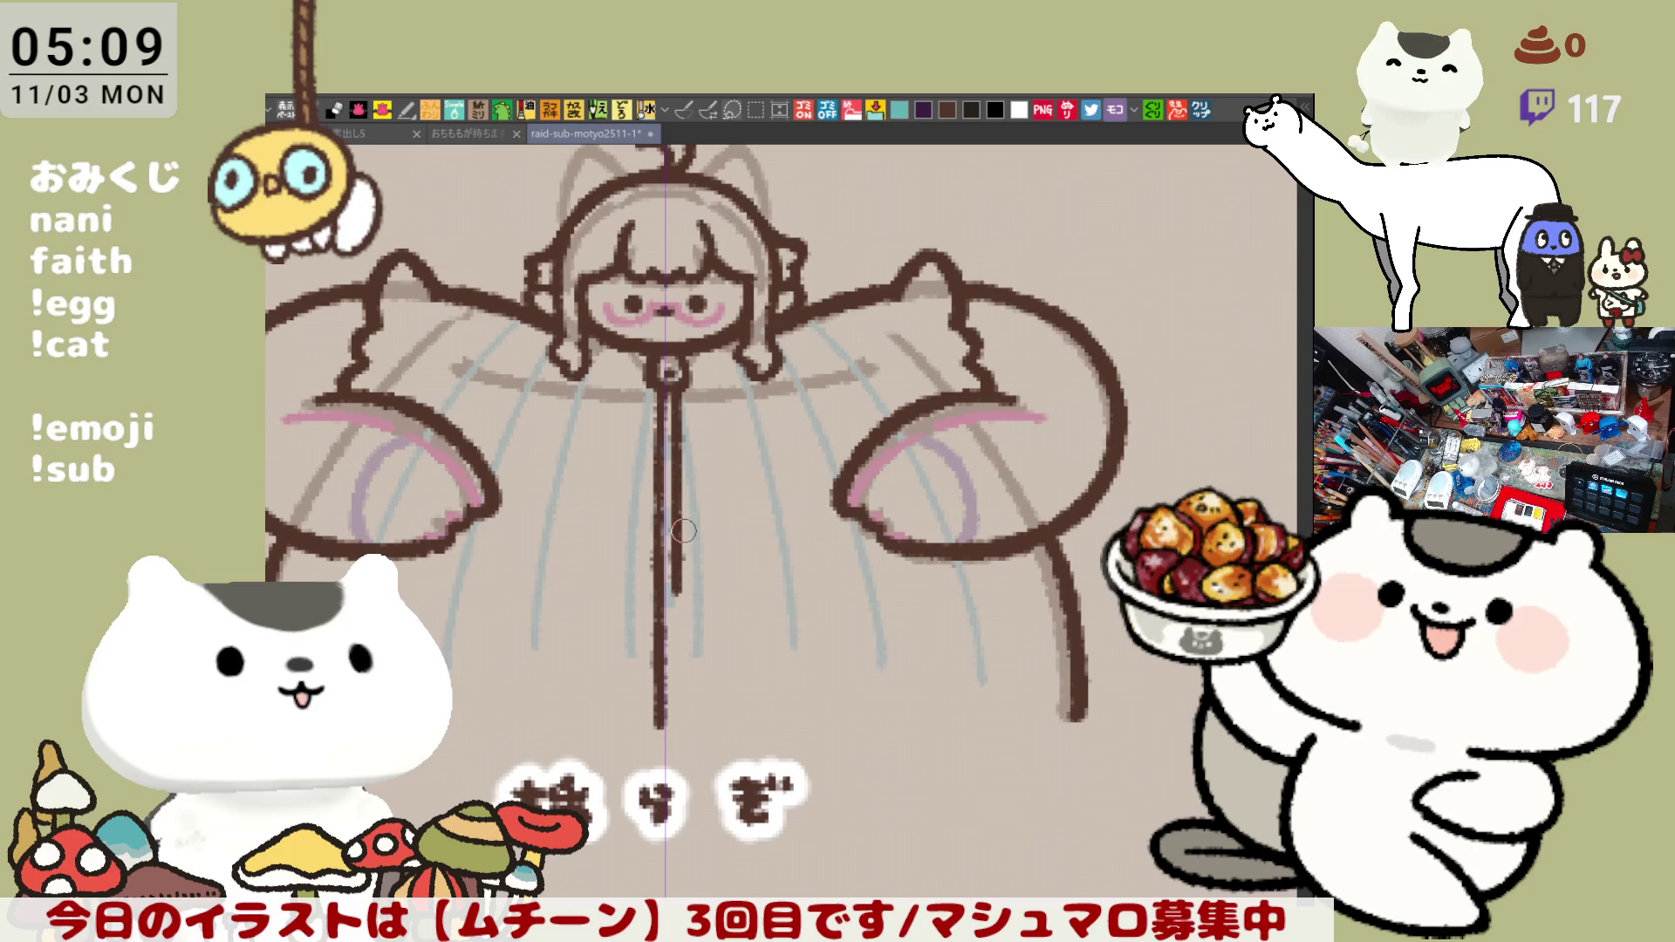
key(ctrl+z)
drag(676, 511, 677, 602)
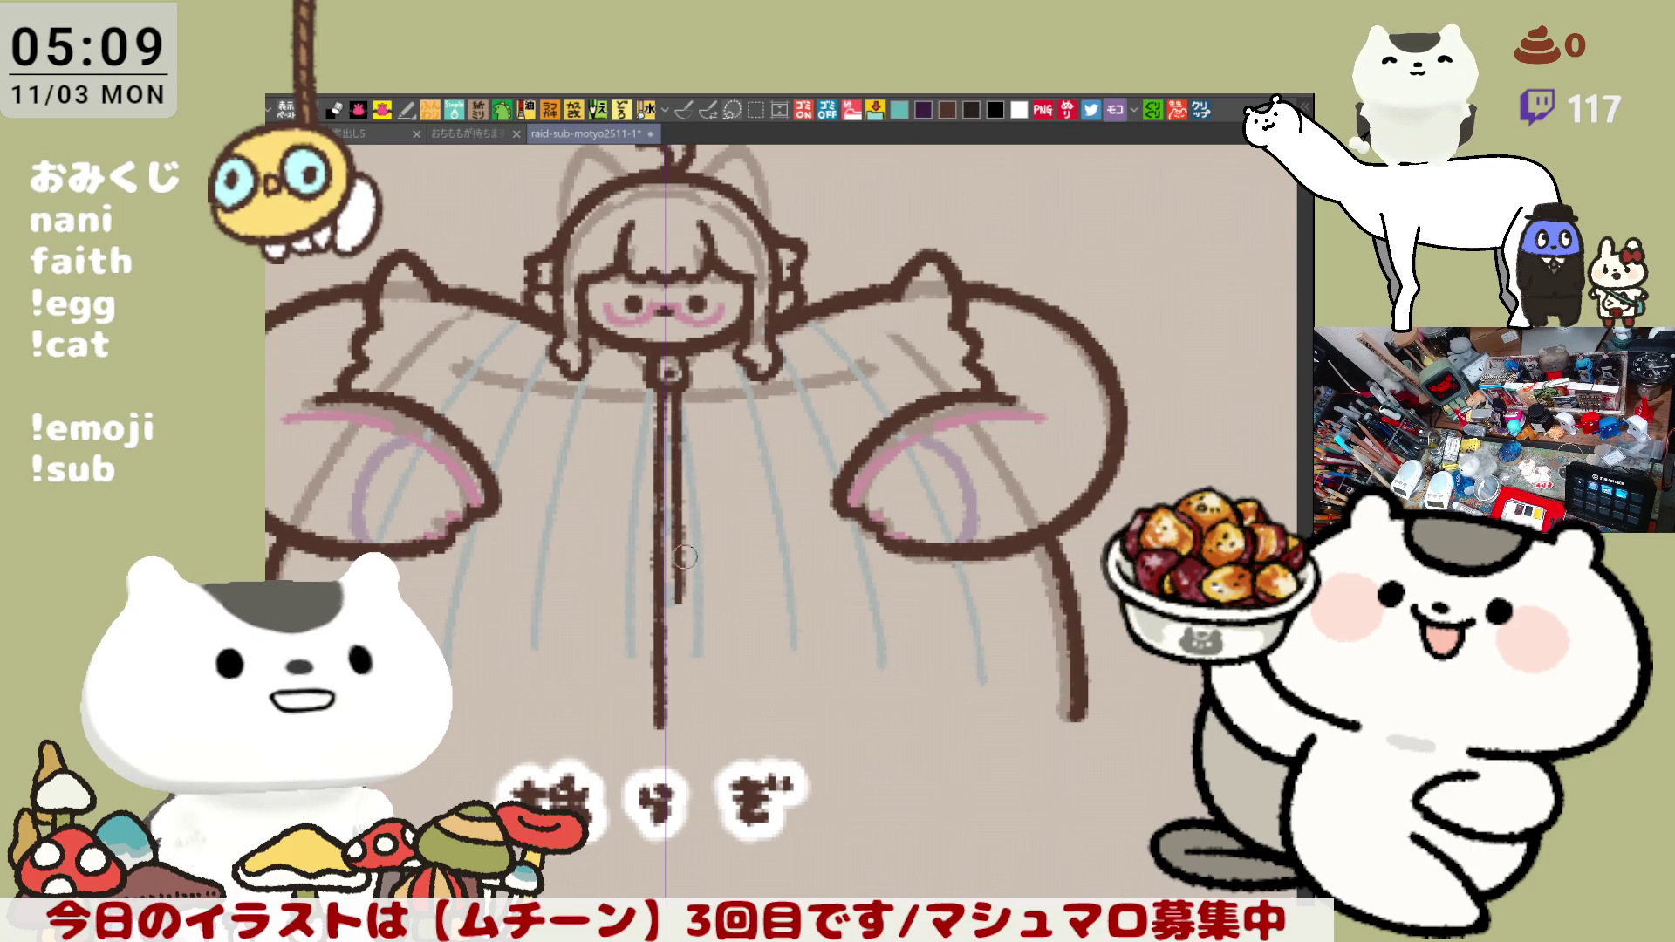
drag(676, 543, 679, 652)
key(ctrl+z)
drag(678, 592, 679, 680)
key(ctrl+z)
drag(678, 539, 681, 660)
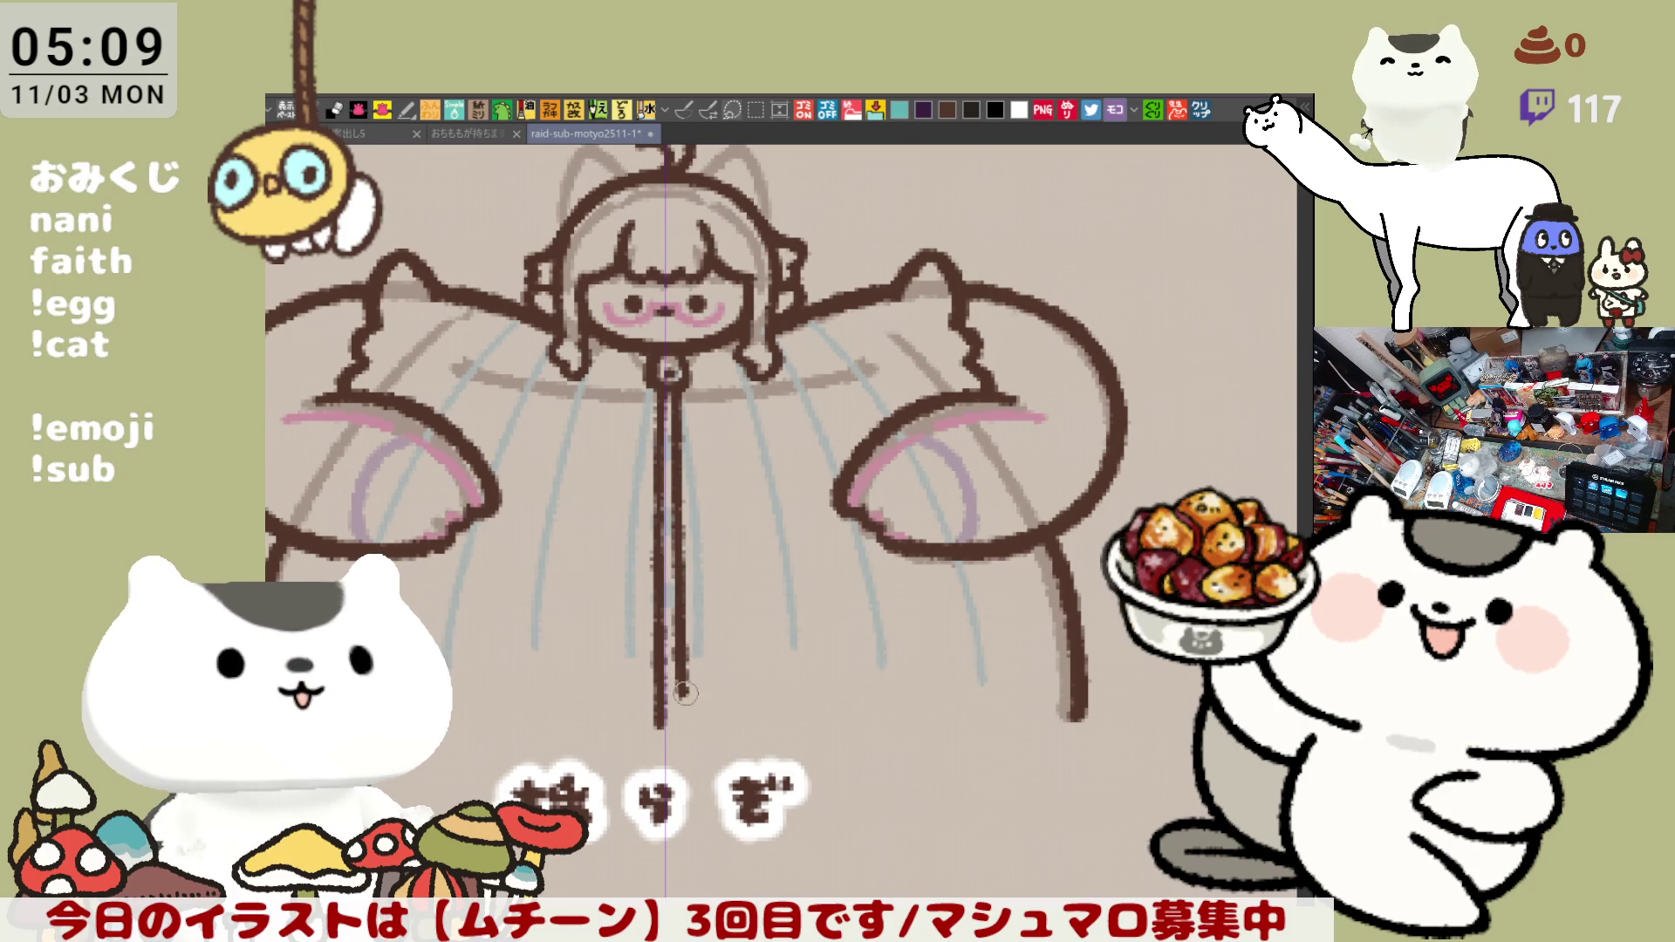
key(ctrl+z)
drag(680, 680, 683, 734)
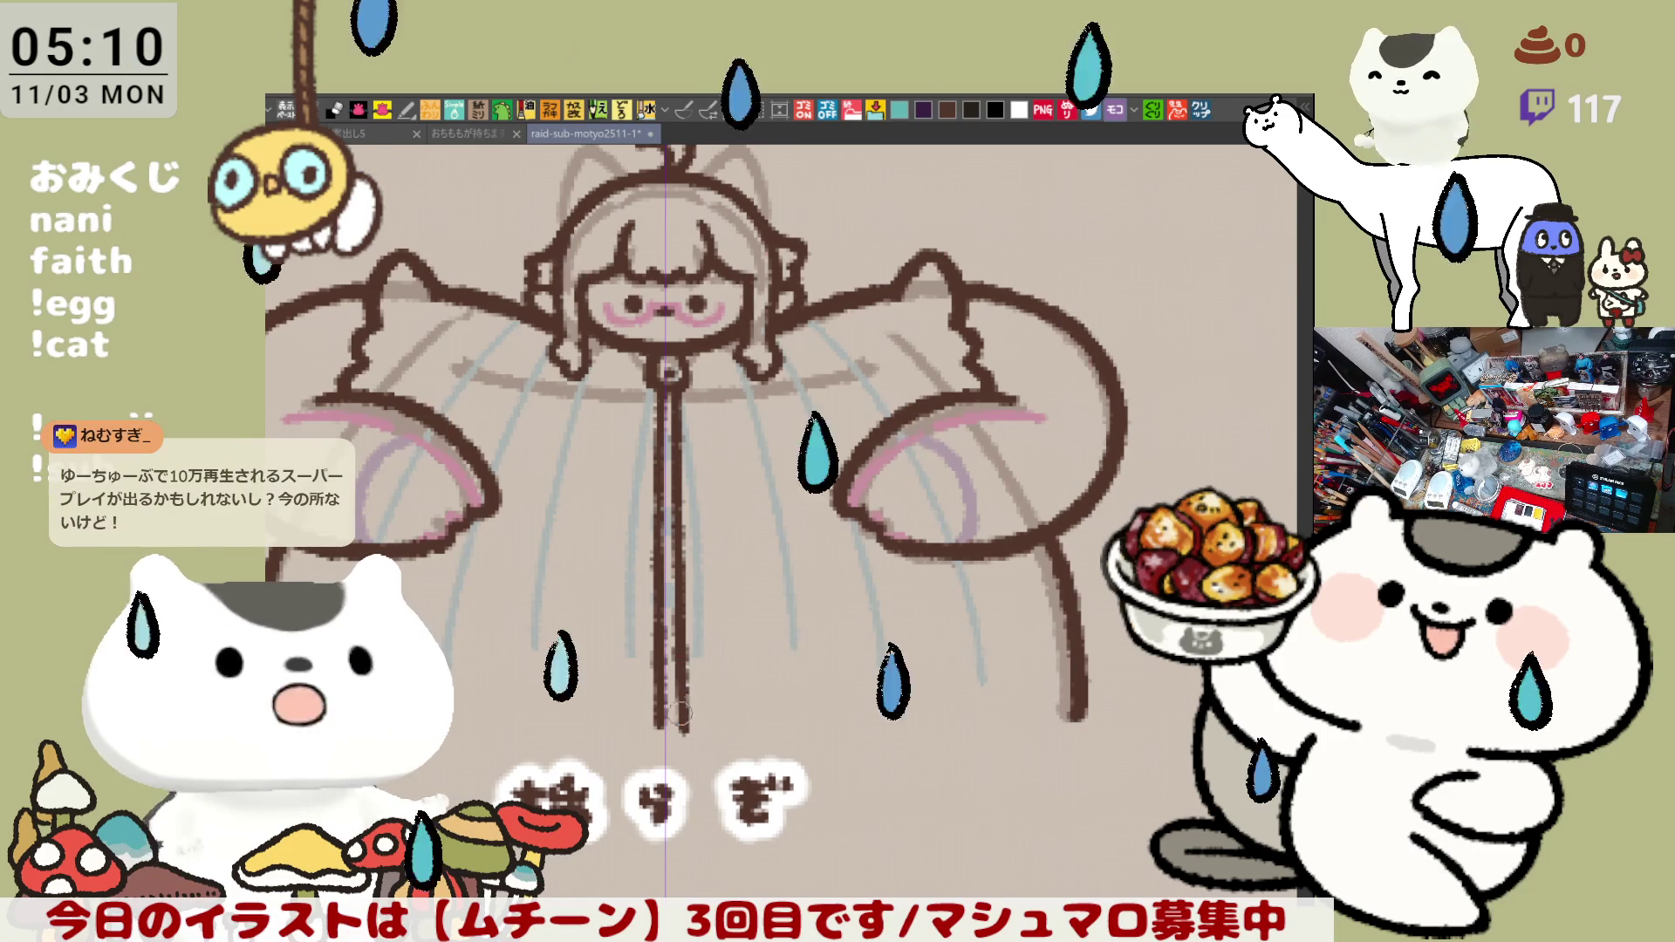
scroll(785, 629, left, 2)
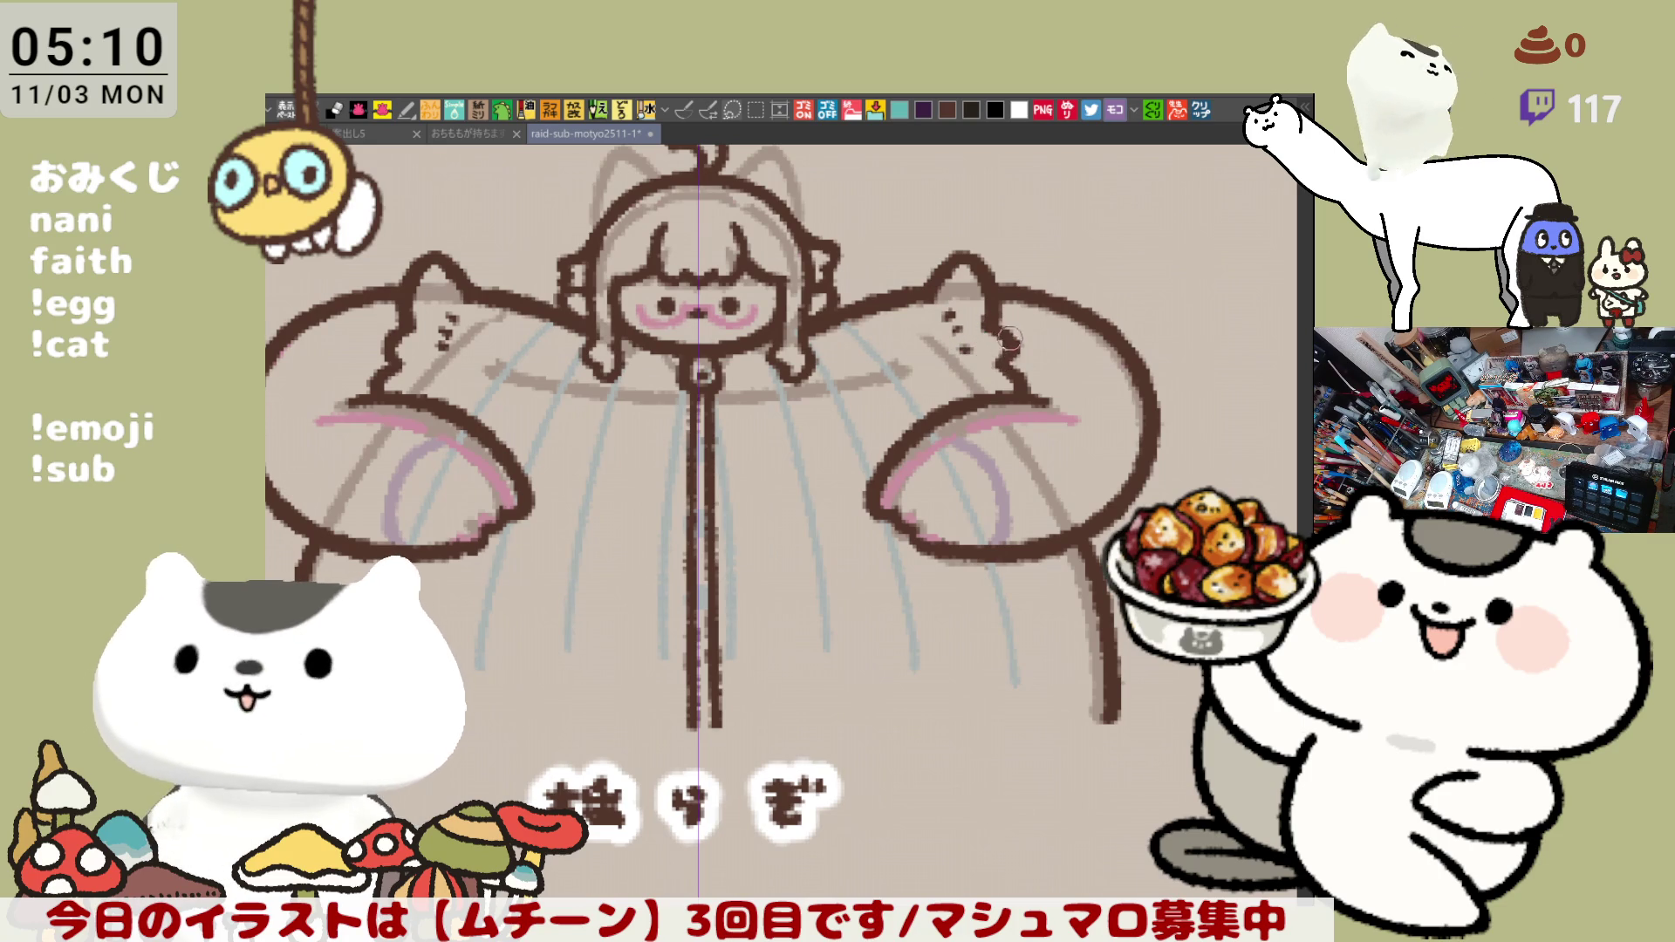
scroll(939, 448, up, 1)
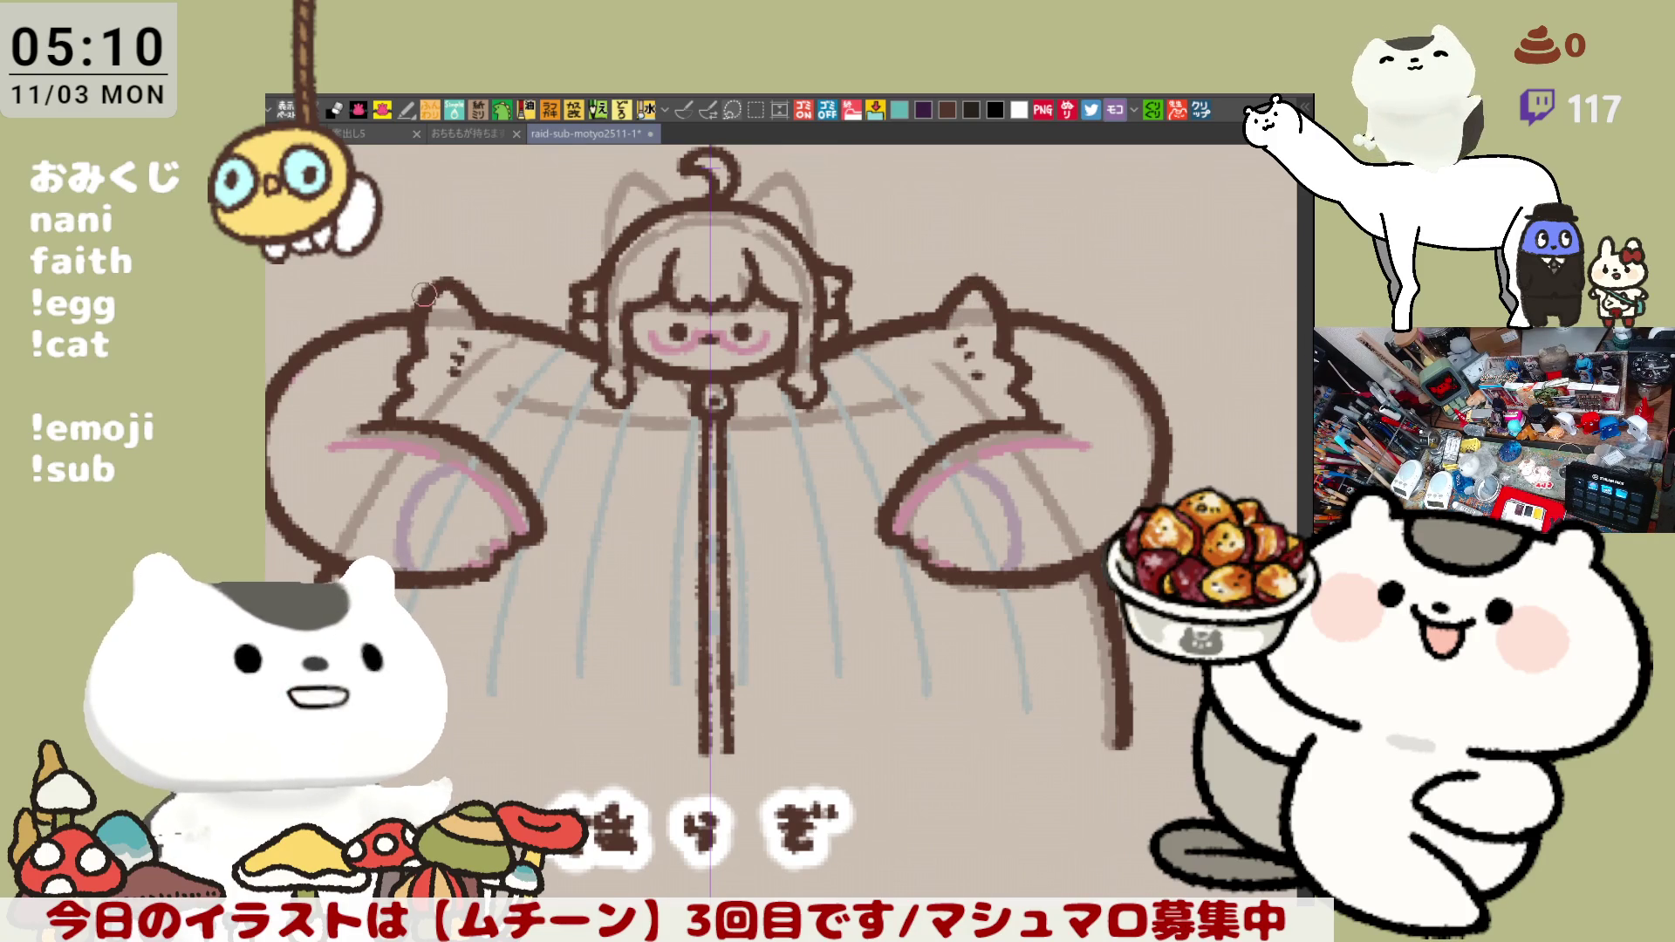
scroll(528, 342, up, 2)
scroll(517, 562, down, 1)
scroll(517, 562, up, 1)
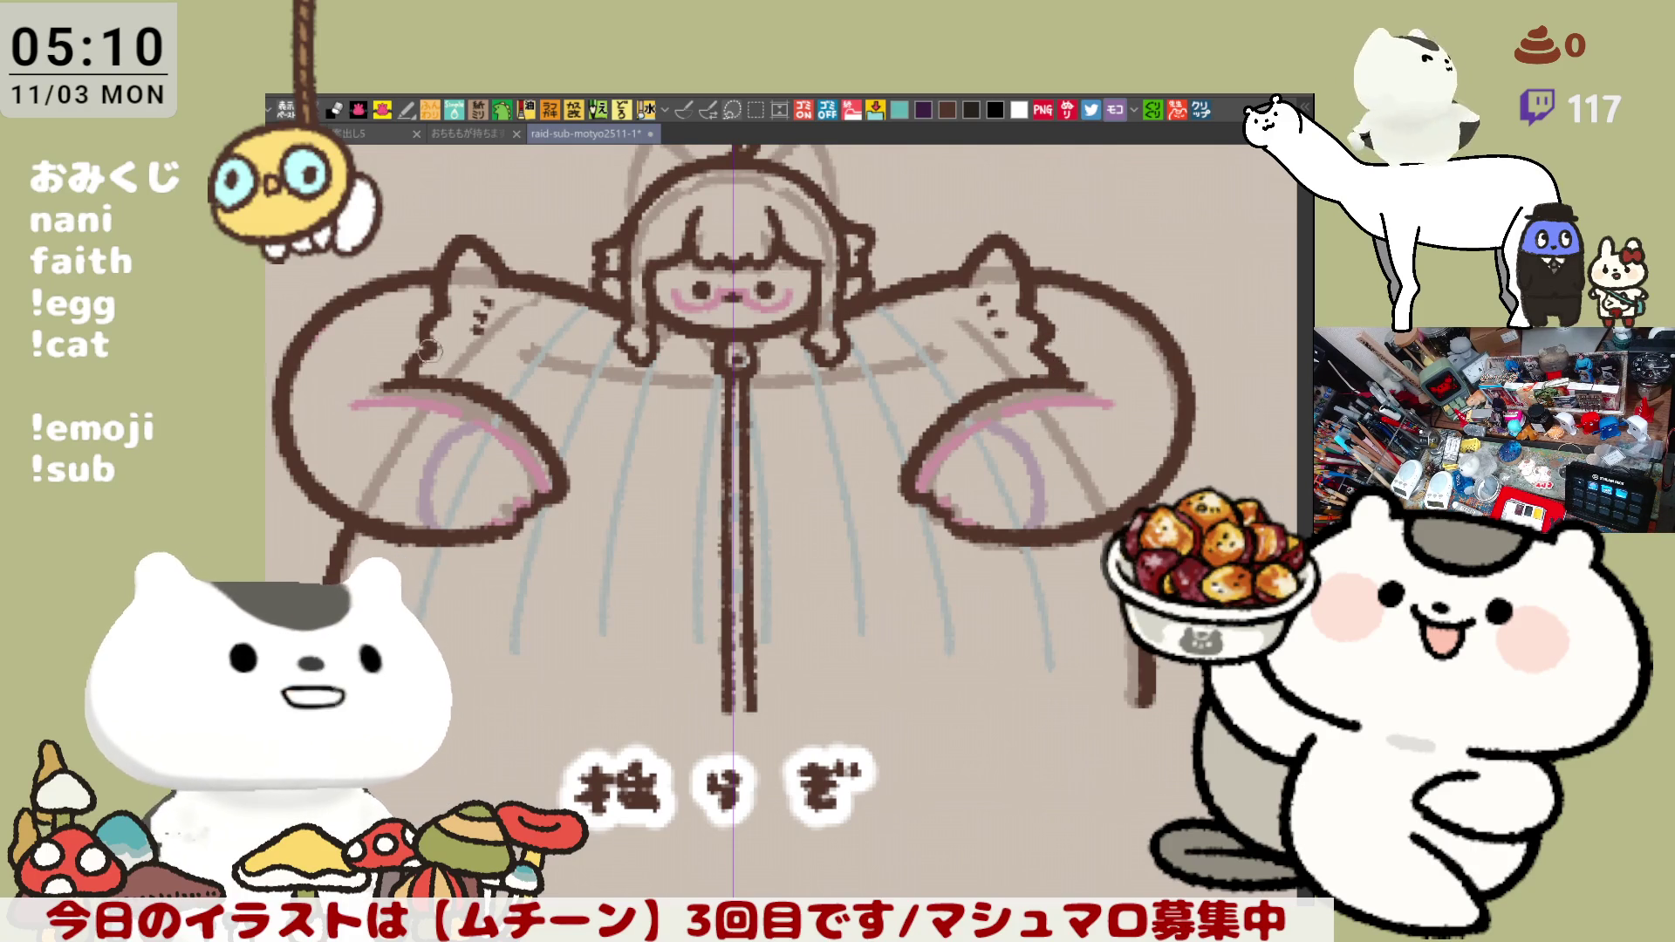
- Close the robe's bottom edge with a line and fill the body dark navy
drag(413, 369, 482, 365)
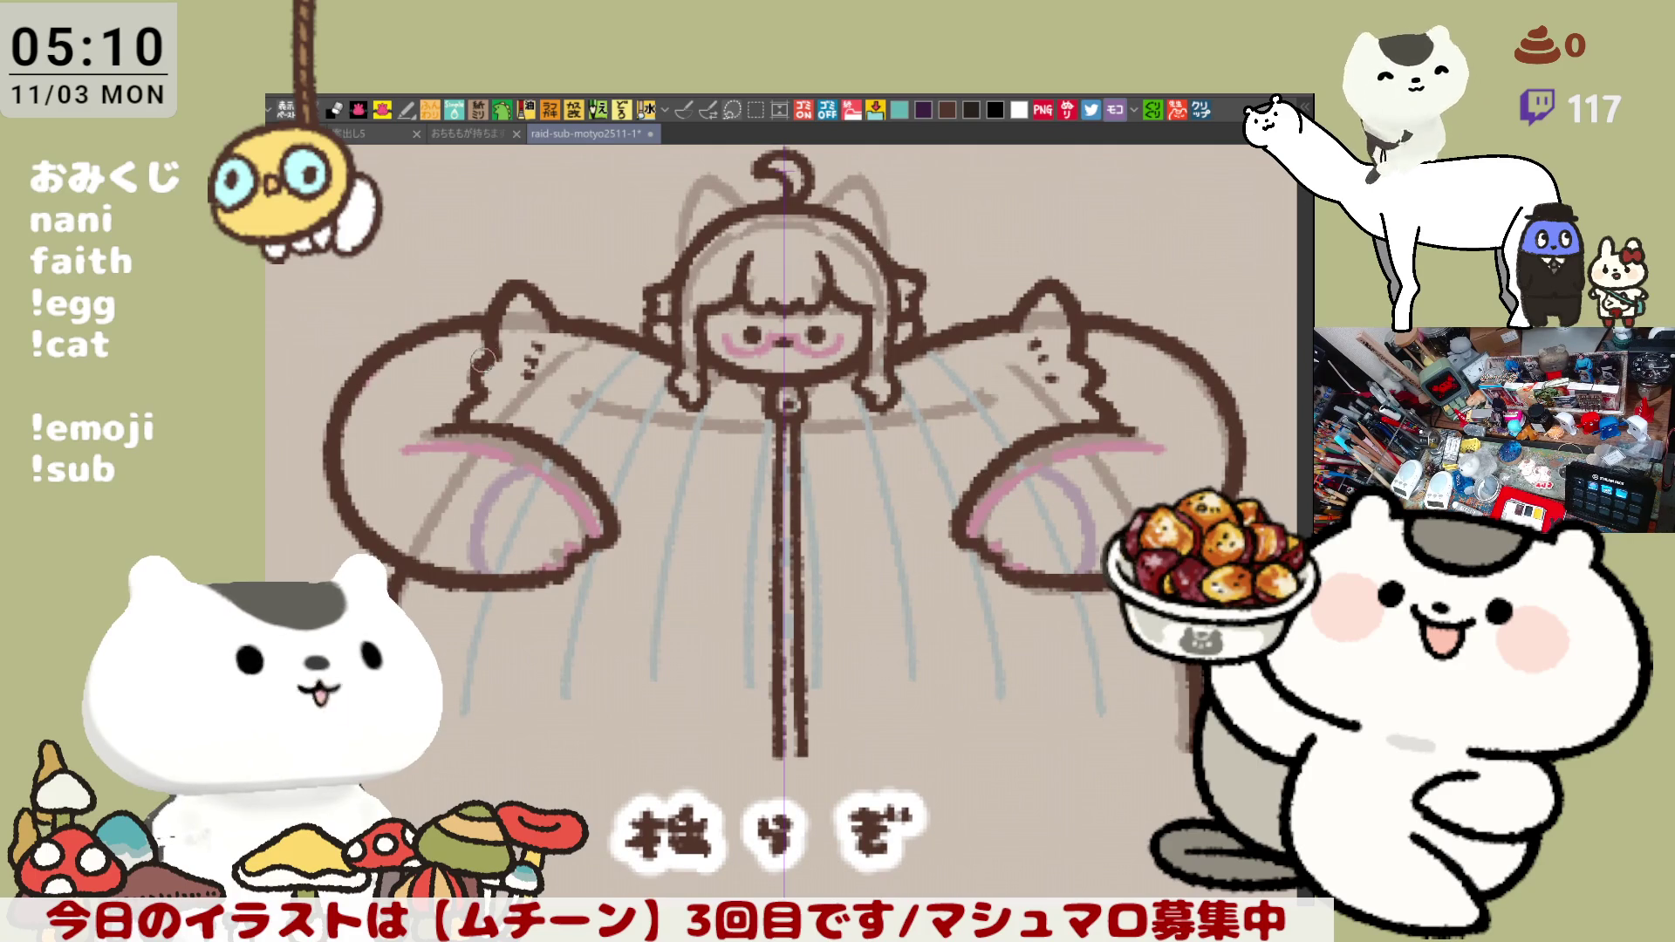
drag(838, 398, 825, 414)
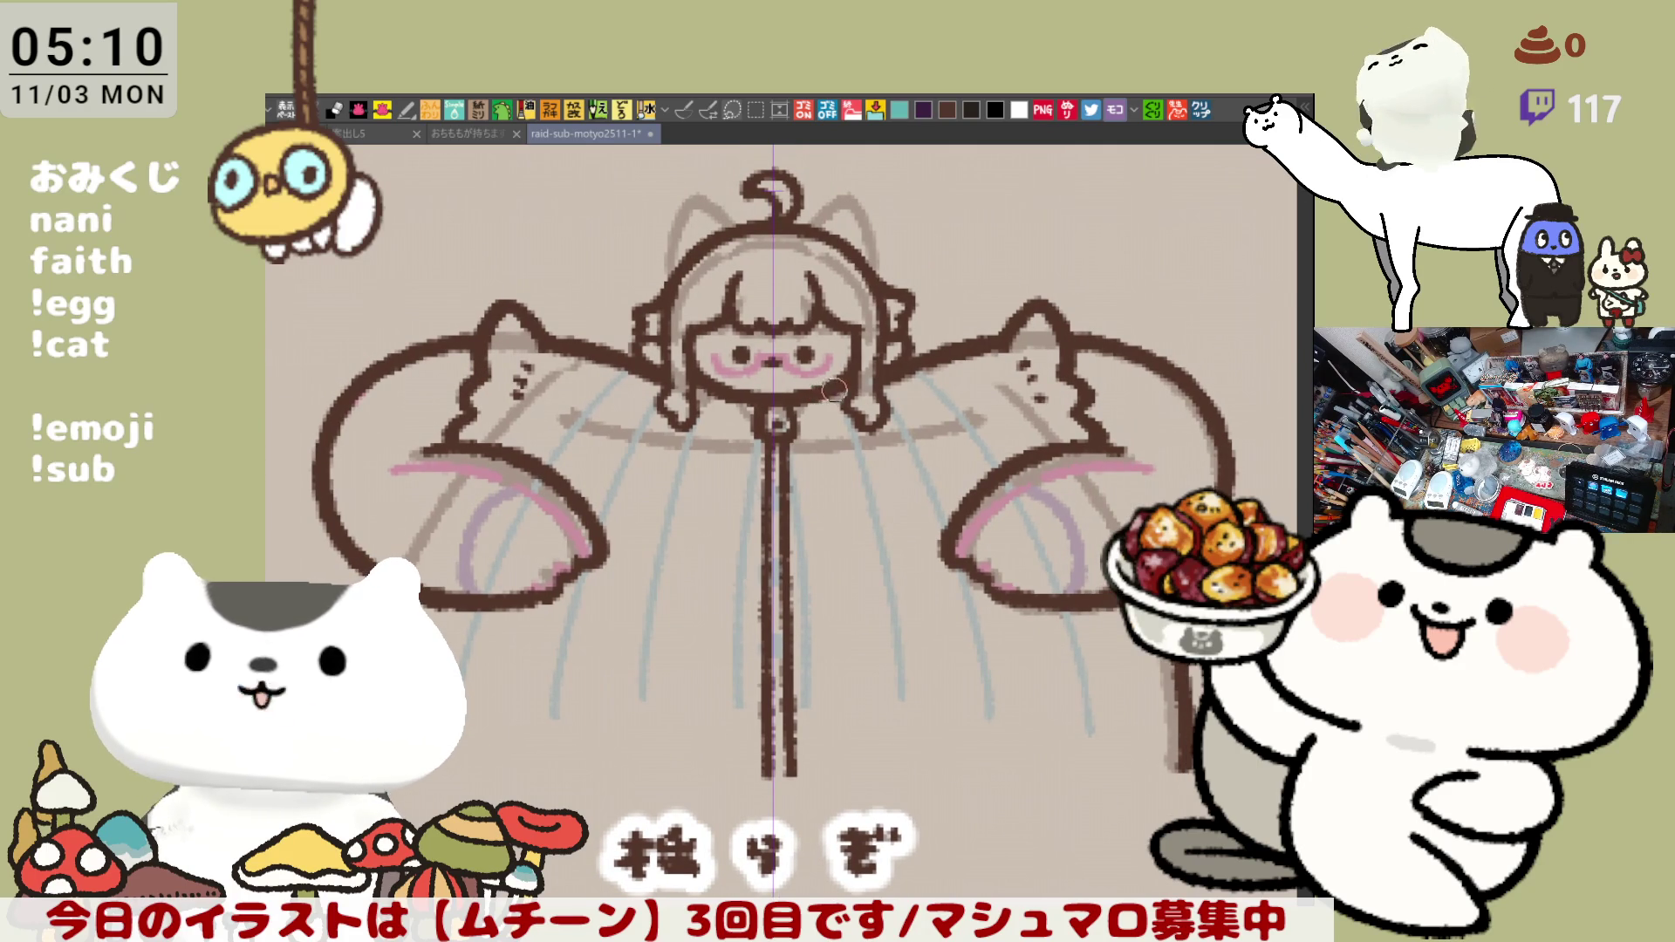
drag(830, 396, 751, 371)
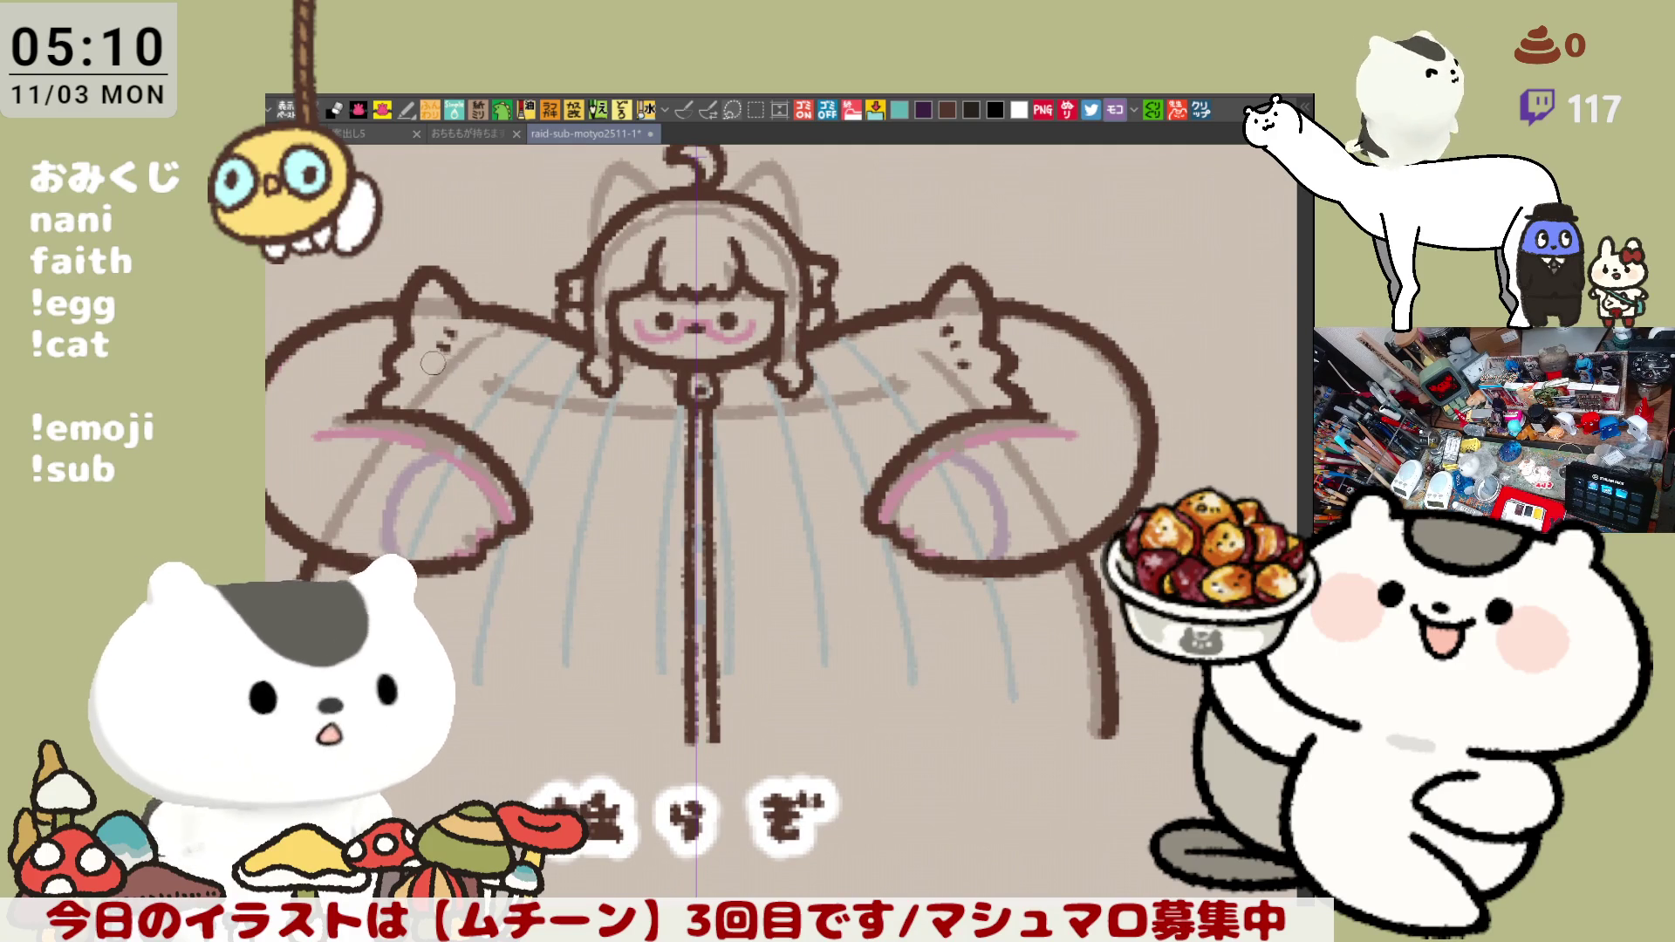
drag(616, 566, 655, 583)
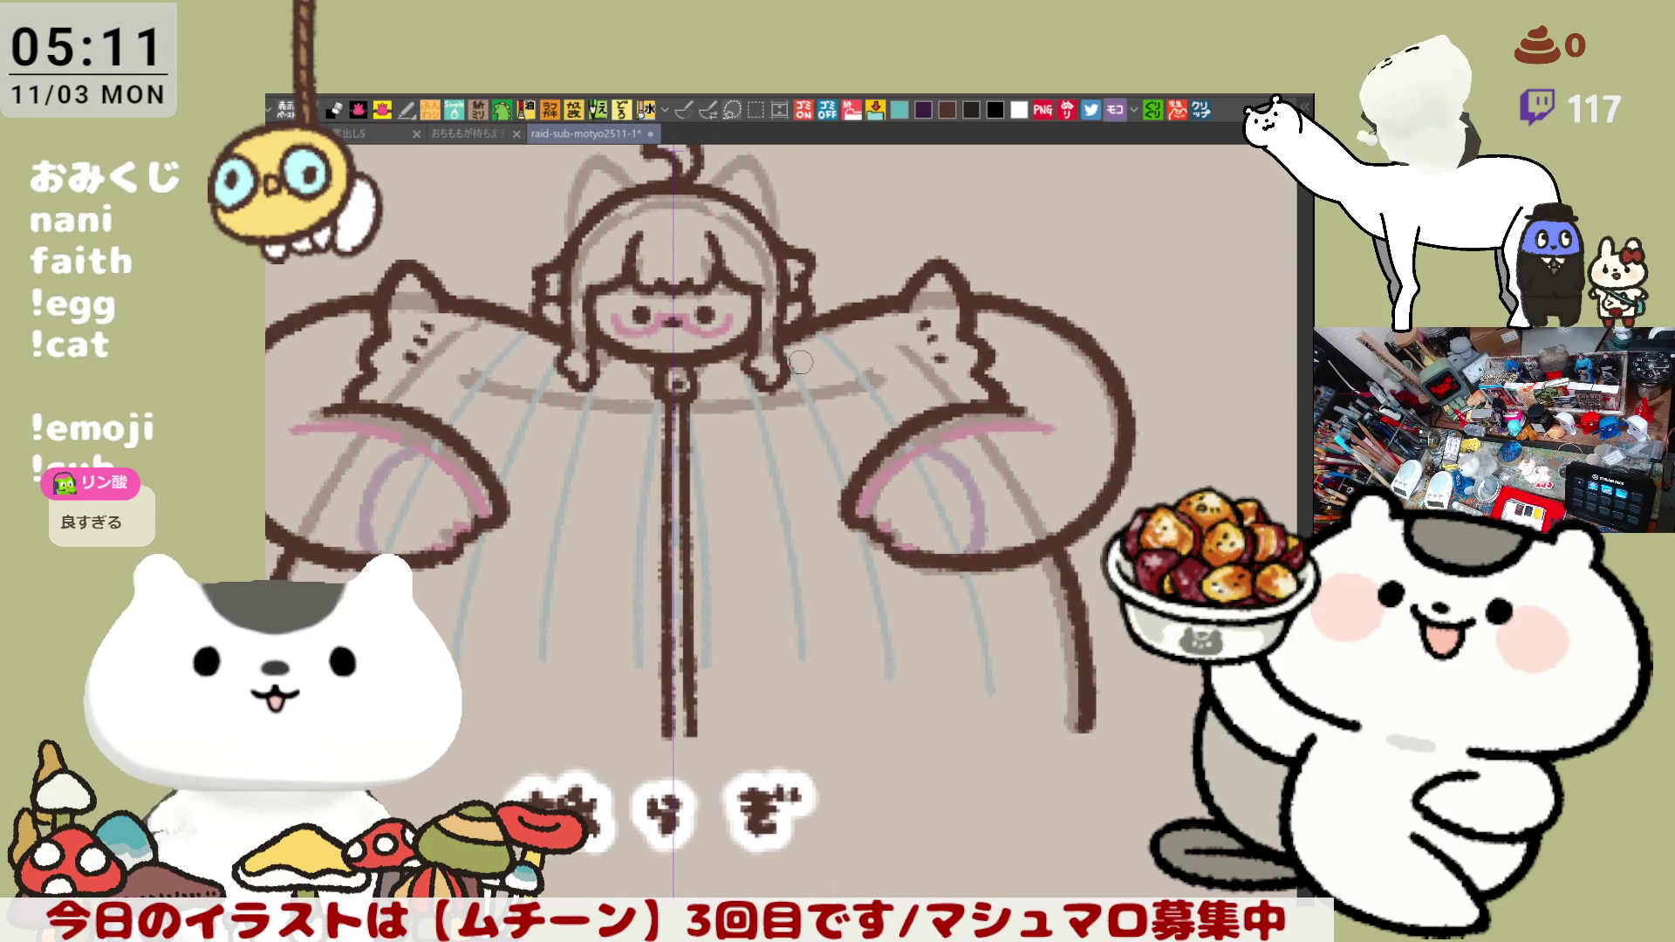
scroll(799, 362, down, 2)
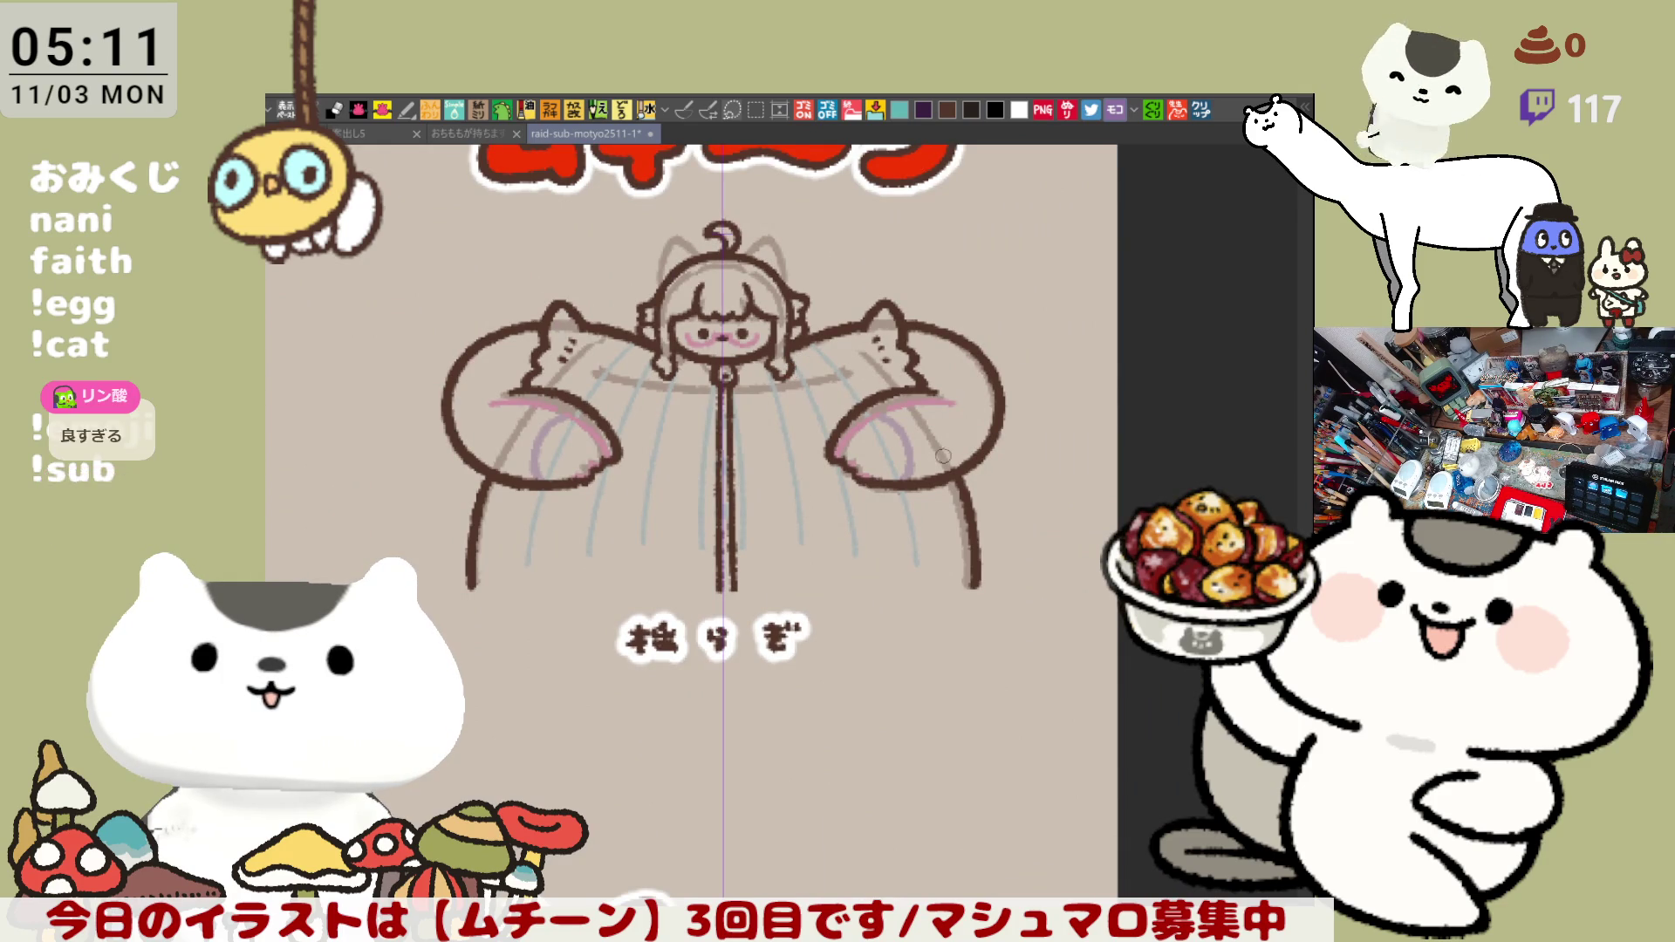
drag(791, 372, 877, 537)
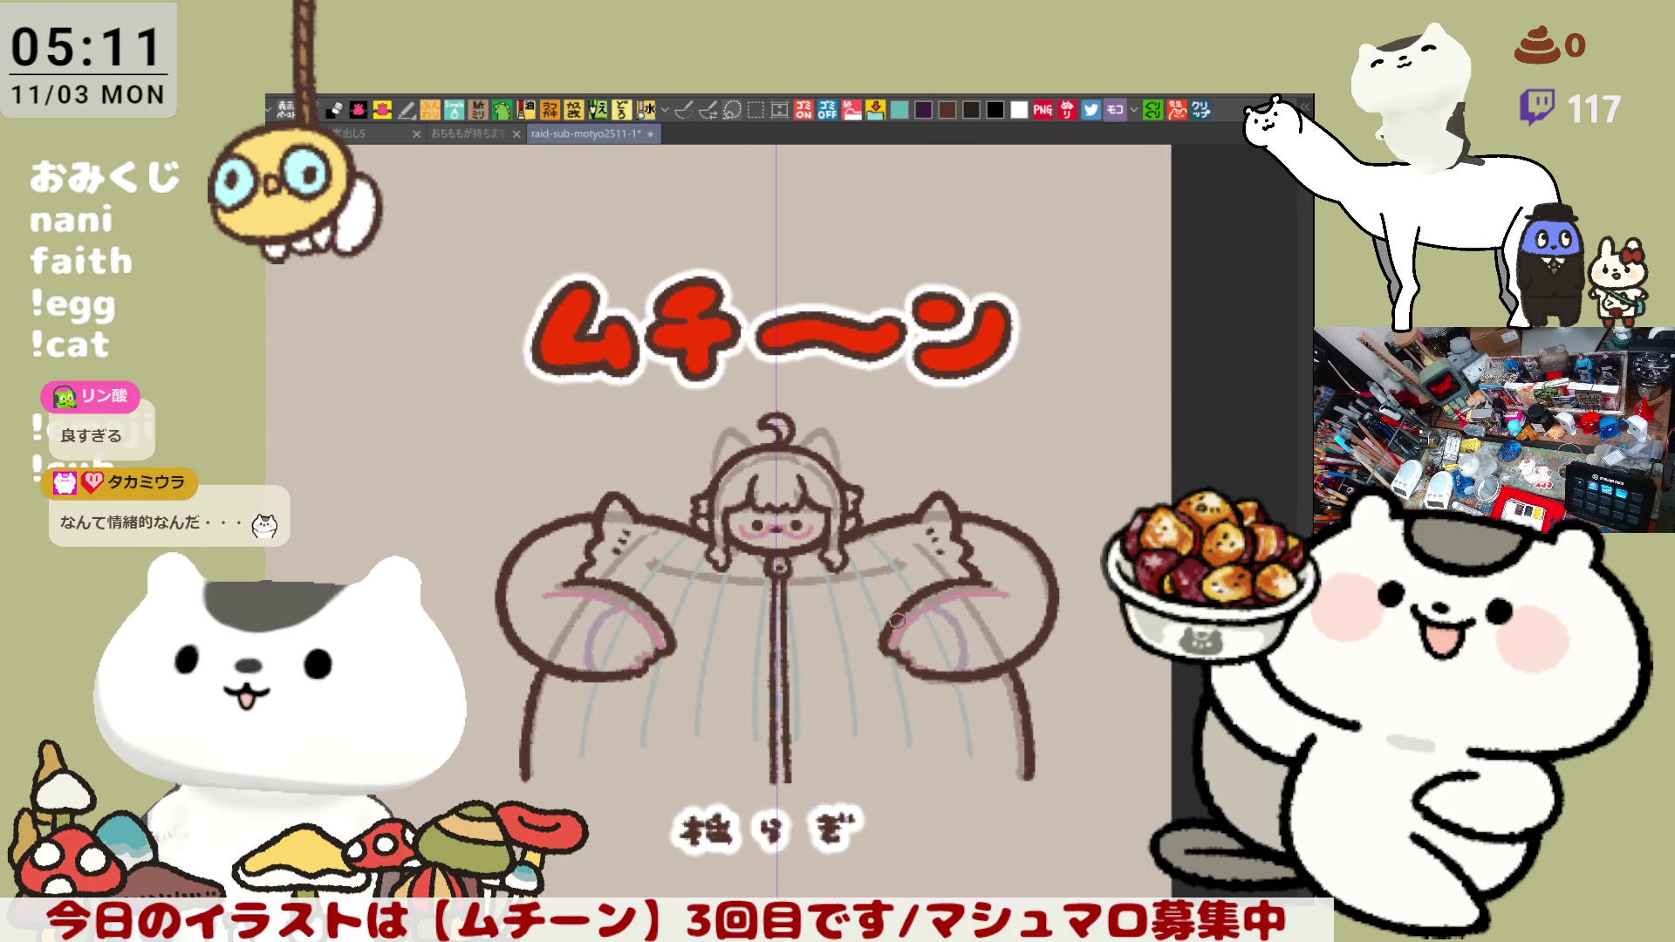
scroll(896, 621, up, 2)
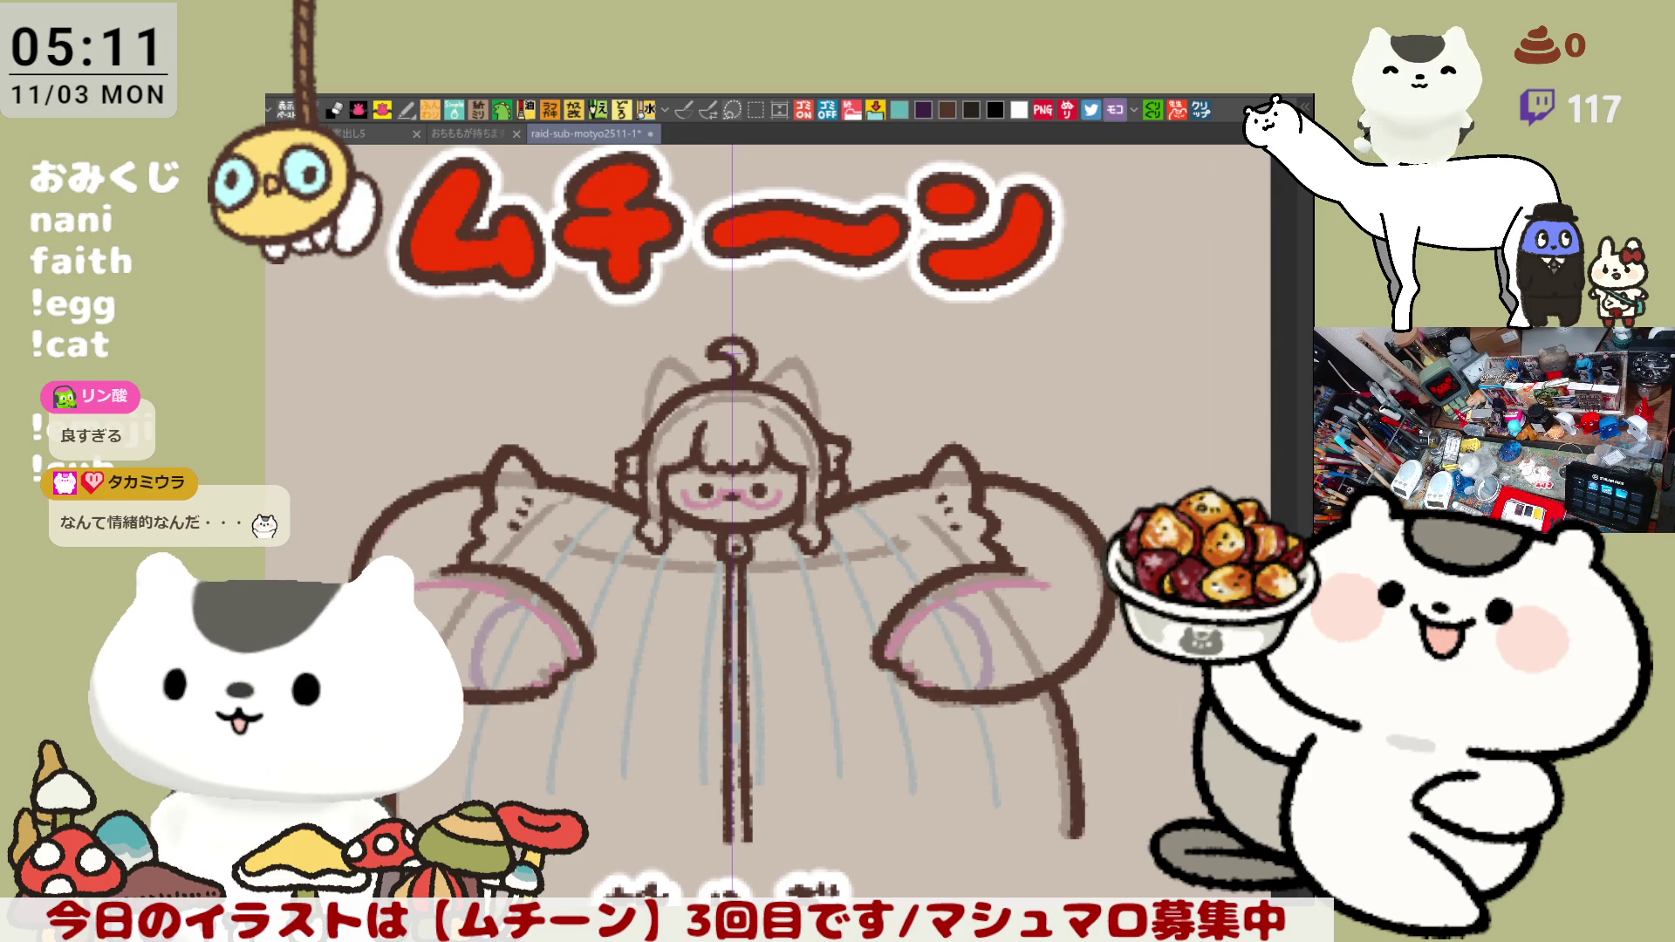
drag(897, 621, 936, 576)
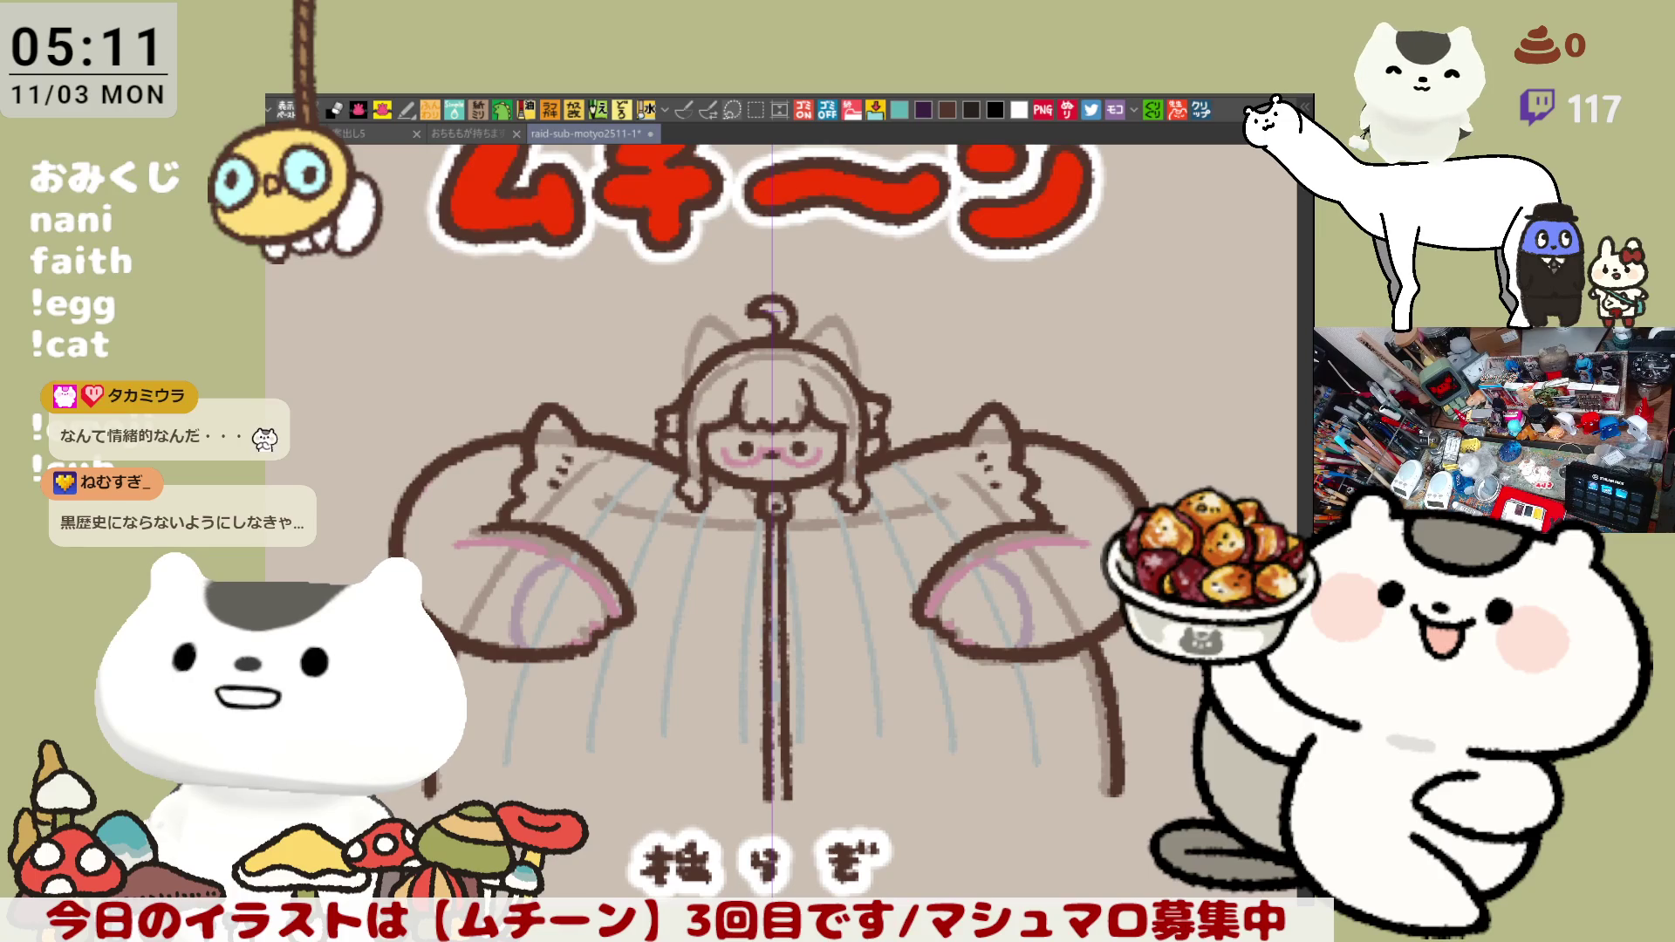
drag(430, 789, 1115, 785)
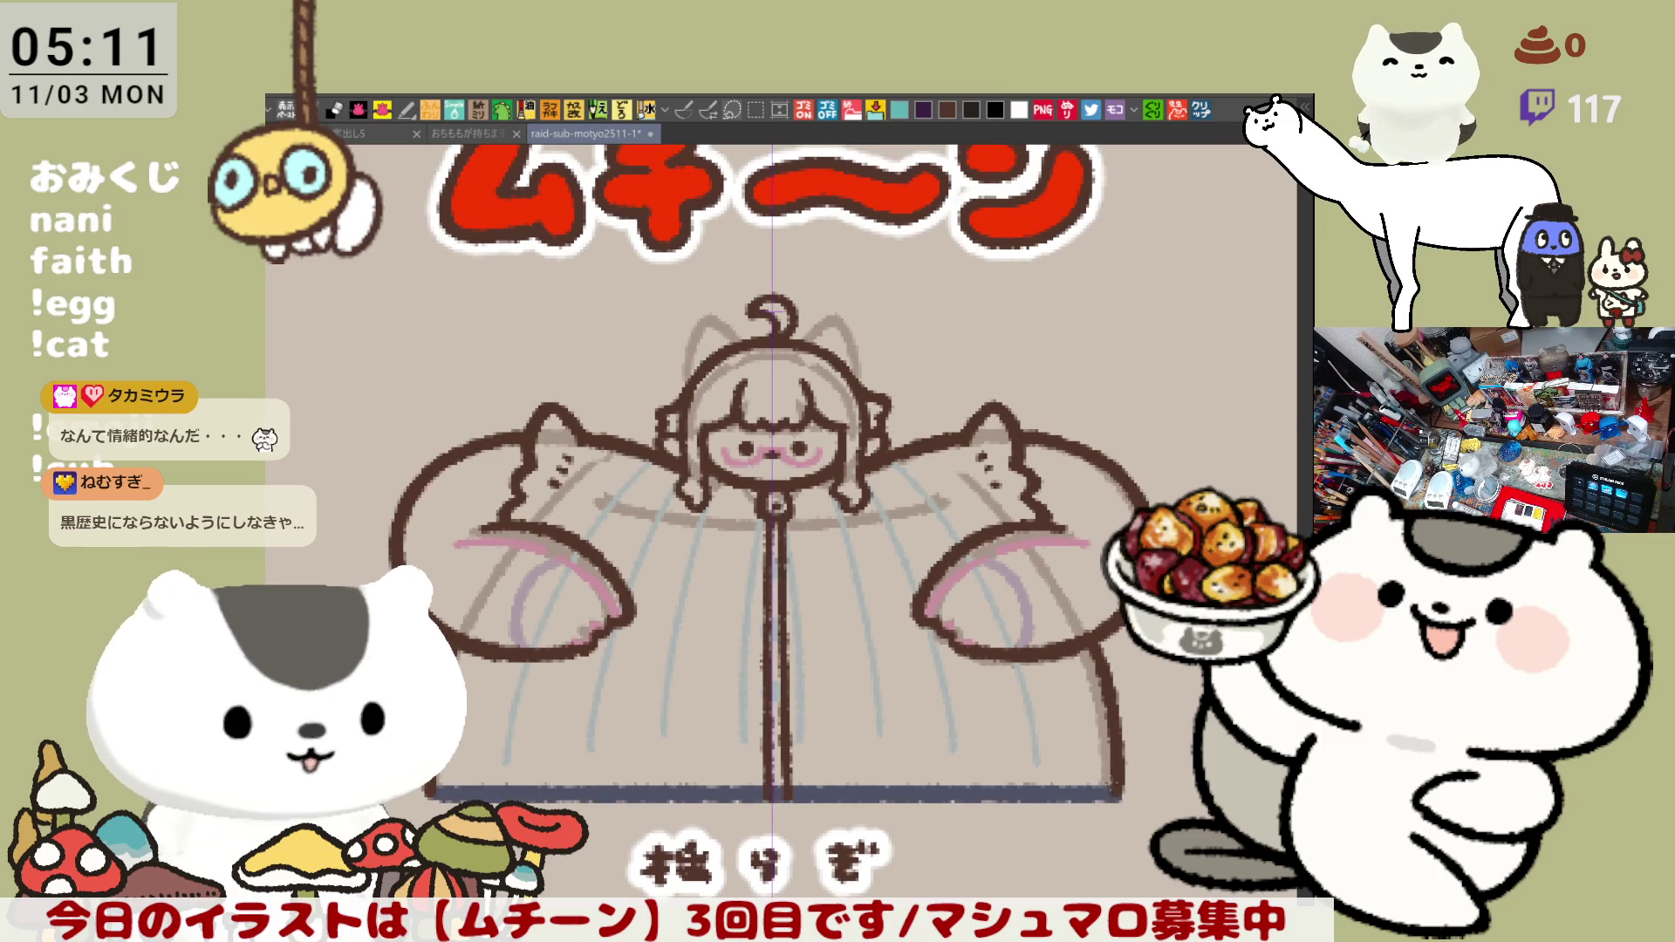
mouse_move(317, 576)
mouse_down()
mouse_move(1174, 496)
mouse_move(751, 755)
mouse_up()
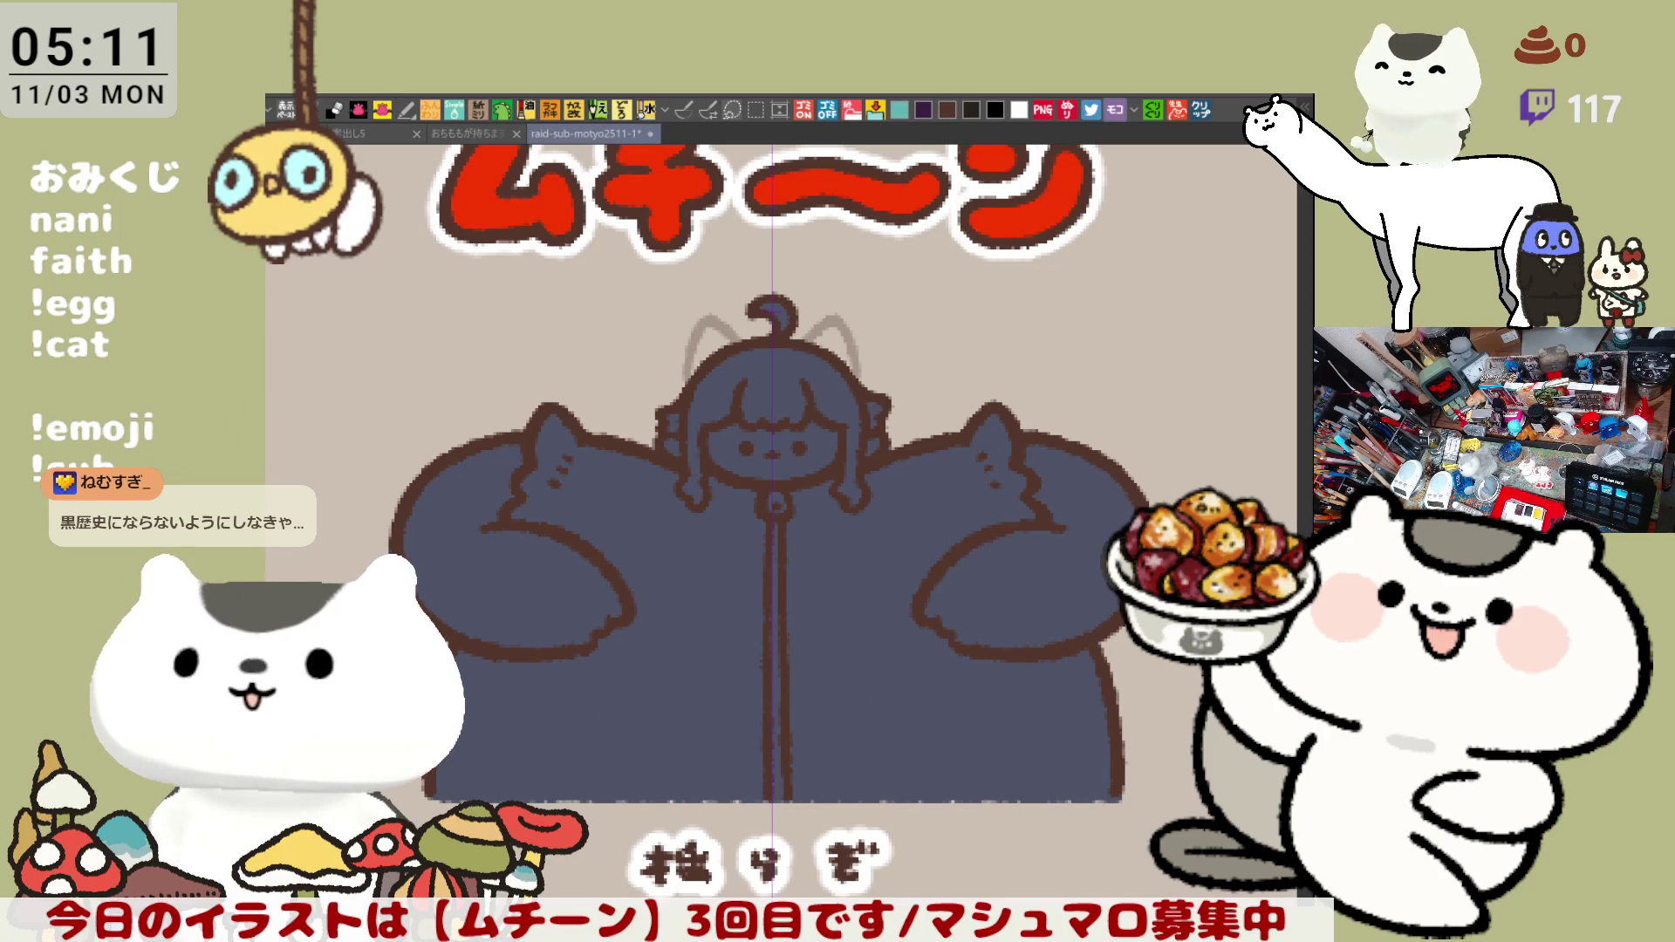
- Fill the robe and the hair regions teal, then paint both eyes yellow
drag(589, 680, 921, 745)
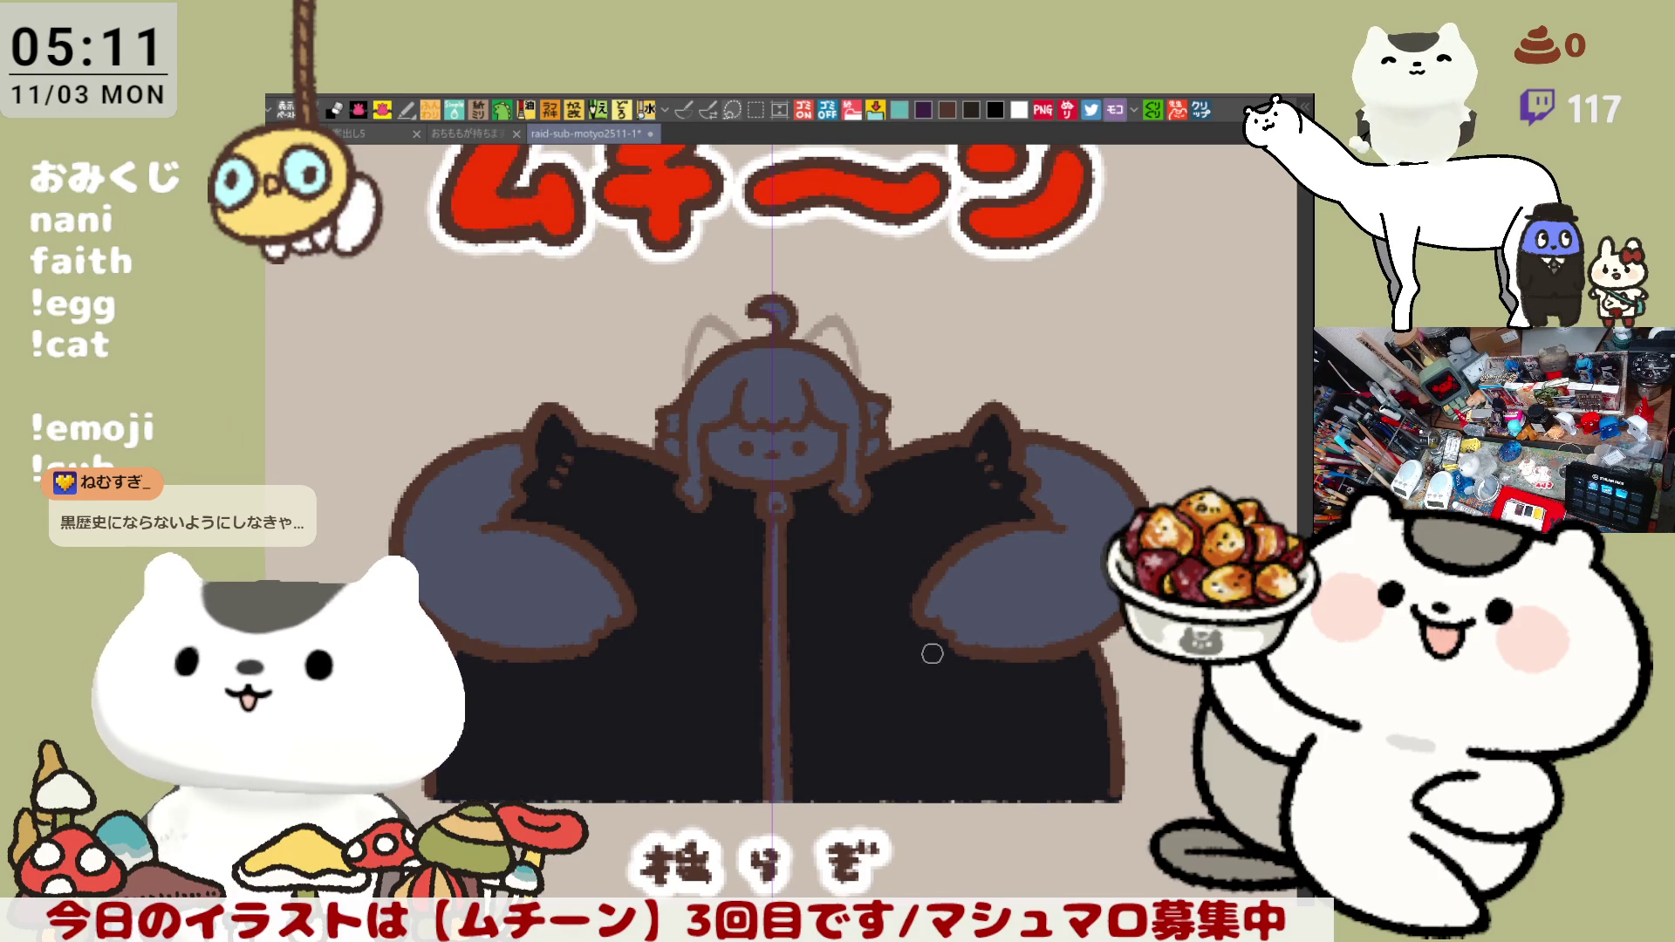
key(ctrl+plus)
key(ctrl+plus)
key(ctrl+minus)
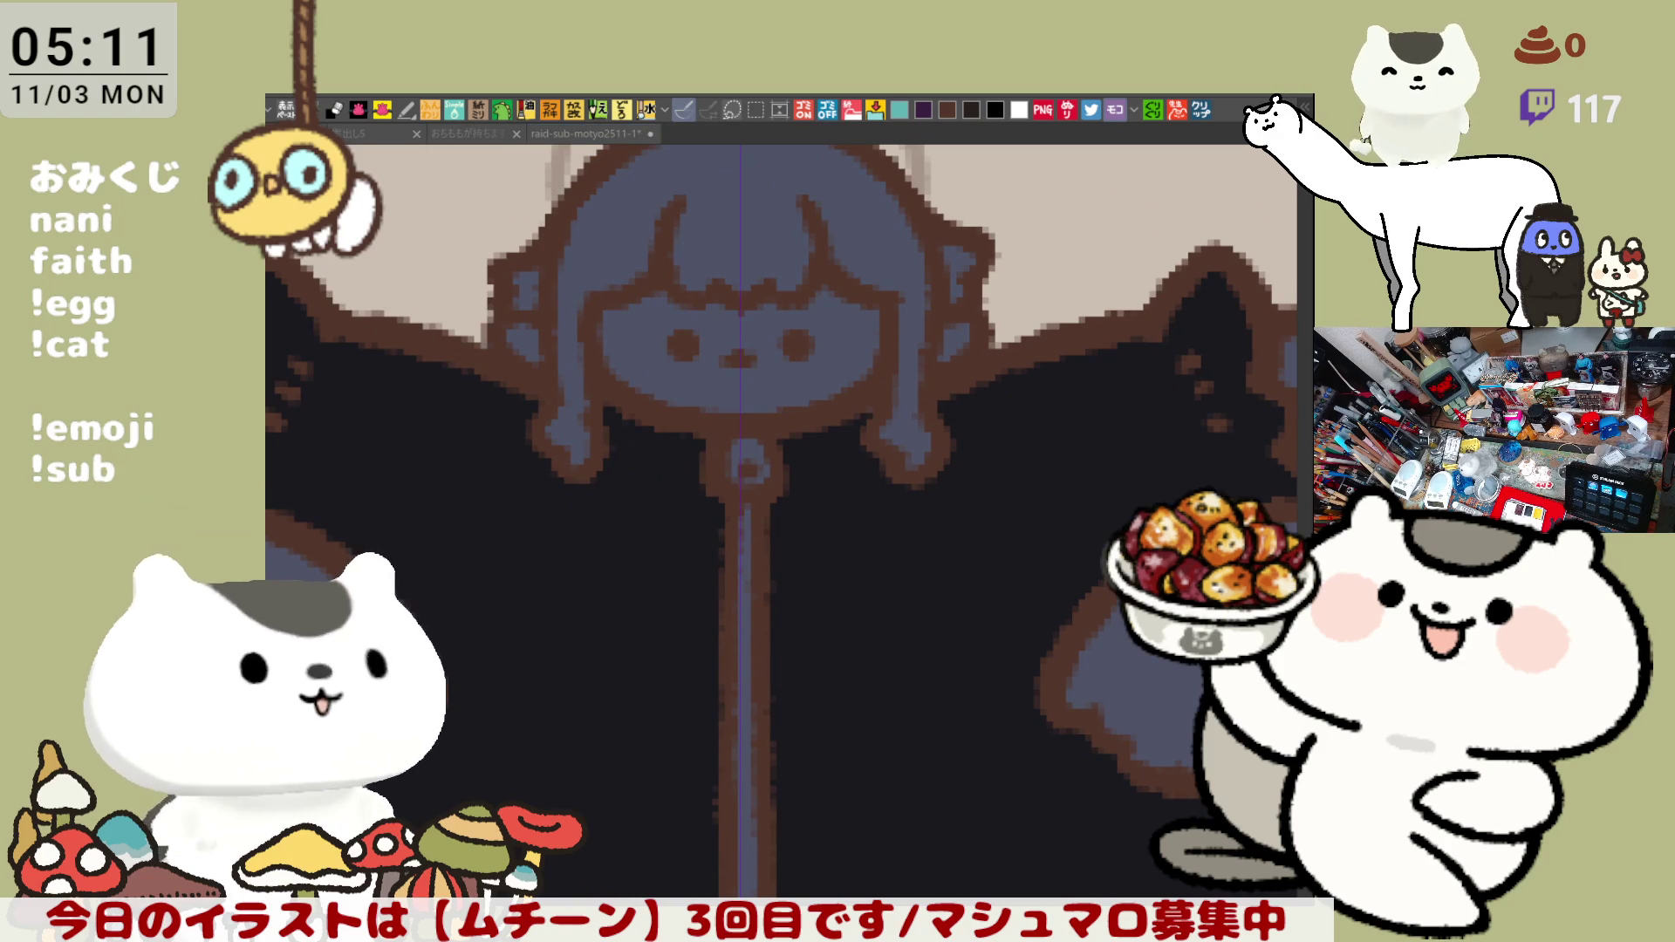
click(596, 359)
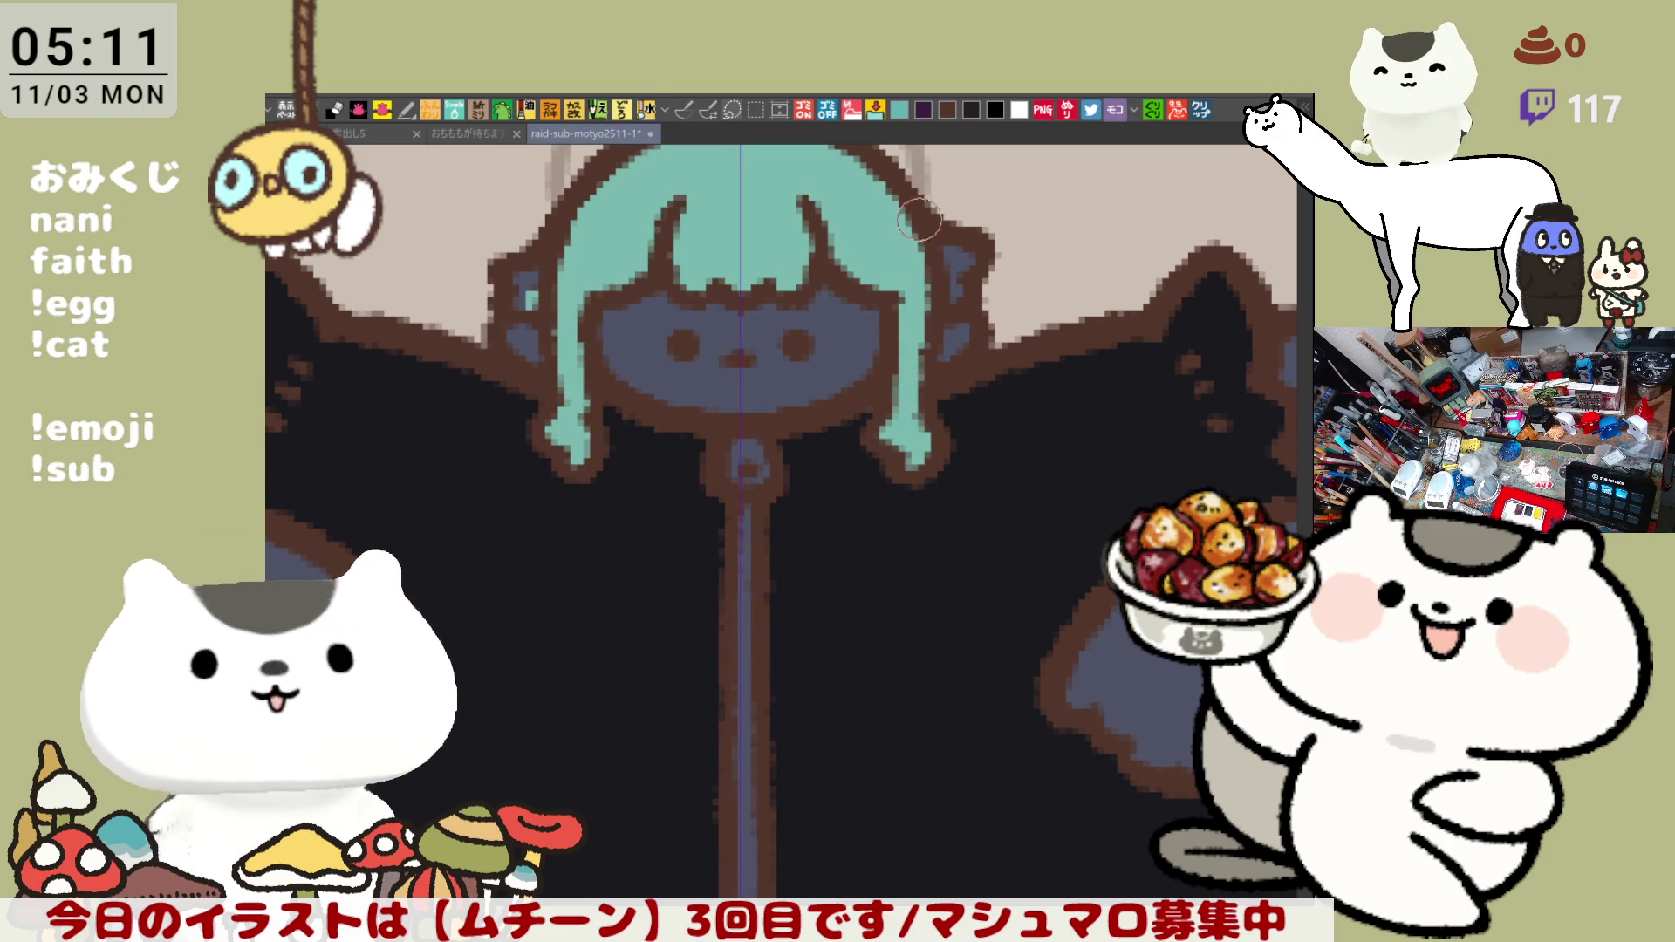
click(965, 278)
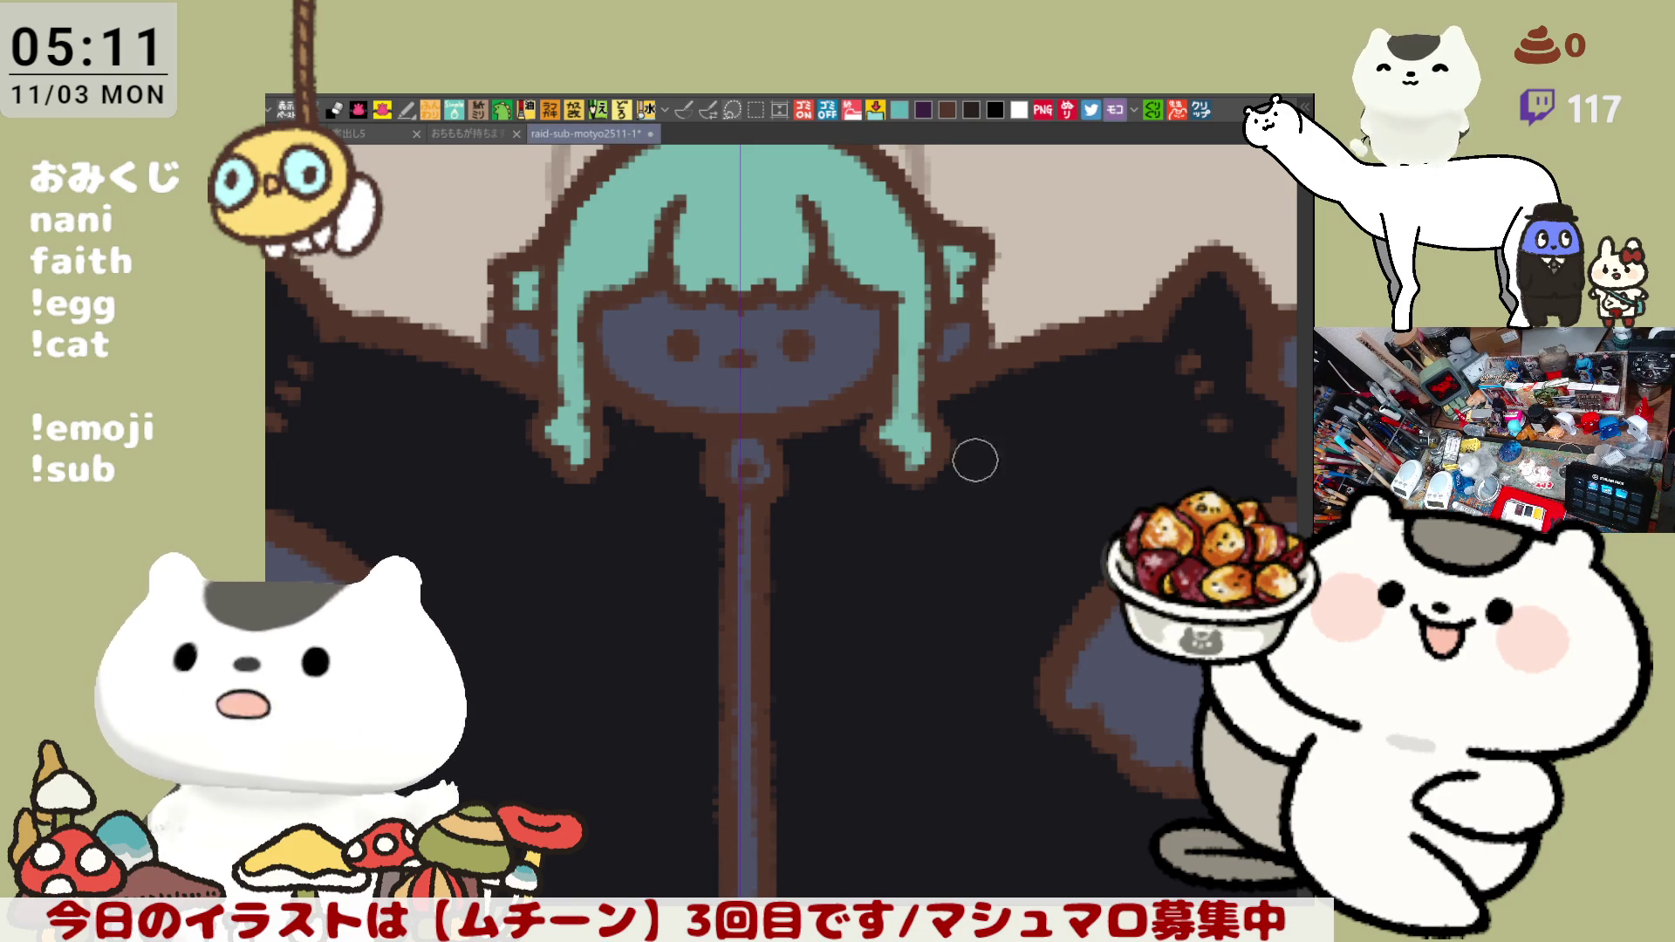
click(684, 345)
click(798, 343)
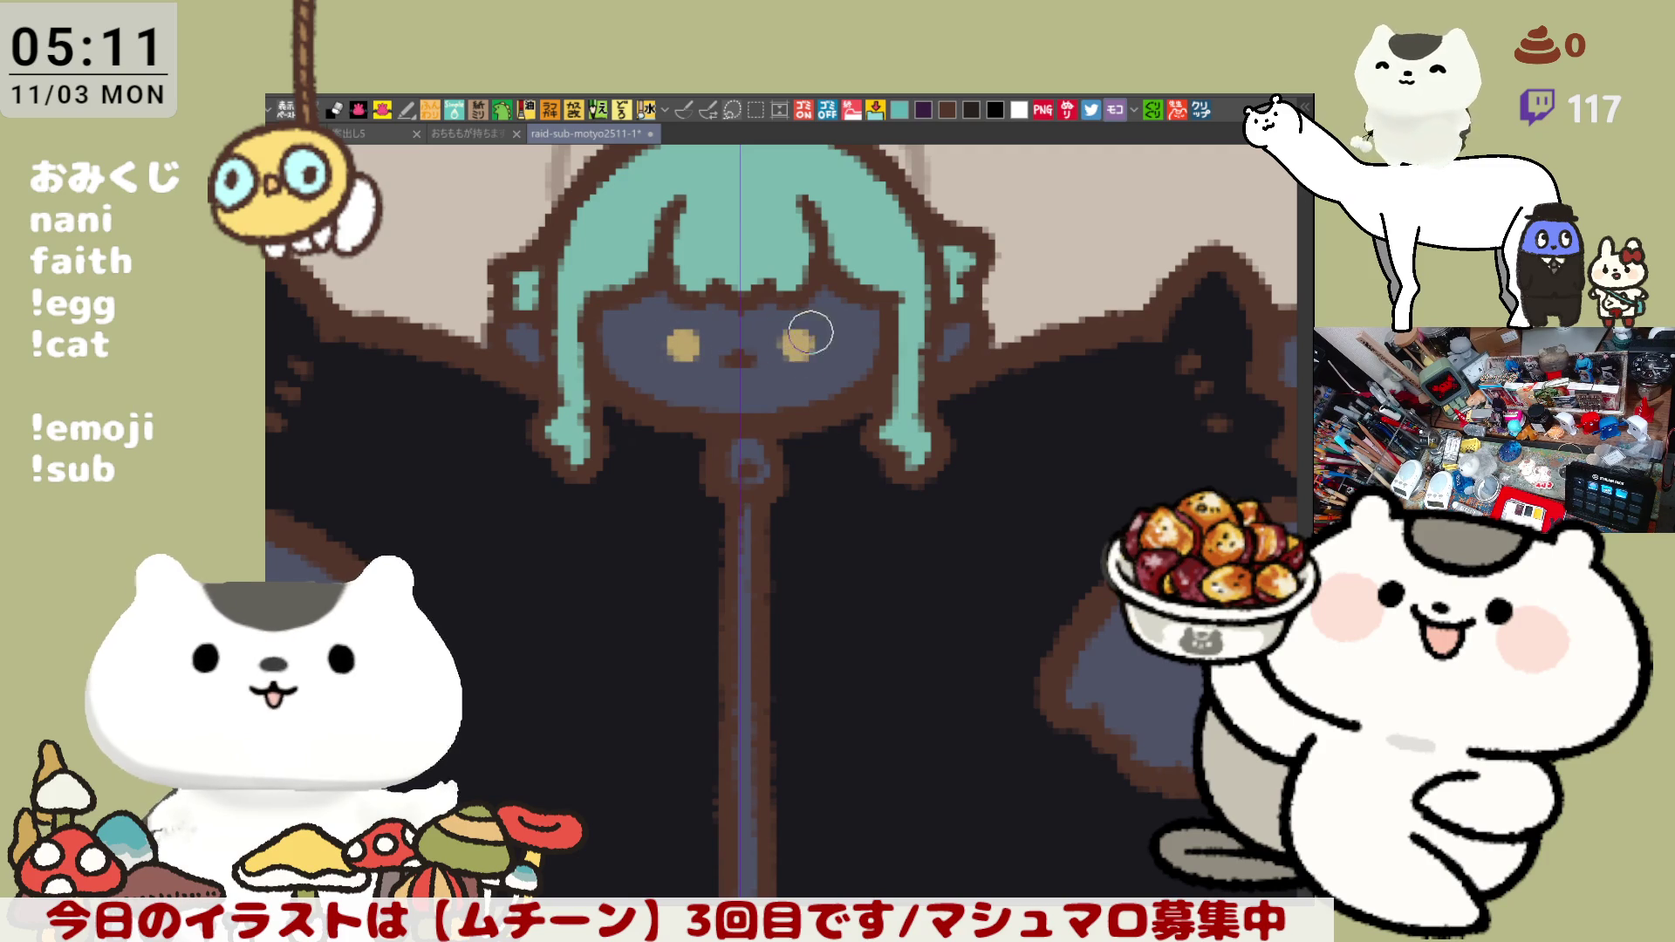
scroll(872, 419, down, 2)
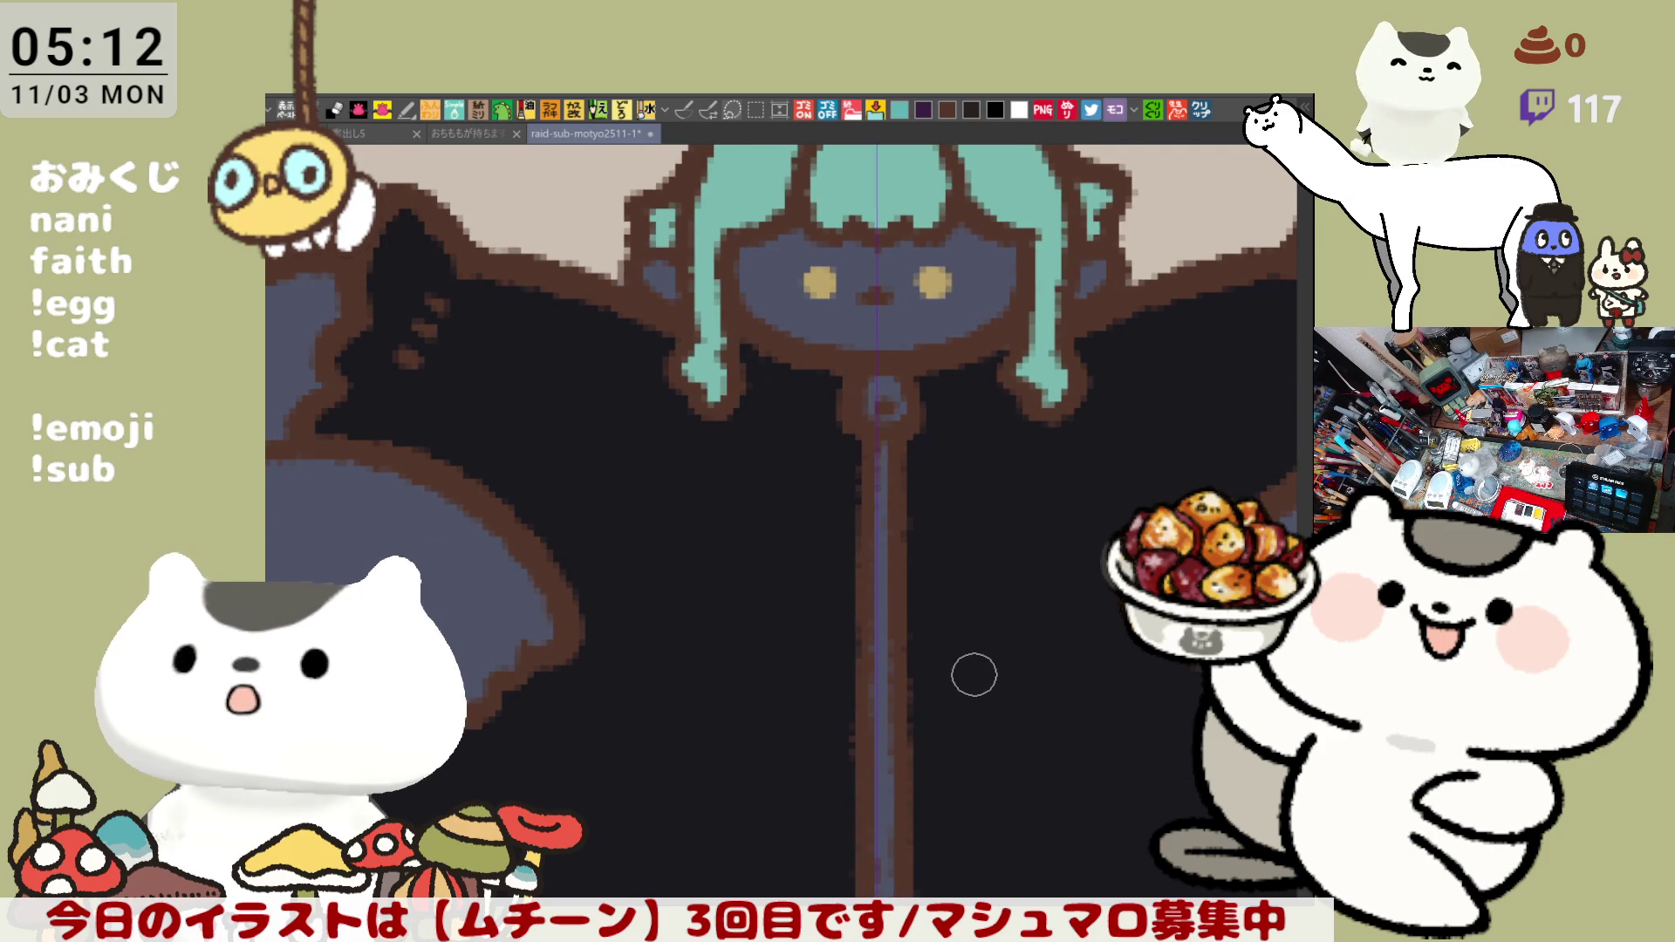
scroll(973, 675, up, 1)
scroll(974, 675, up, 2)
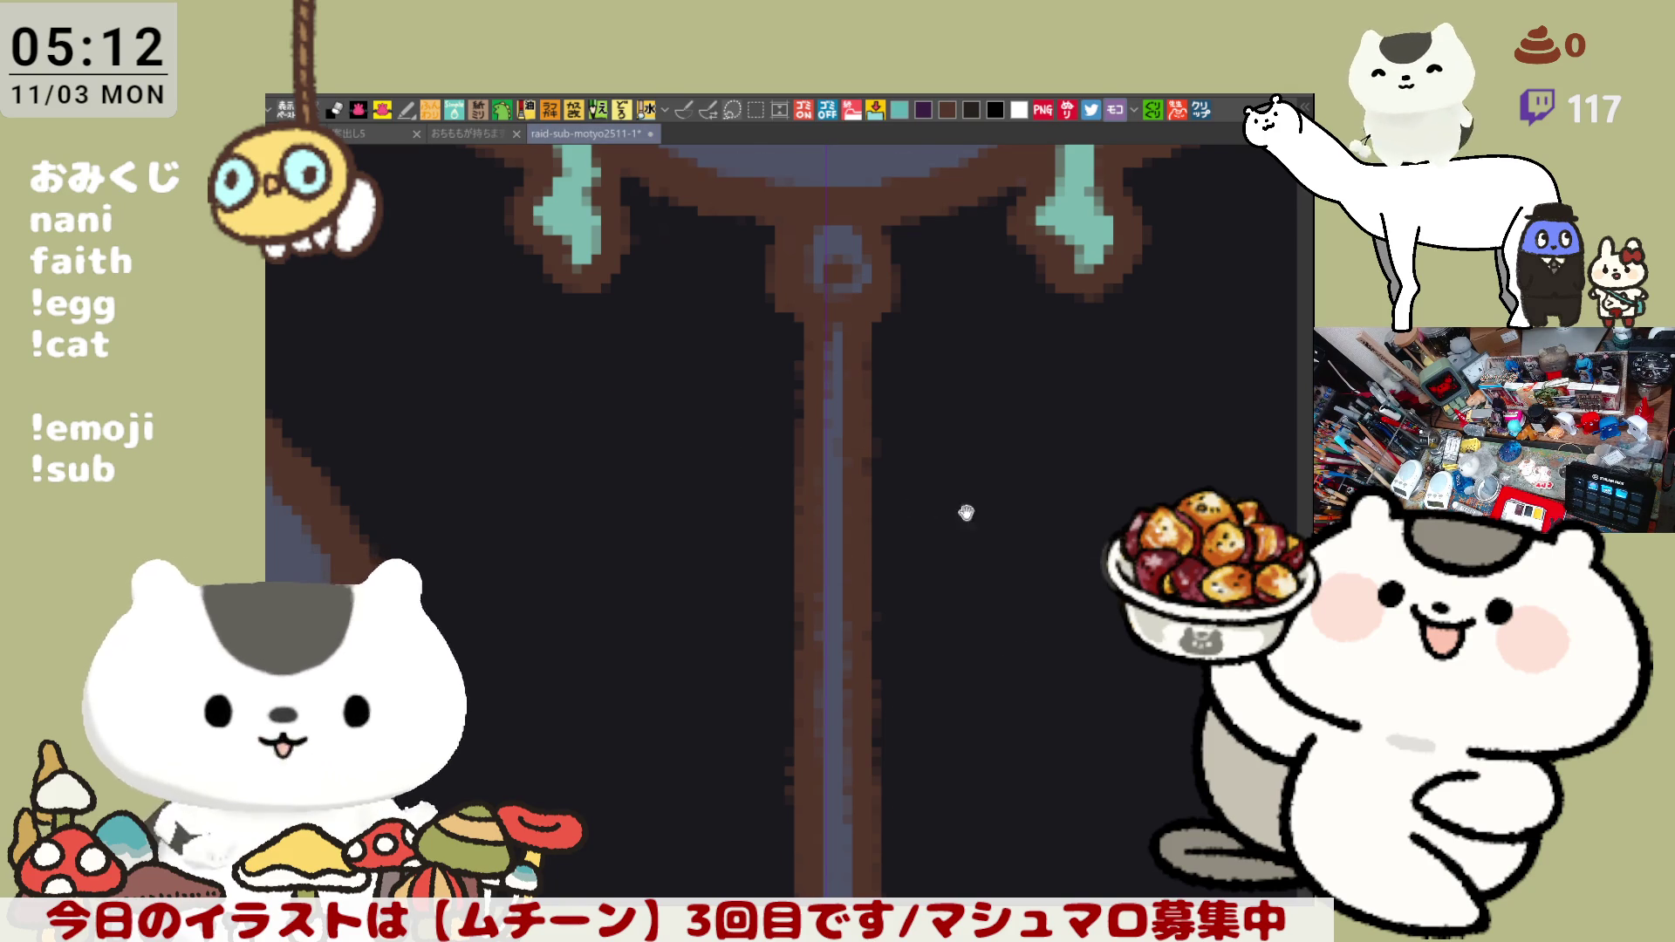
- Whiten the inside of the zipper ring and dab dark shading around both eyes
drag(1004, 554, 1030, 712)
mouse_move(850, 425)
mouse_down()
mouse_move(864, 439)
mouse_move(875, 416)
mouse_move(932, 609)
mouse_up()
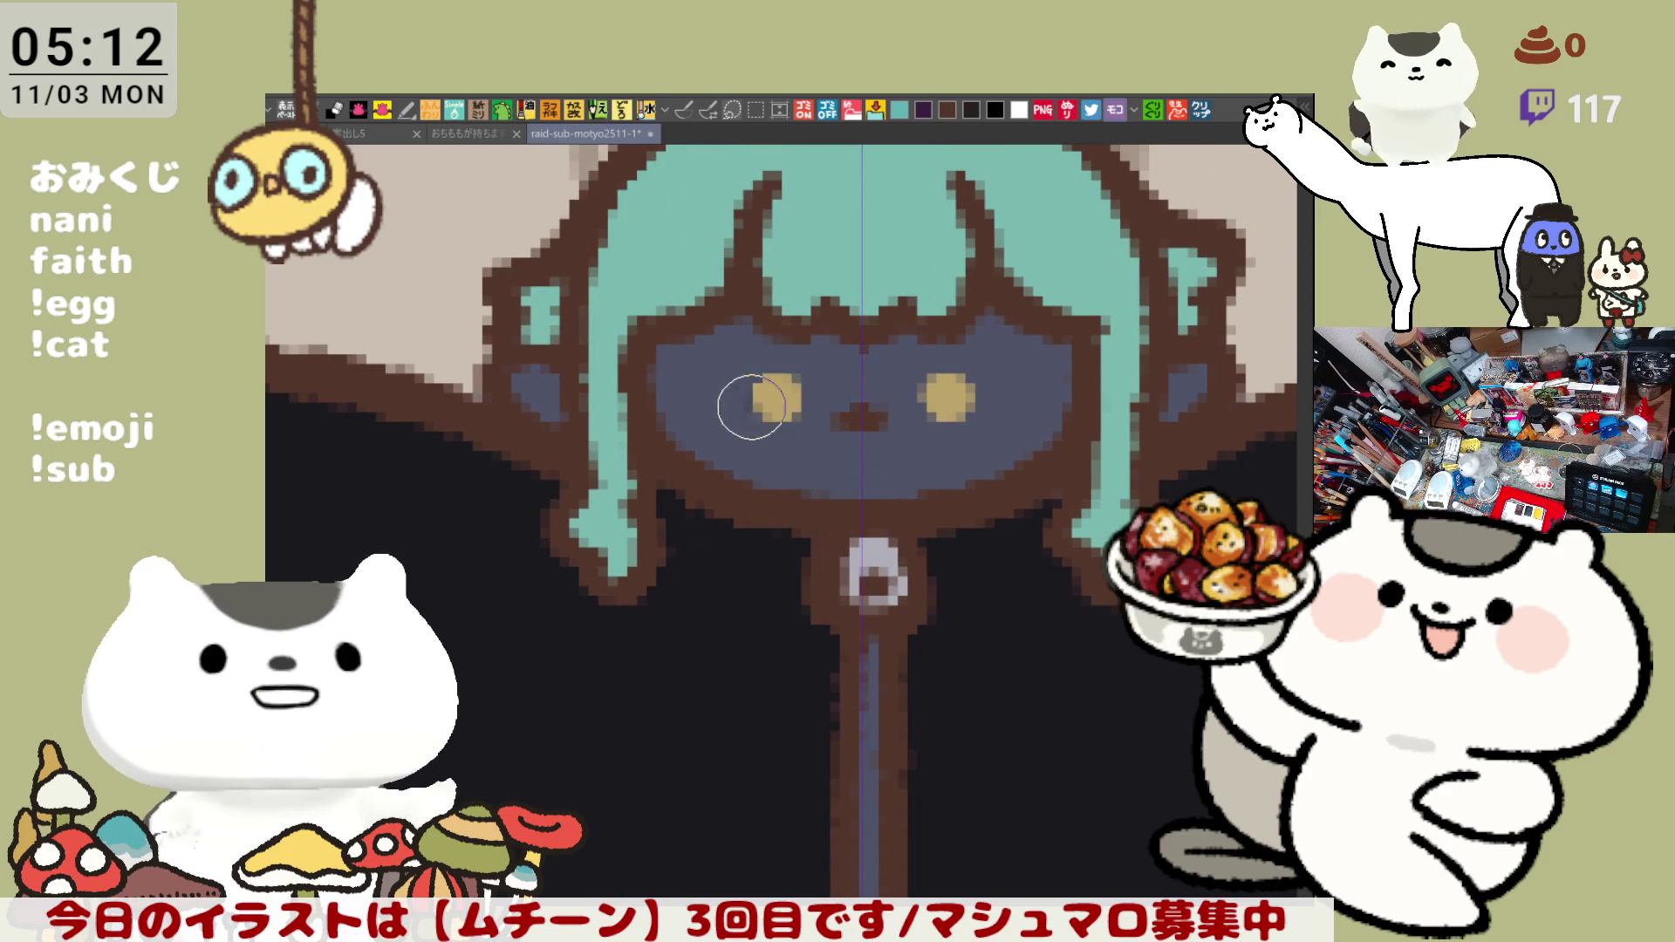
drag(740, 392, 790, 403)
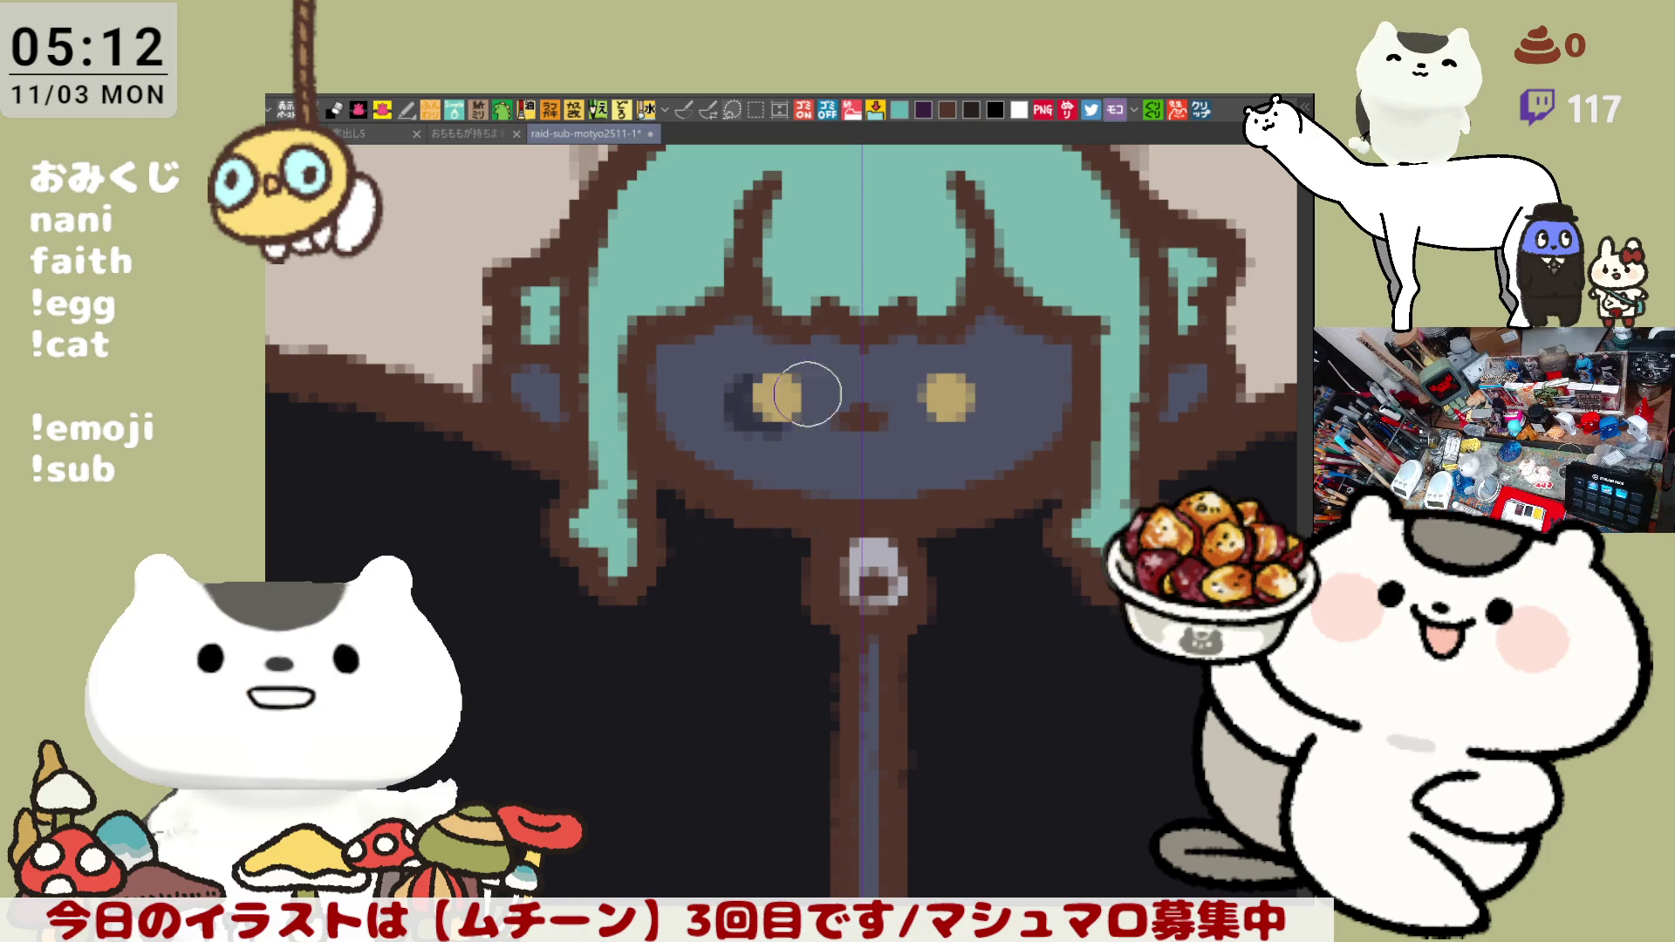
drag(964, 389, 954, 411)
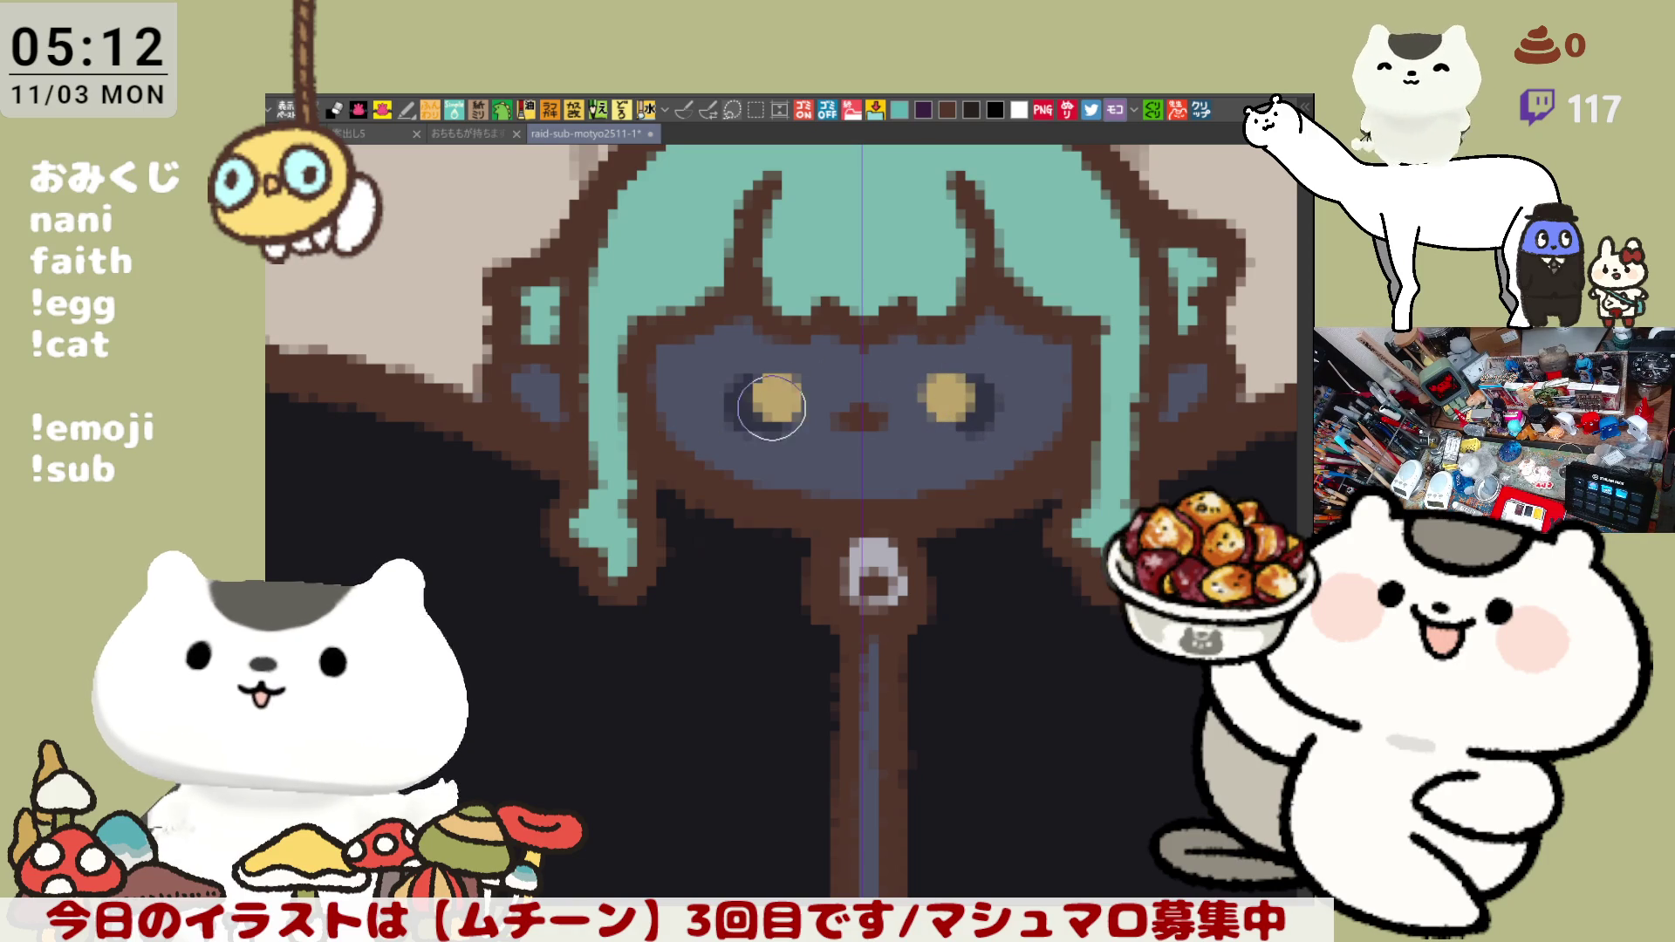
drag(785, 404, 777, 419)
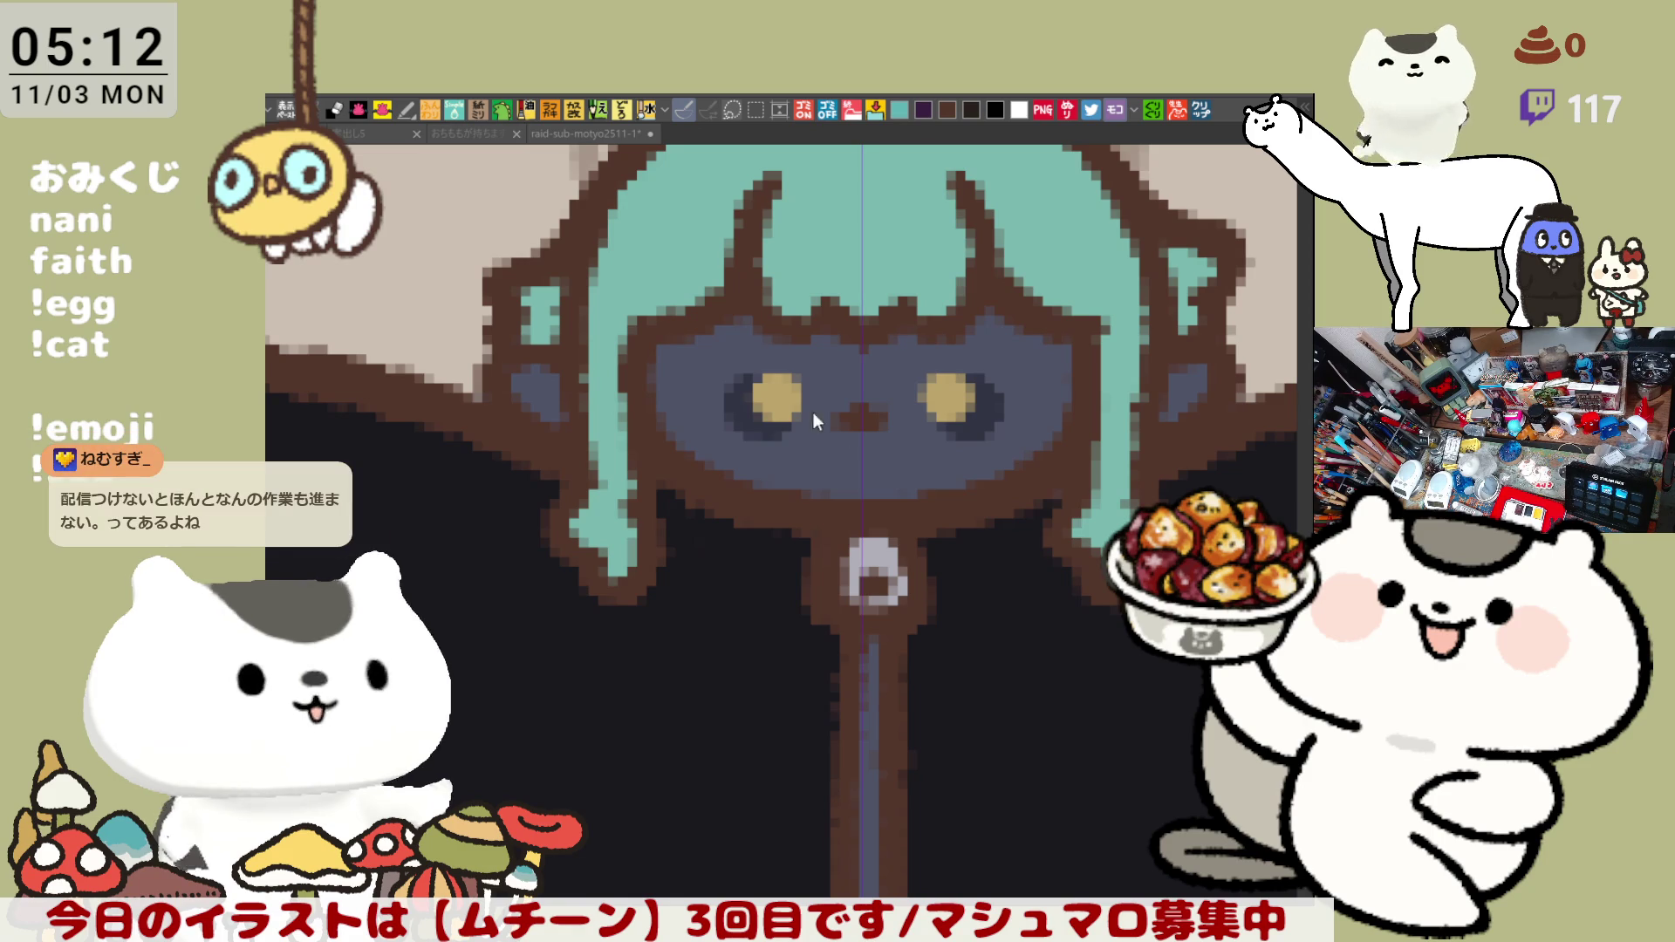
scroll(618, 418, up, 3)
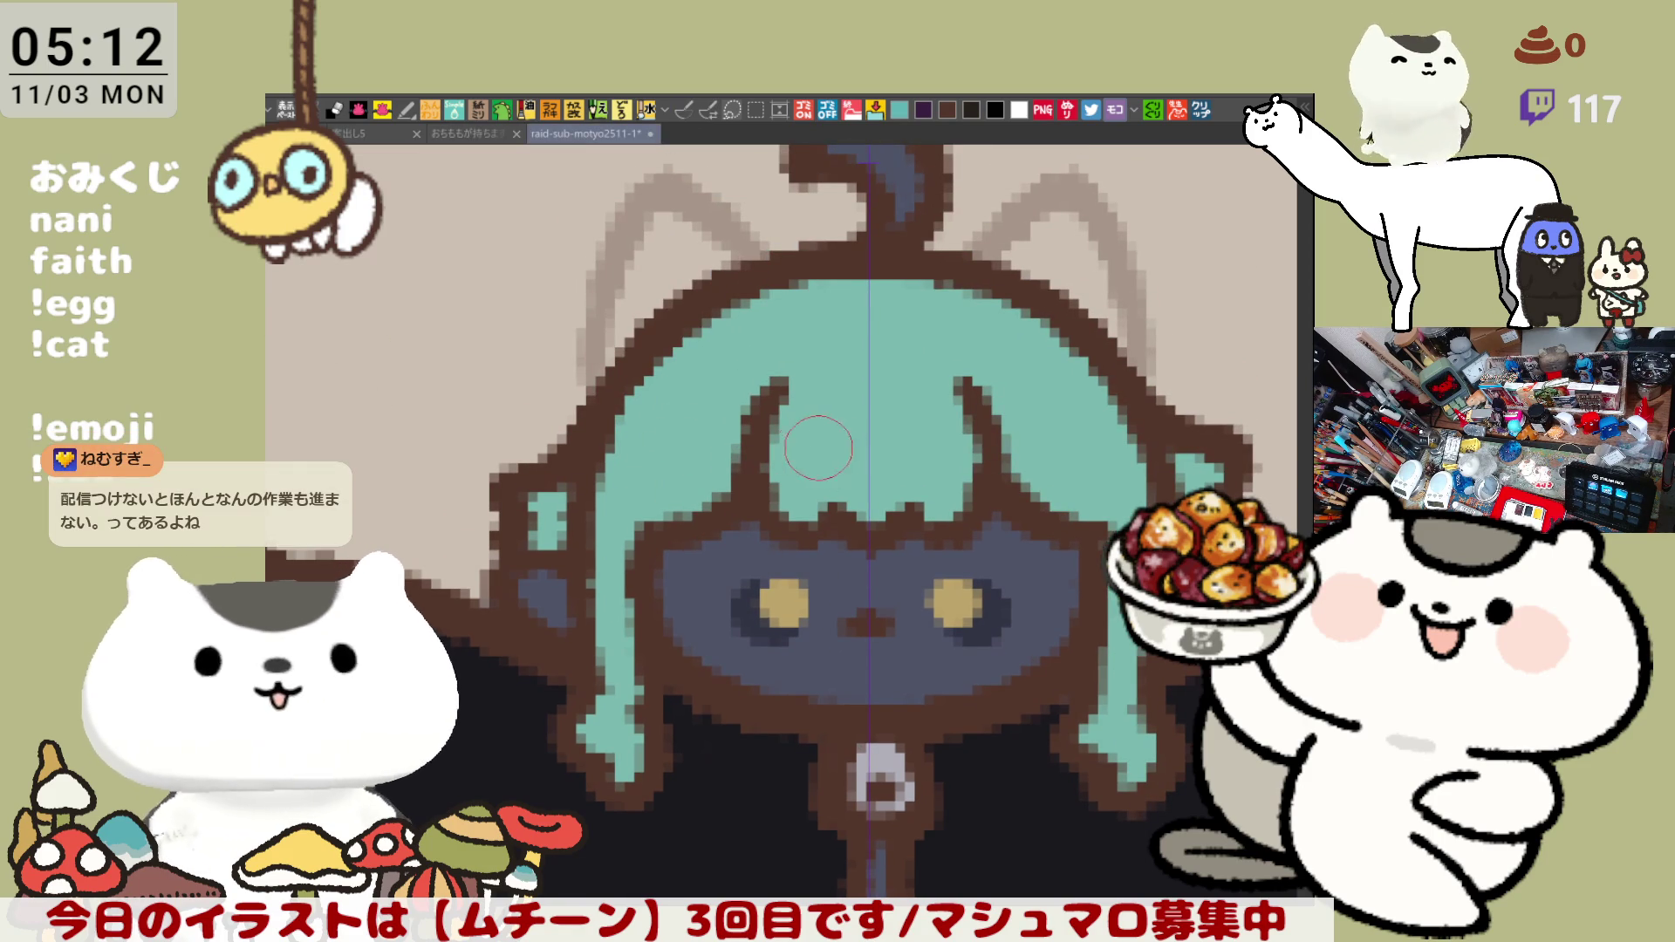
- Add light-cyan highlights on the hair and colour the curled top tuft teal
click(822, 446)
click(922, 445)
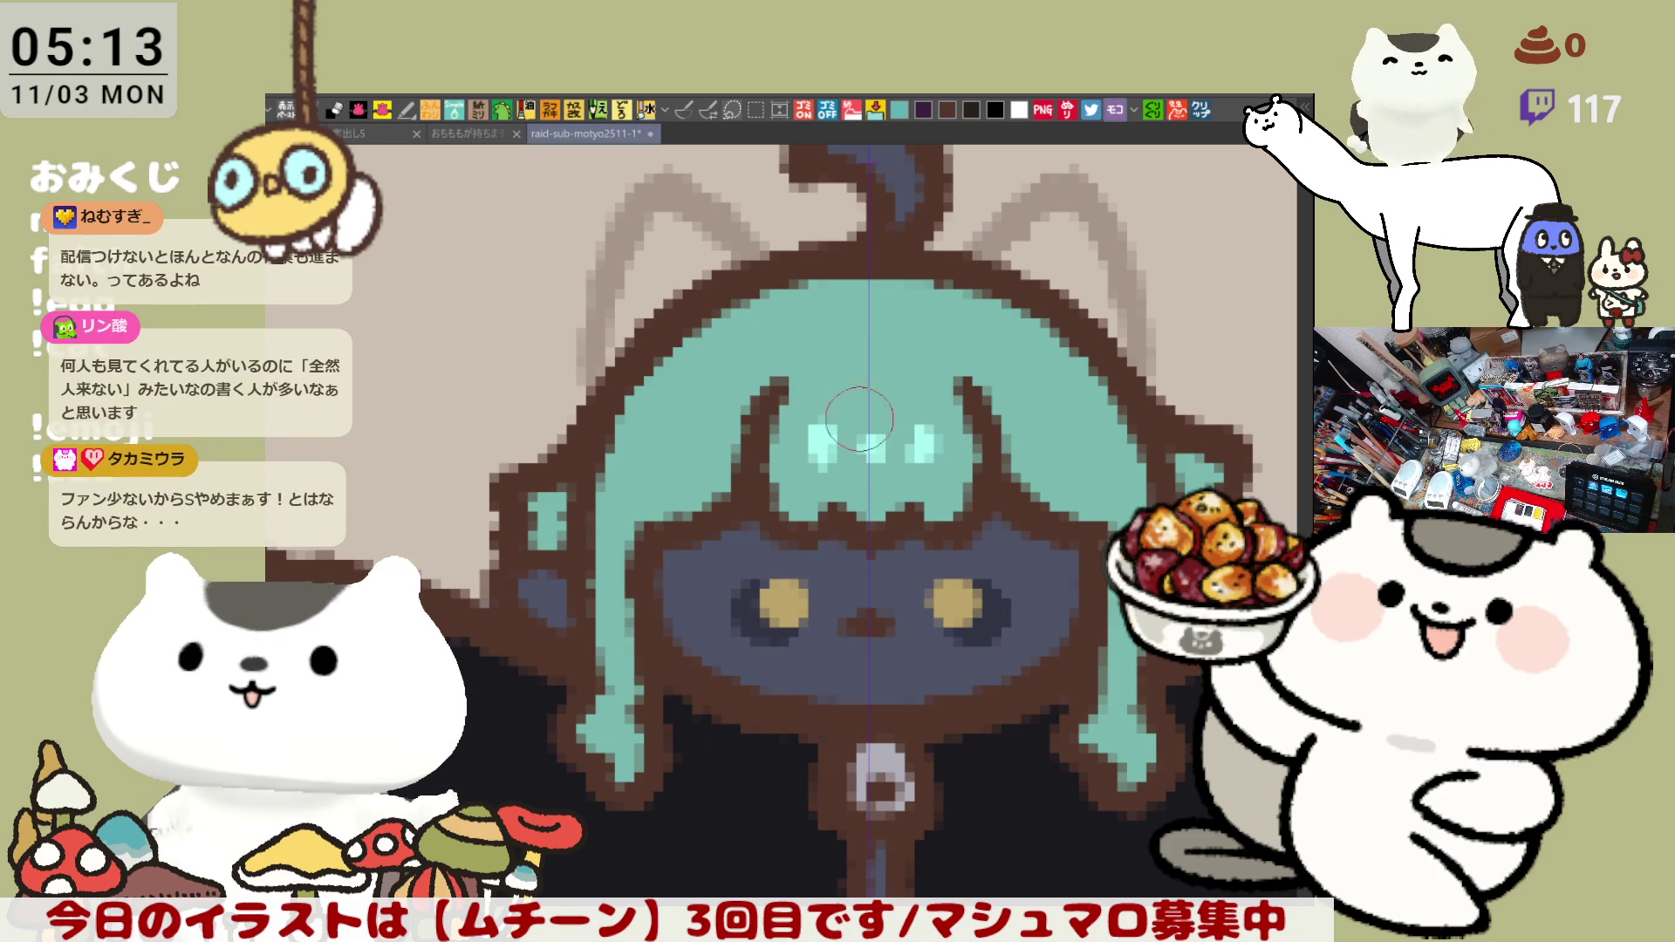
drag(873, 408, 898, 520)
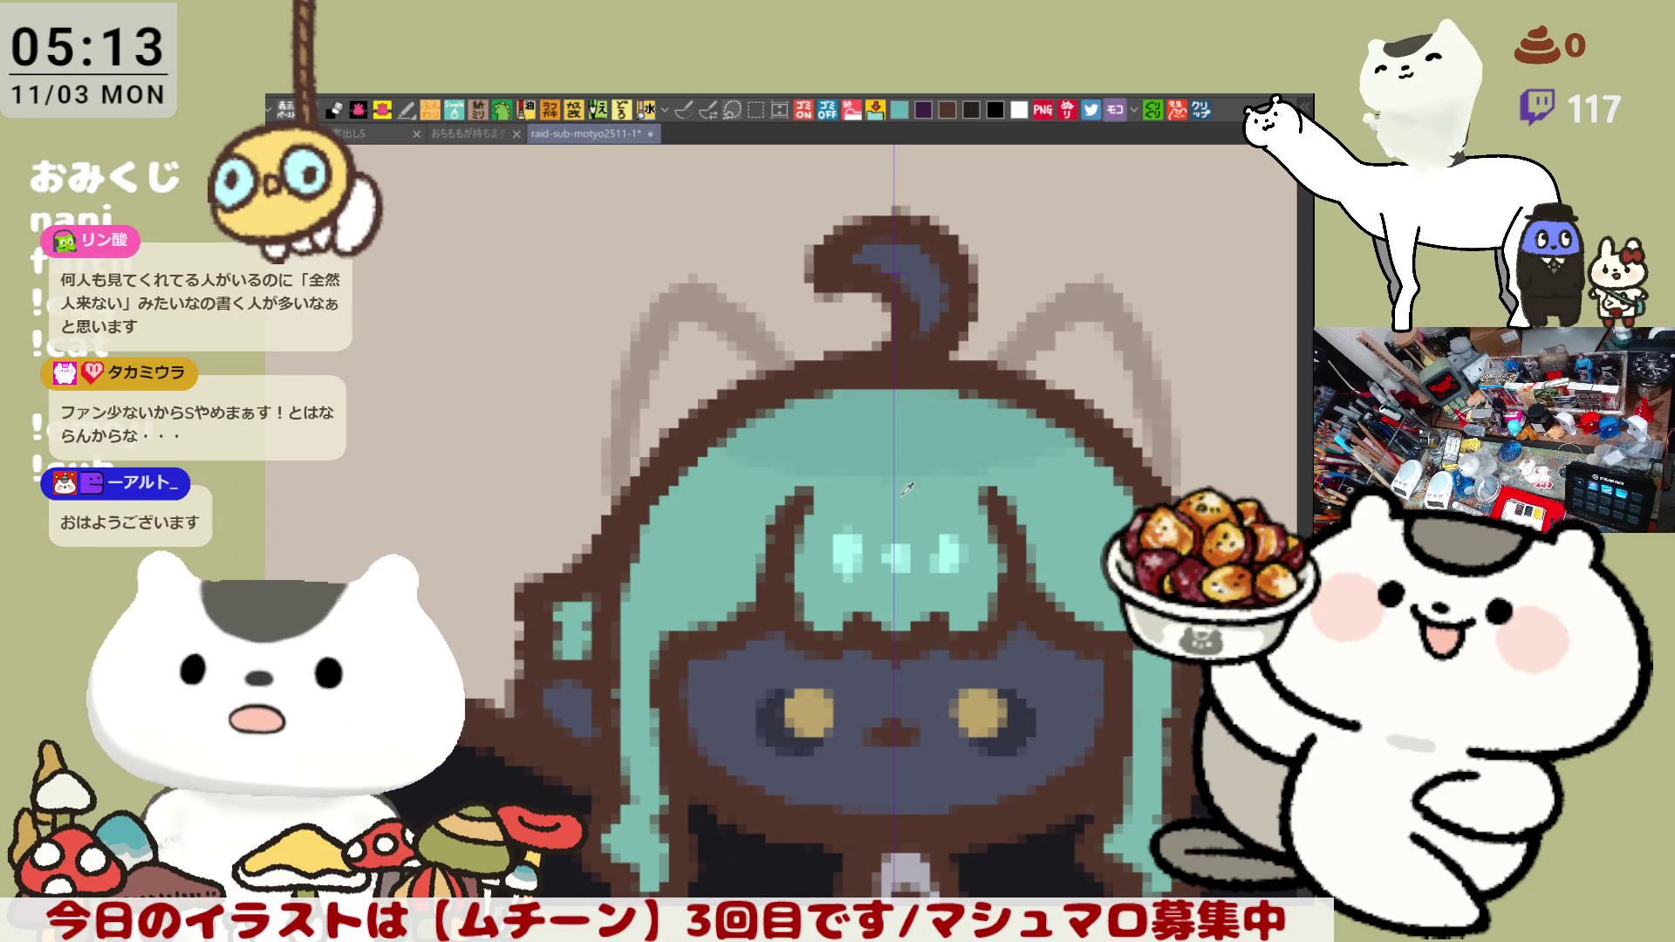
drag(876, 255, 942, 334)
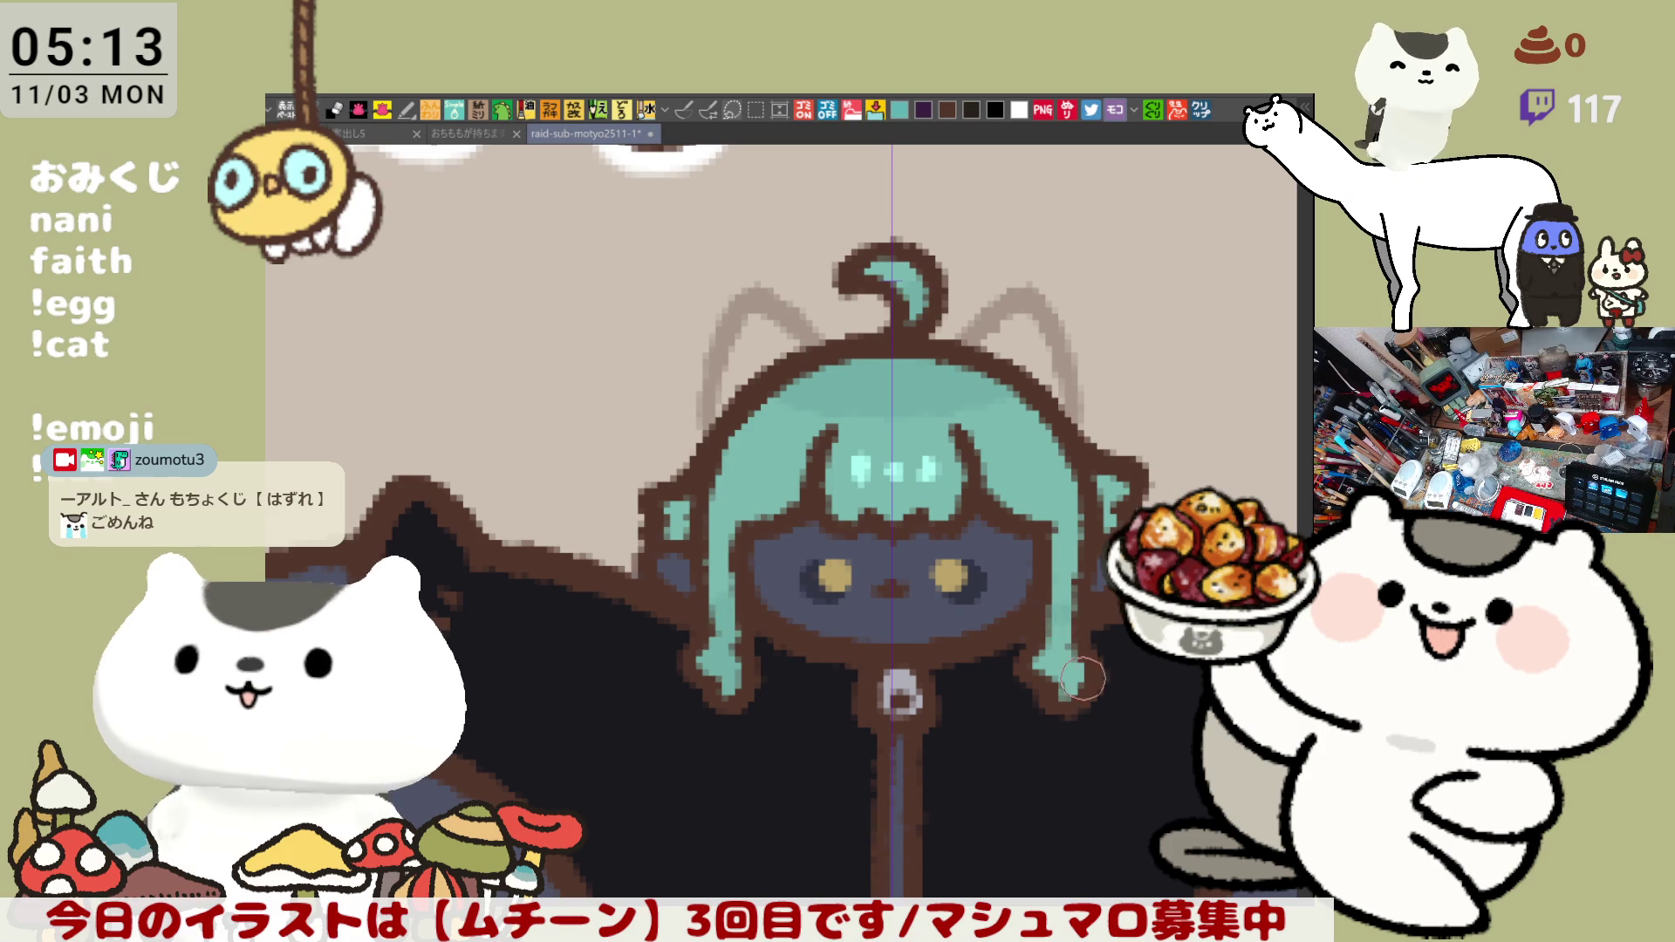
drag(1081, 669, 1123, 629)
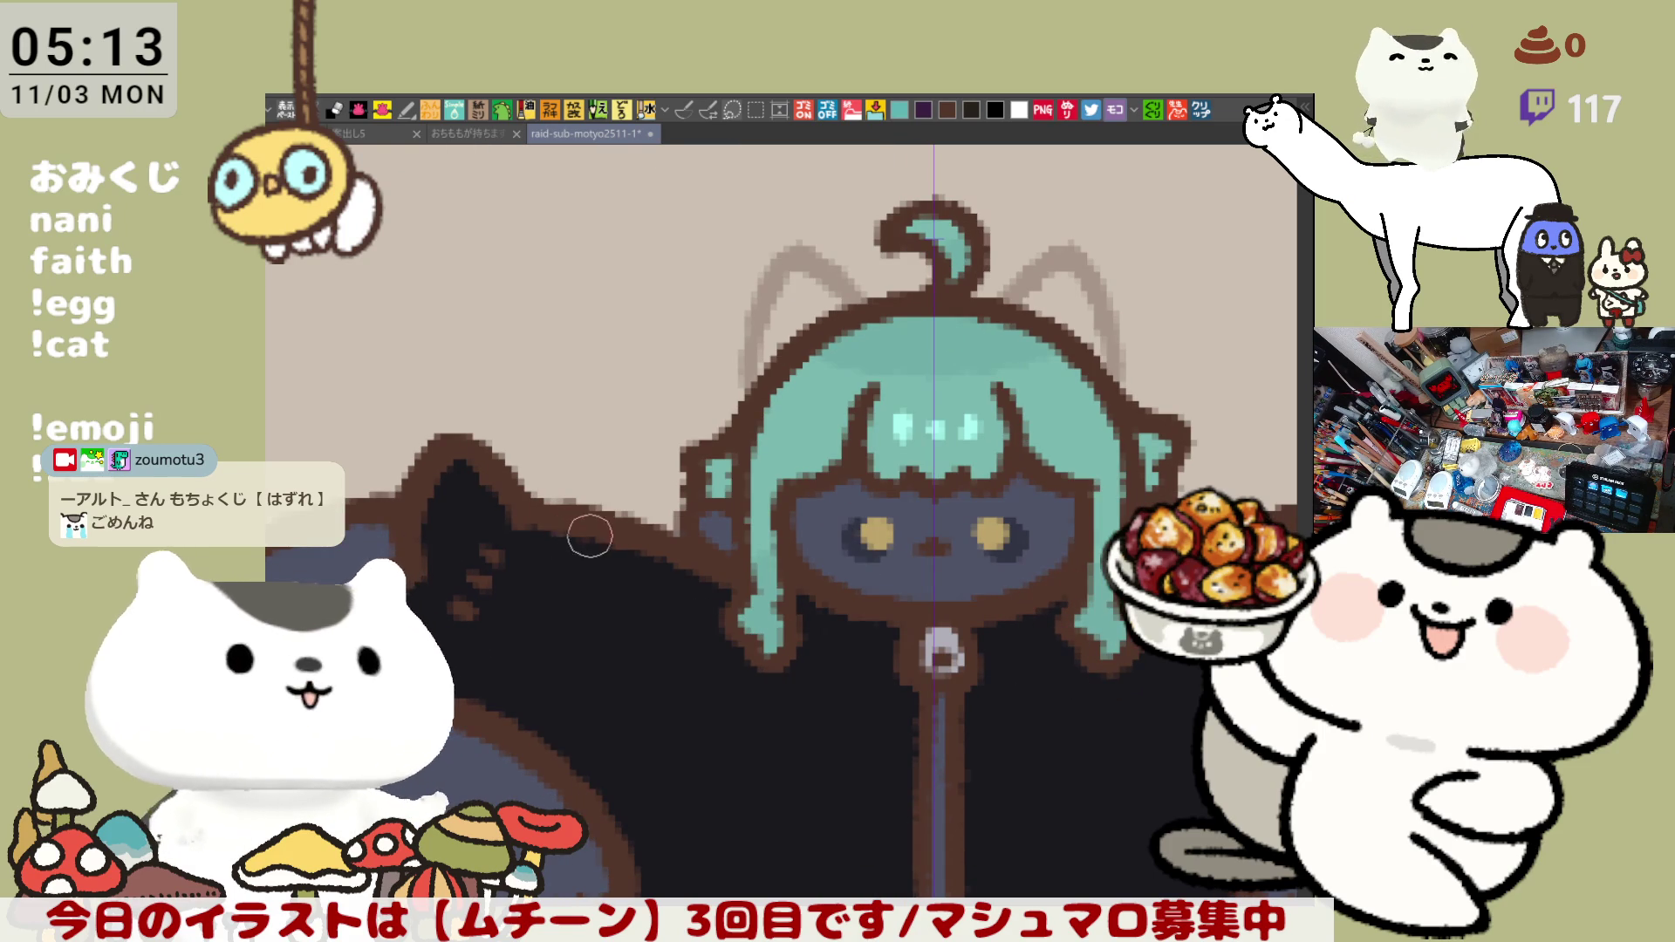
scroll(561, 579, down, 3)
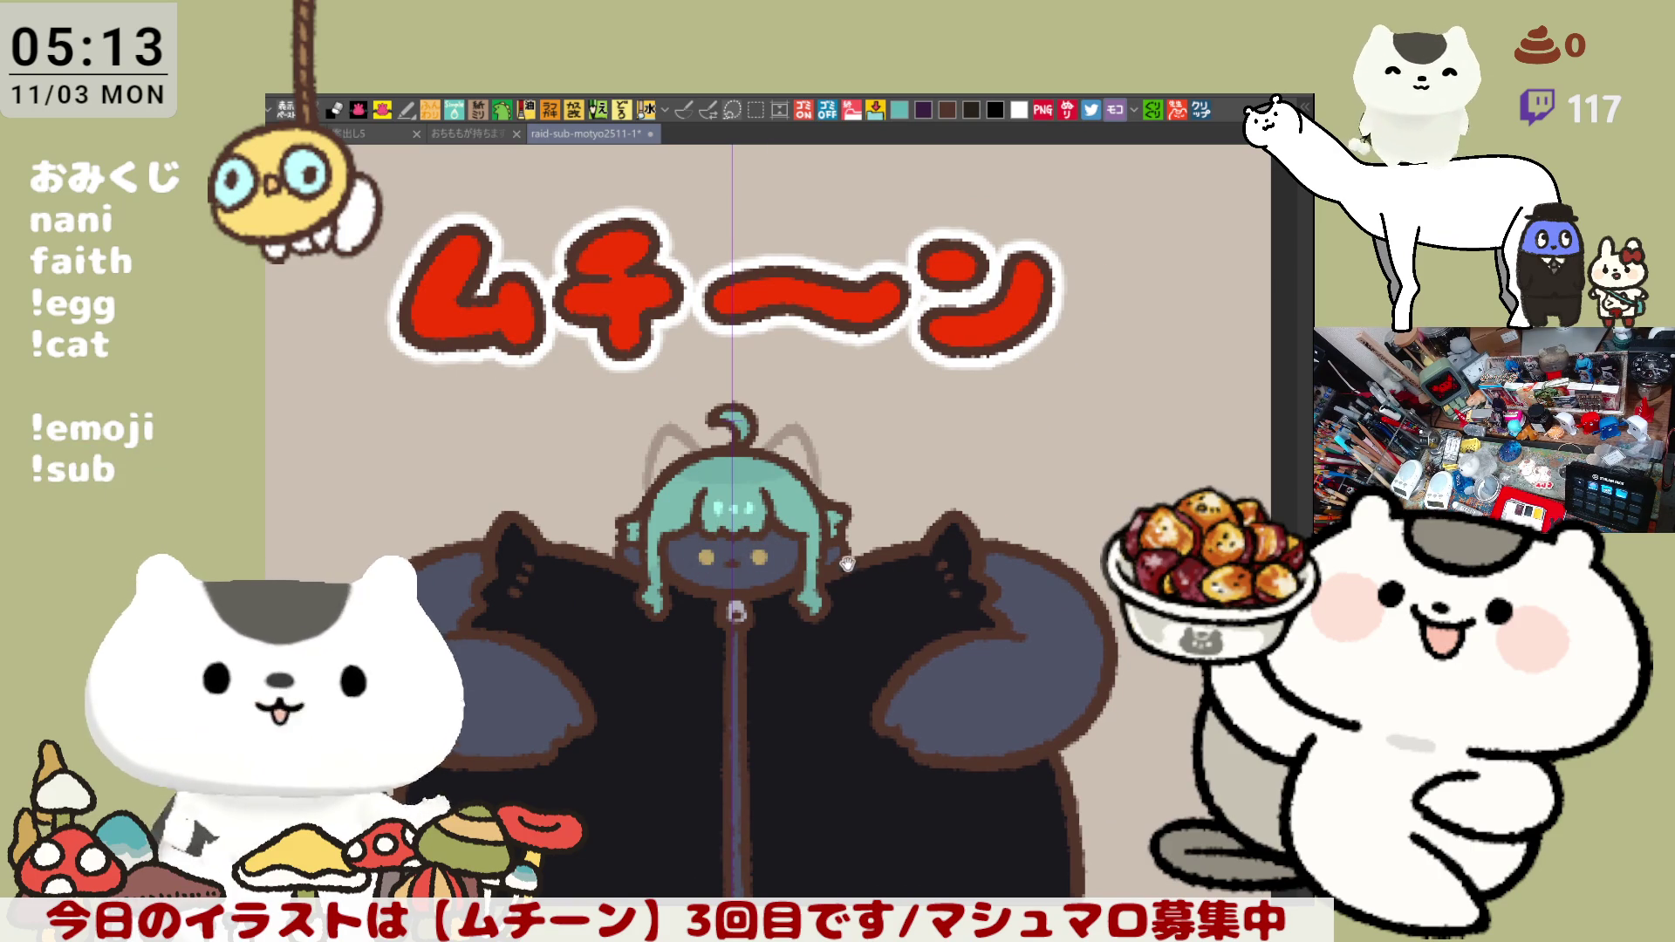
- Brush dark symmetric shading onto both navy jacket sleeves with the symmetry ruler
drag(856, 566, 923, 571)
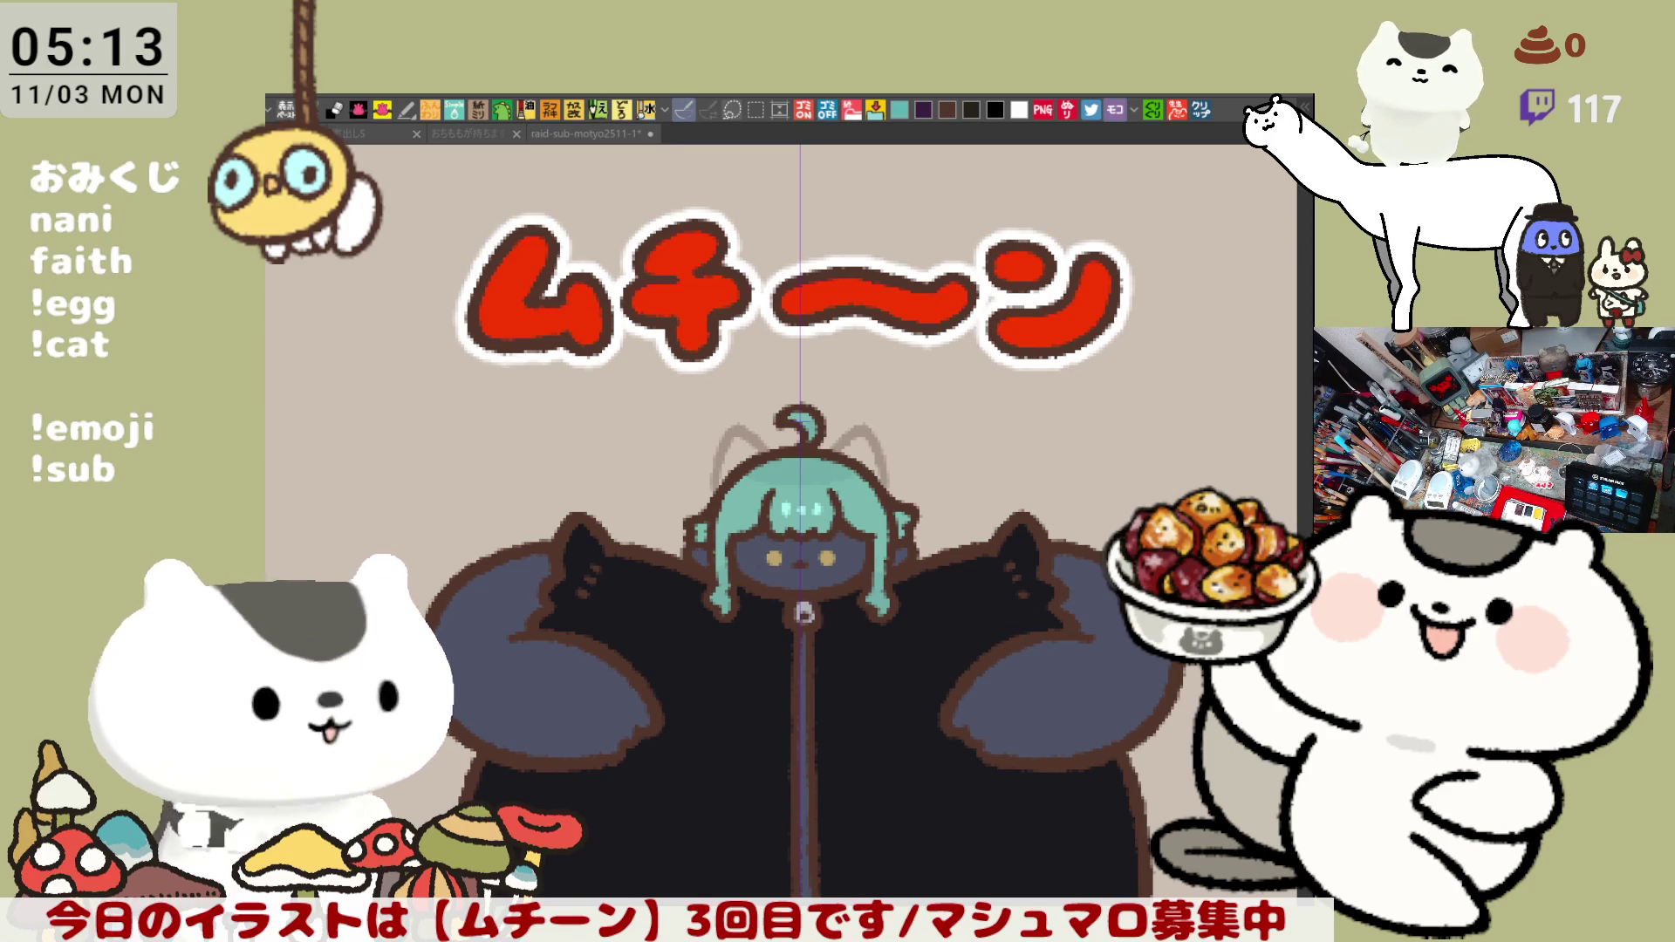
click(590, 131)
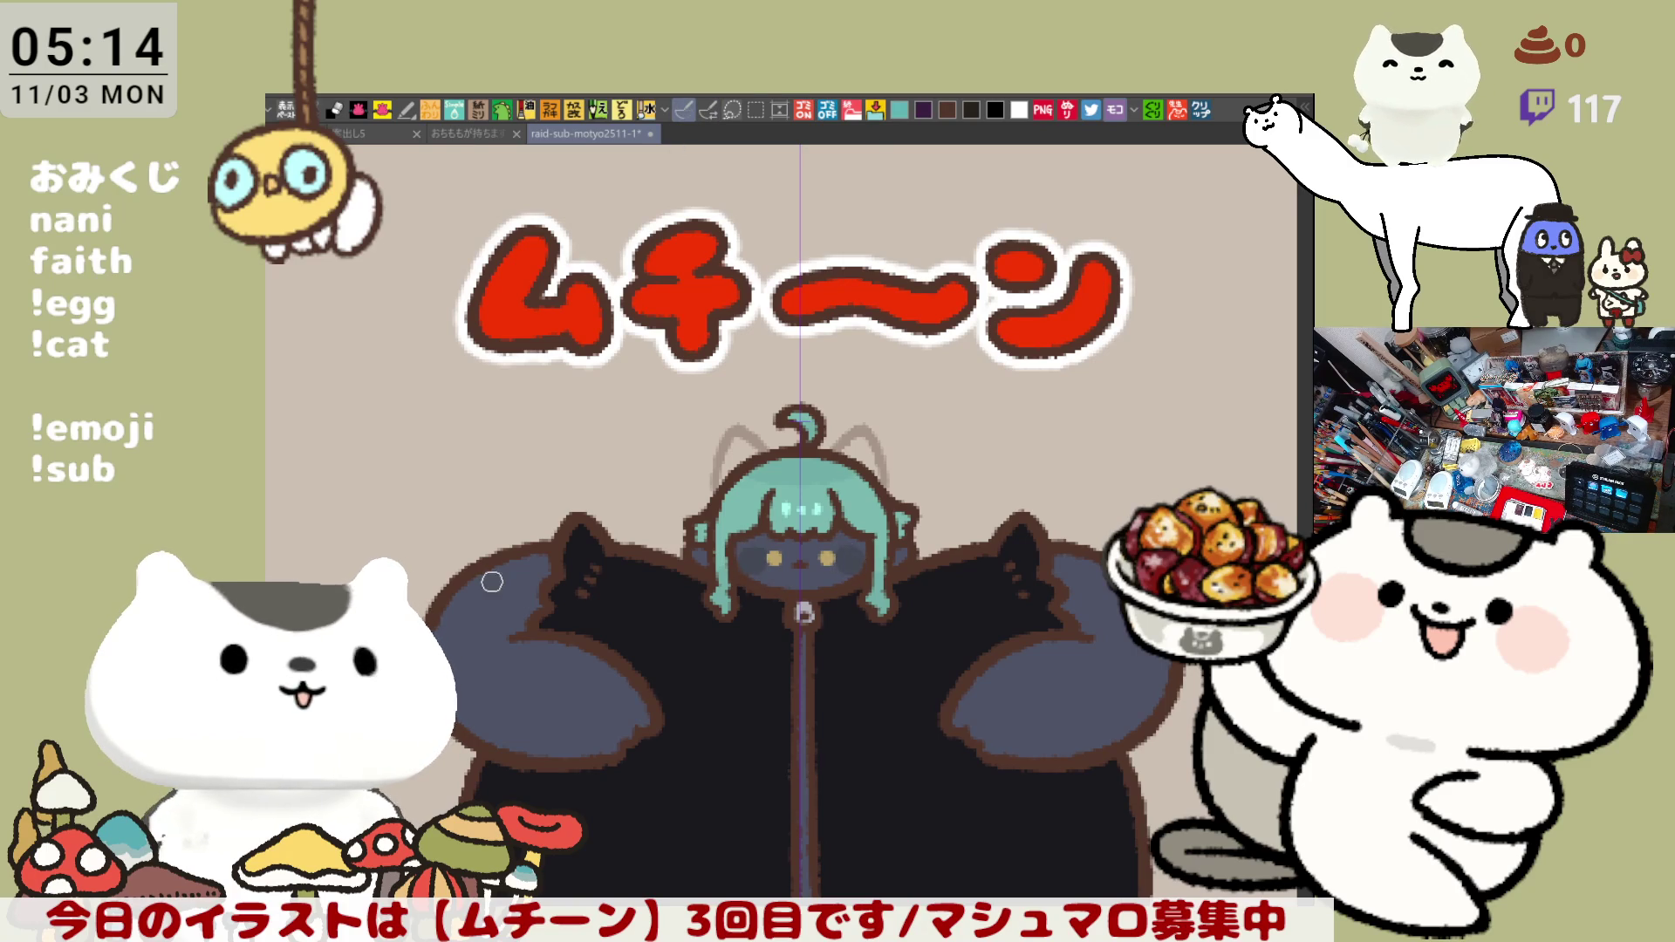
drag(476, 583, 479, 661)
drag(662, 701, 605, 754)
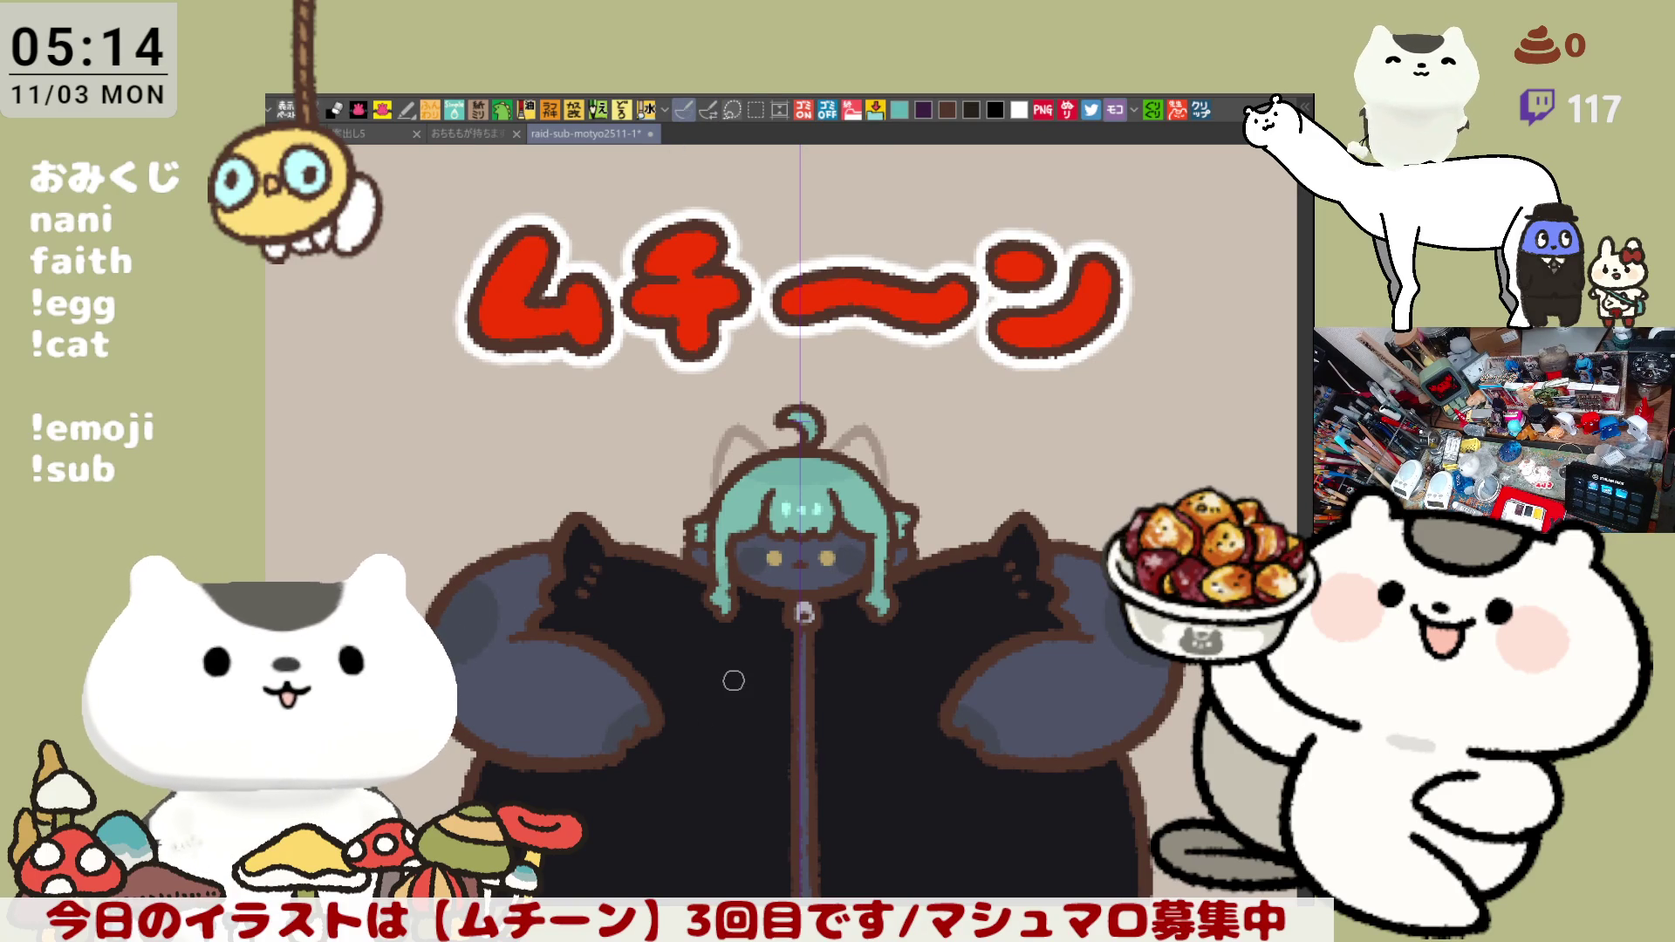
scroll(733, 682, down, 2)
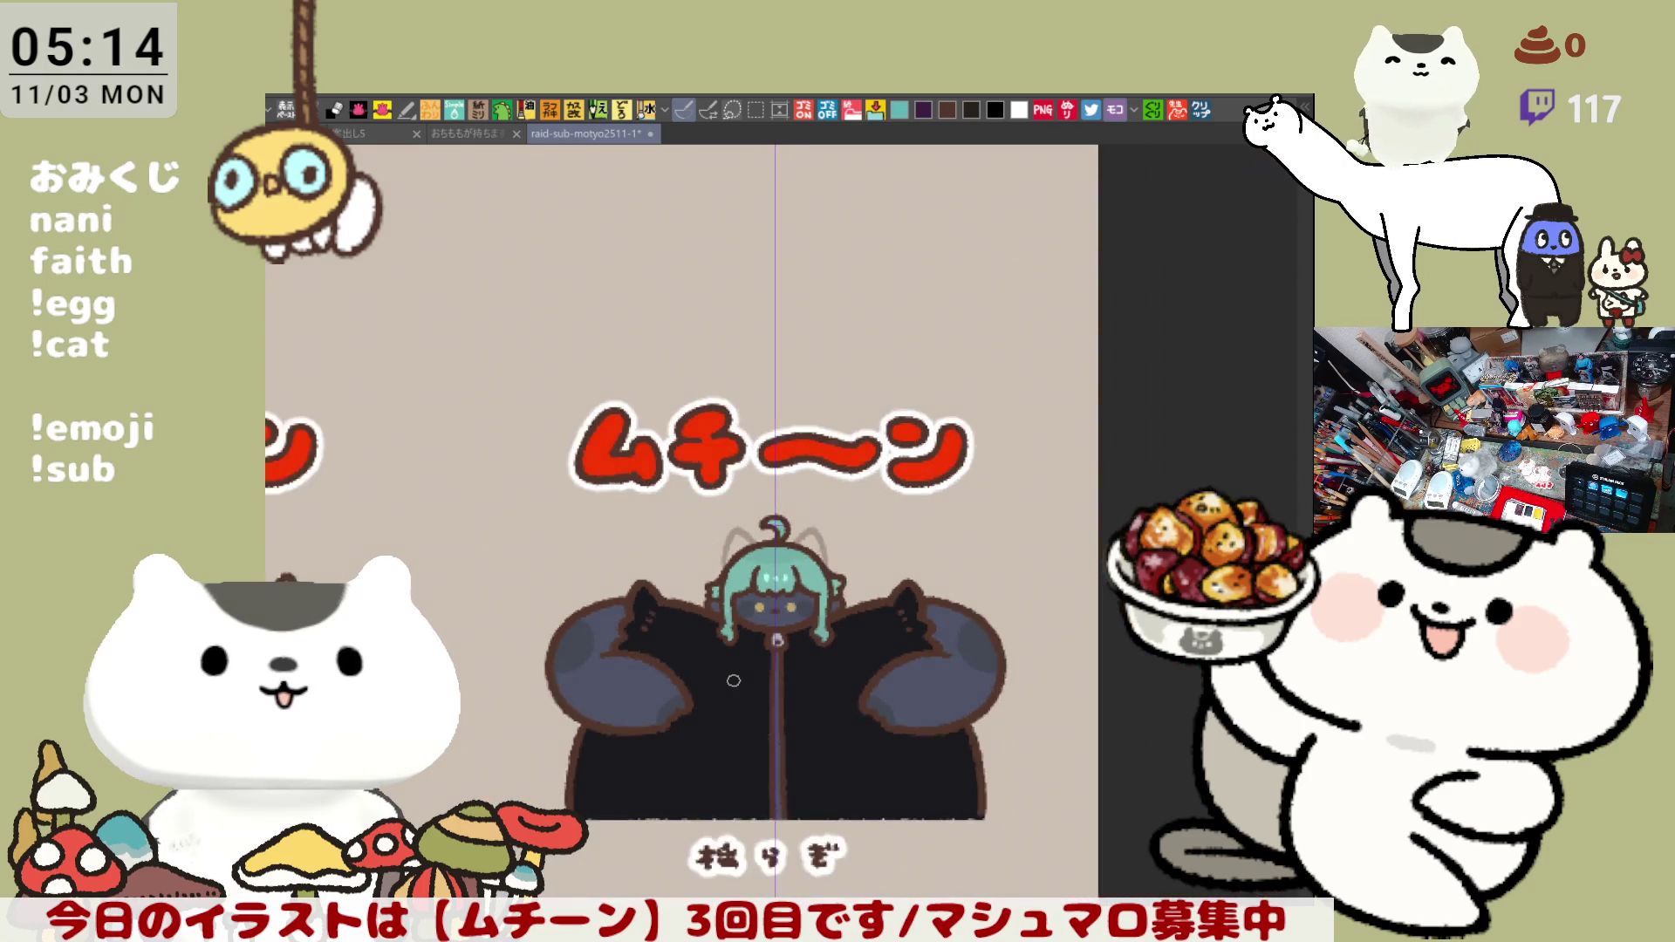
scroll(734, 681, down, 2)
scroll(733, 680, down, 1)
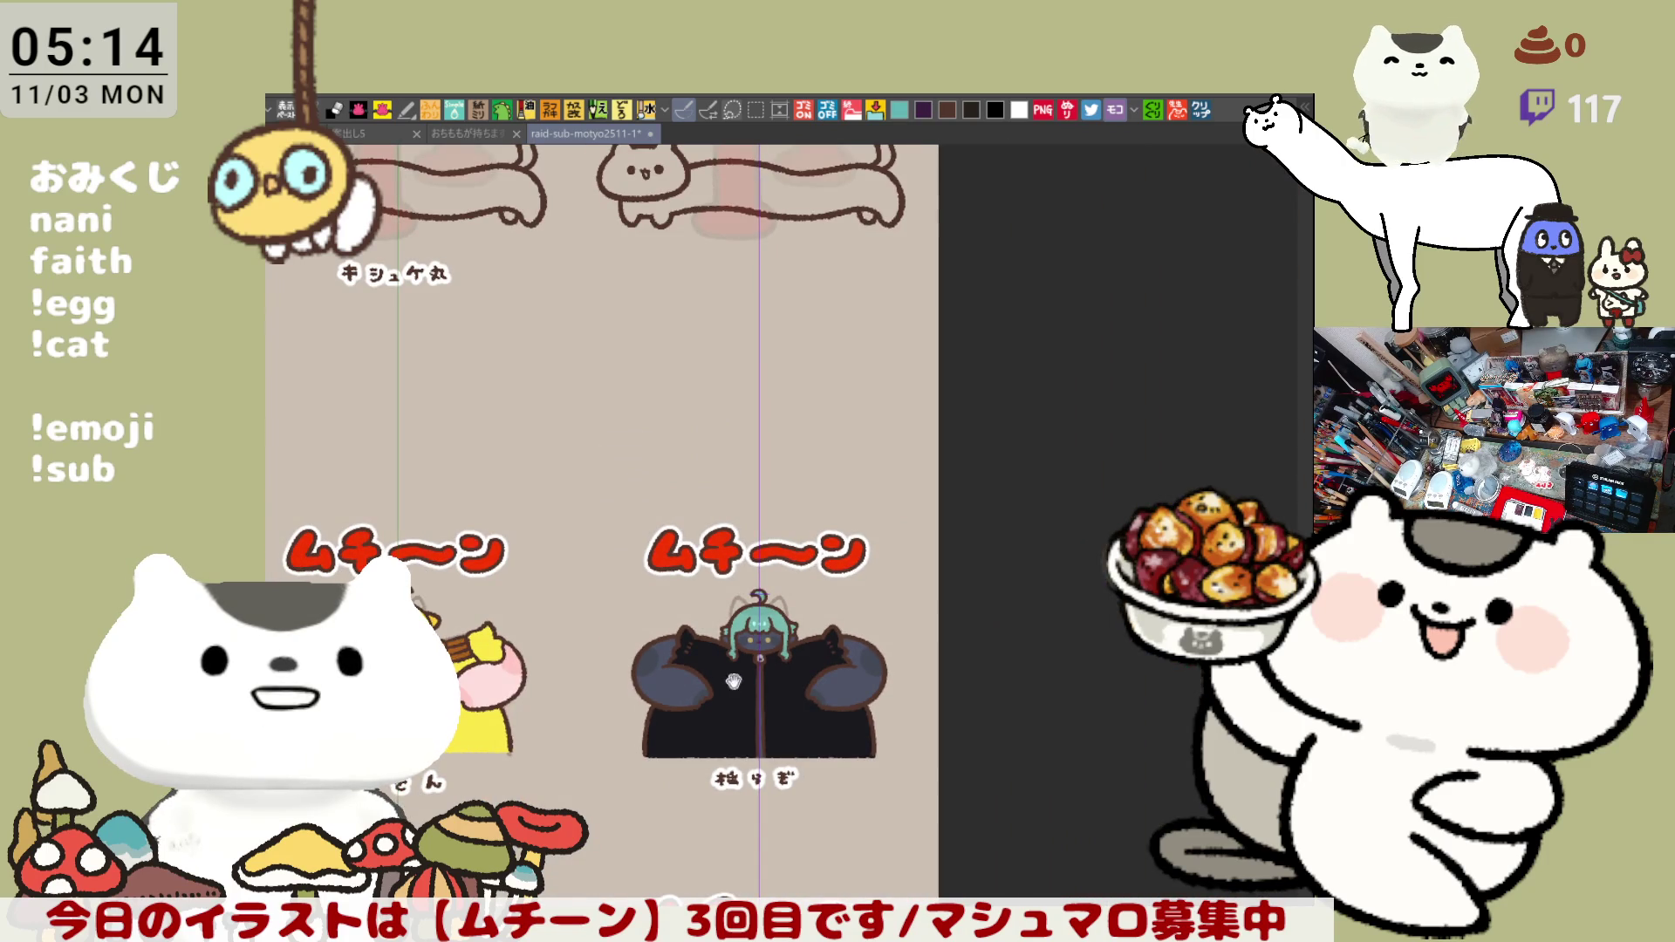
- Pan across the sheet past the coloured figures to the faint さやか sketch template
drag(733, 678, 1106, 380)
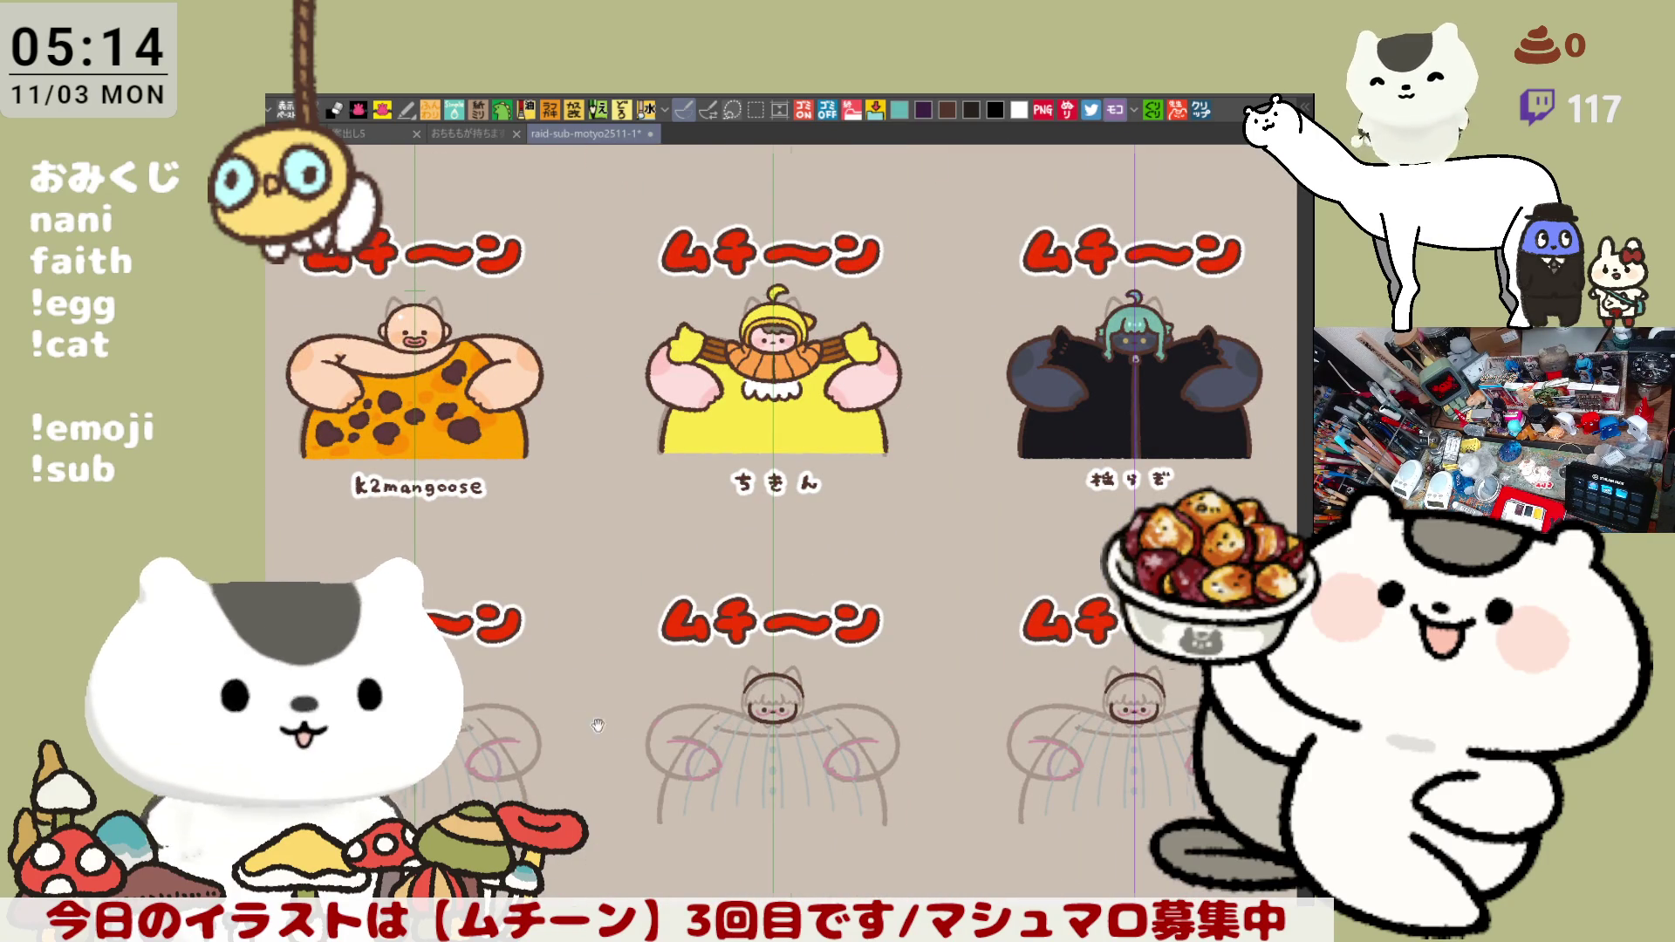
drag(275, 837, 612, 773)
scroll(613, 772, up, 1)
scroll(655, 766, up, 1)
scroll(733, 752, up, 1)
scroll(814, 738, up, 2)
scroll(815, 738, up, 1)
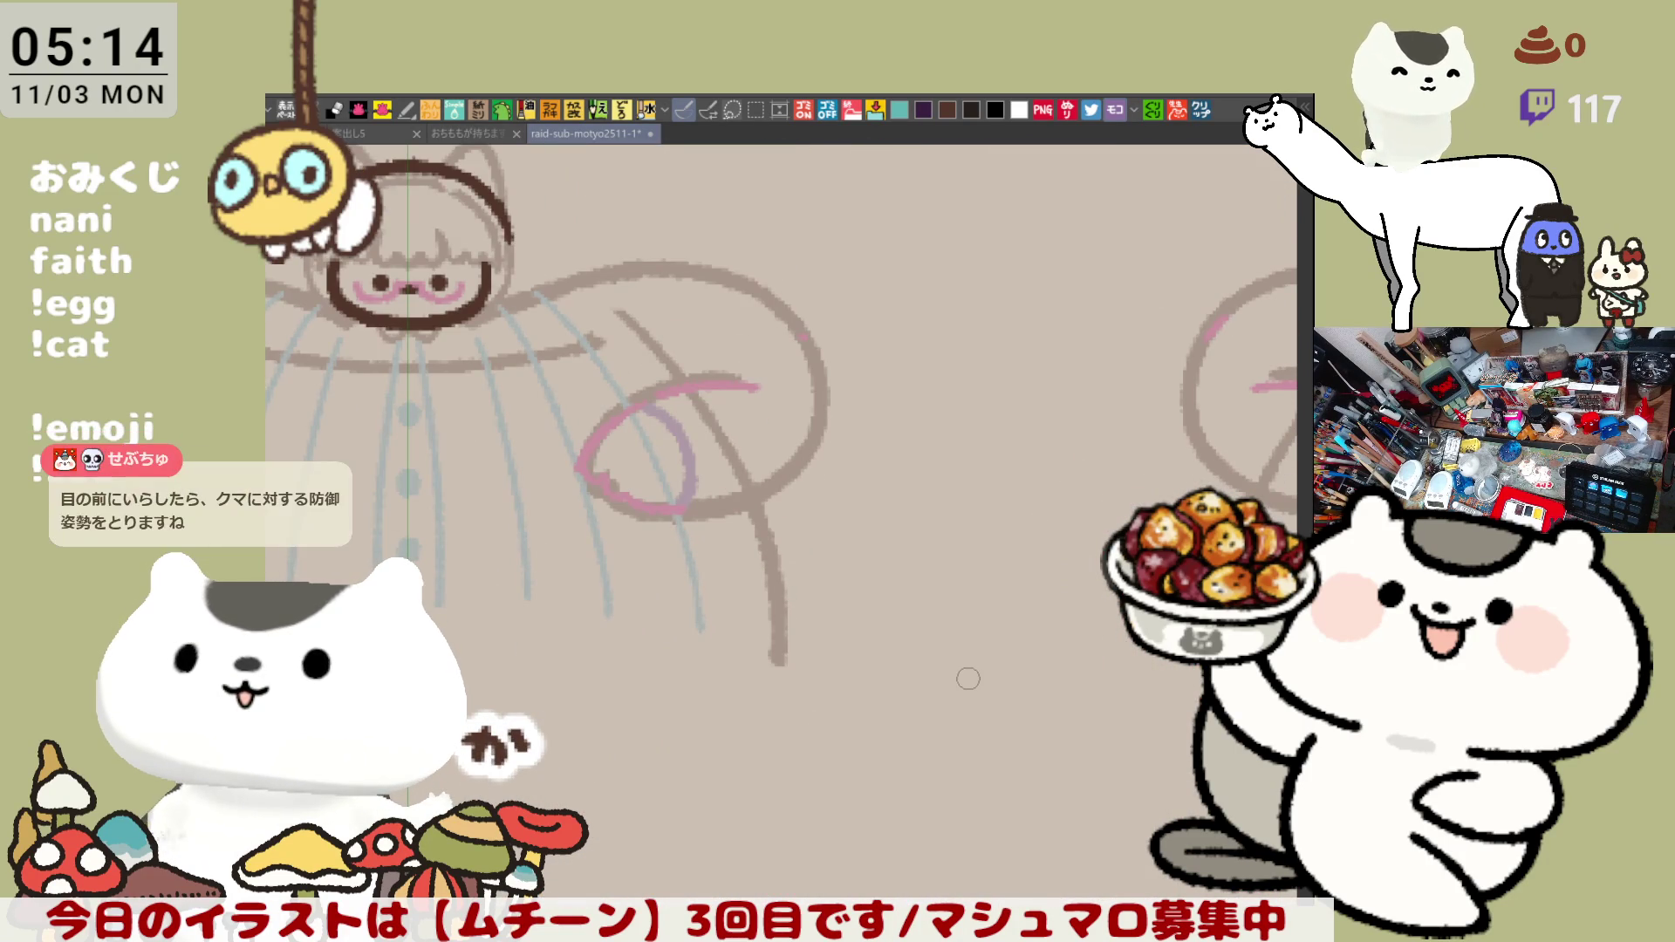
scroll(966, 678, left, 5)
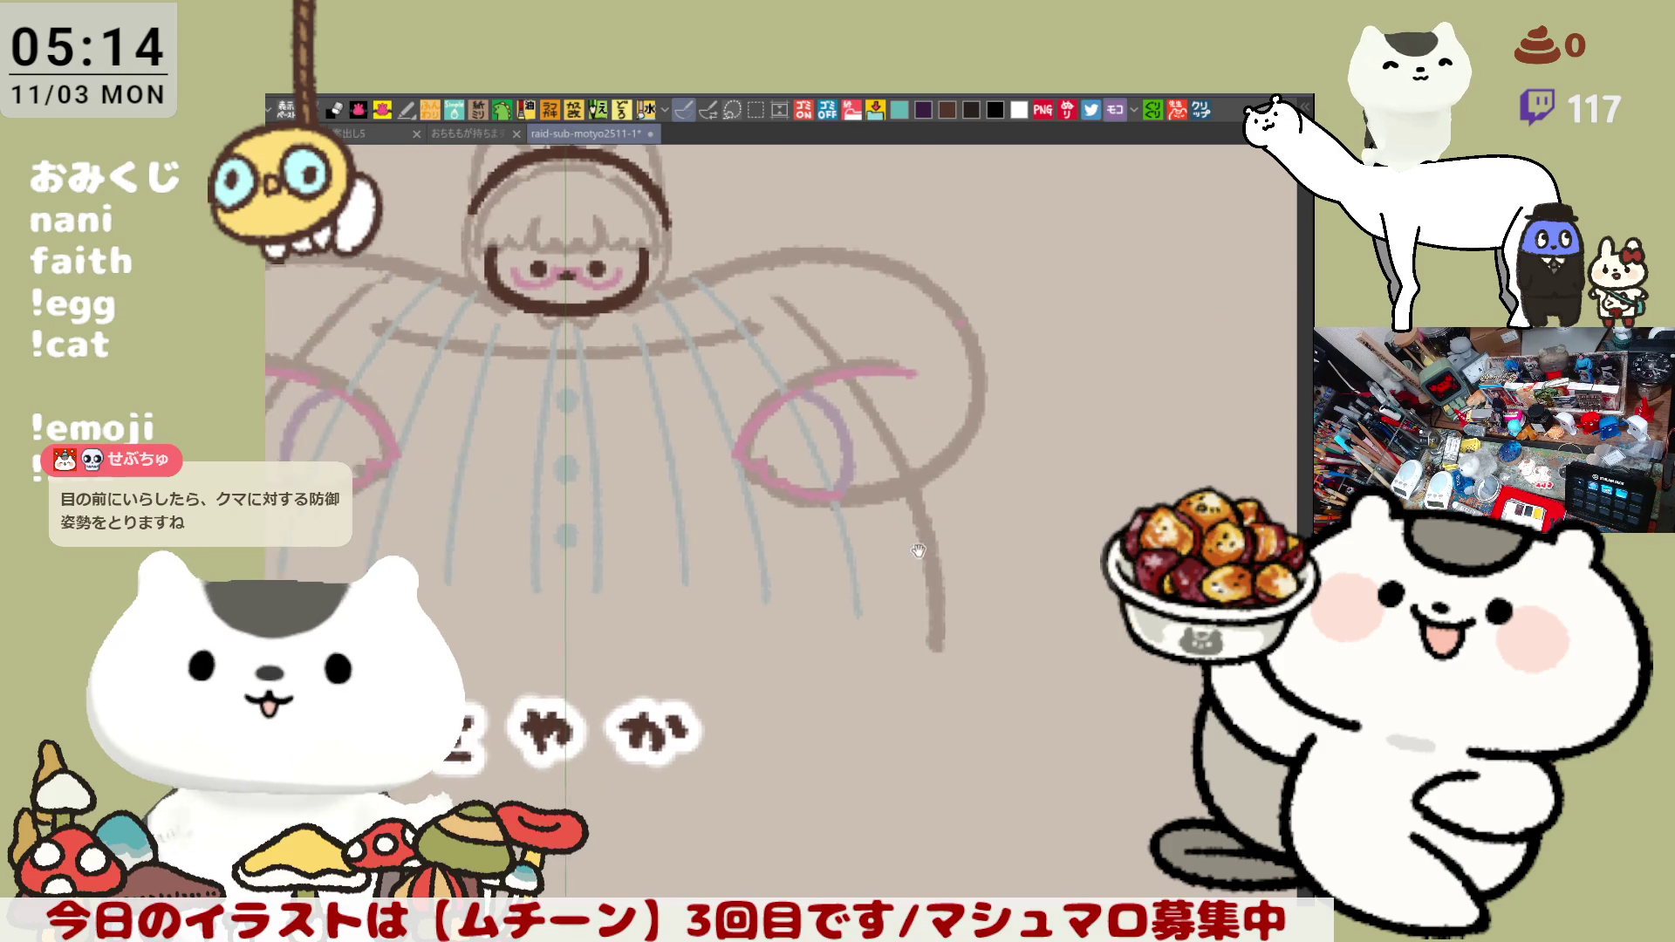
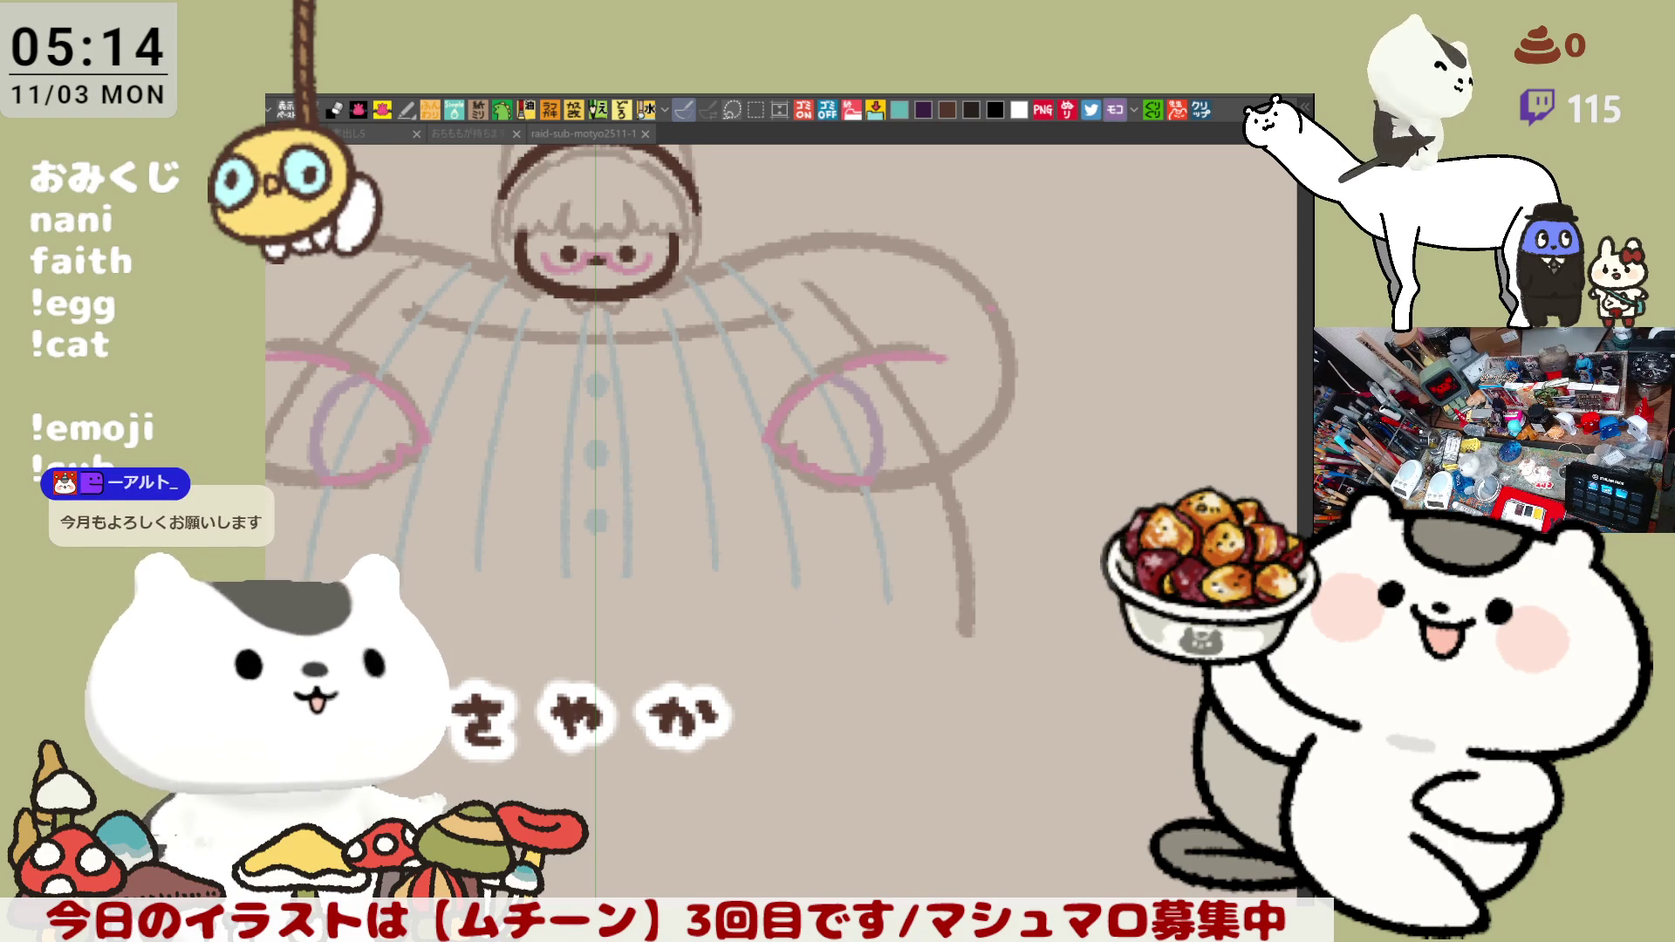
- Recentre on the face and trace the left cat ear outline in dark brown, redoing it once
drag(635, 341, 779, 544)
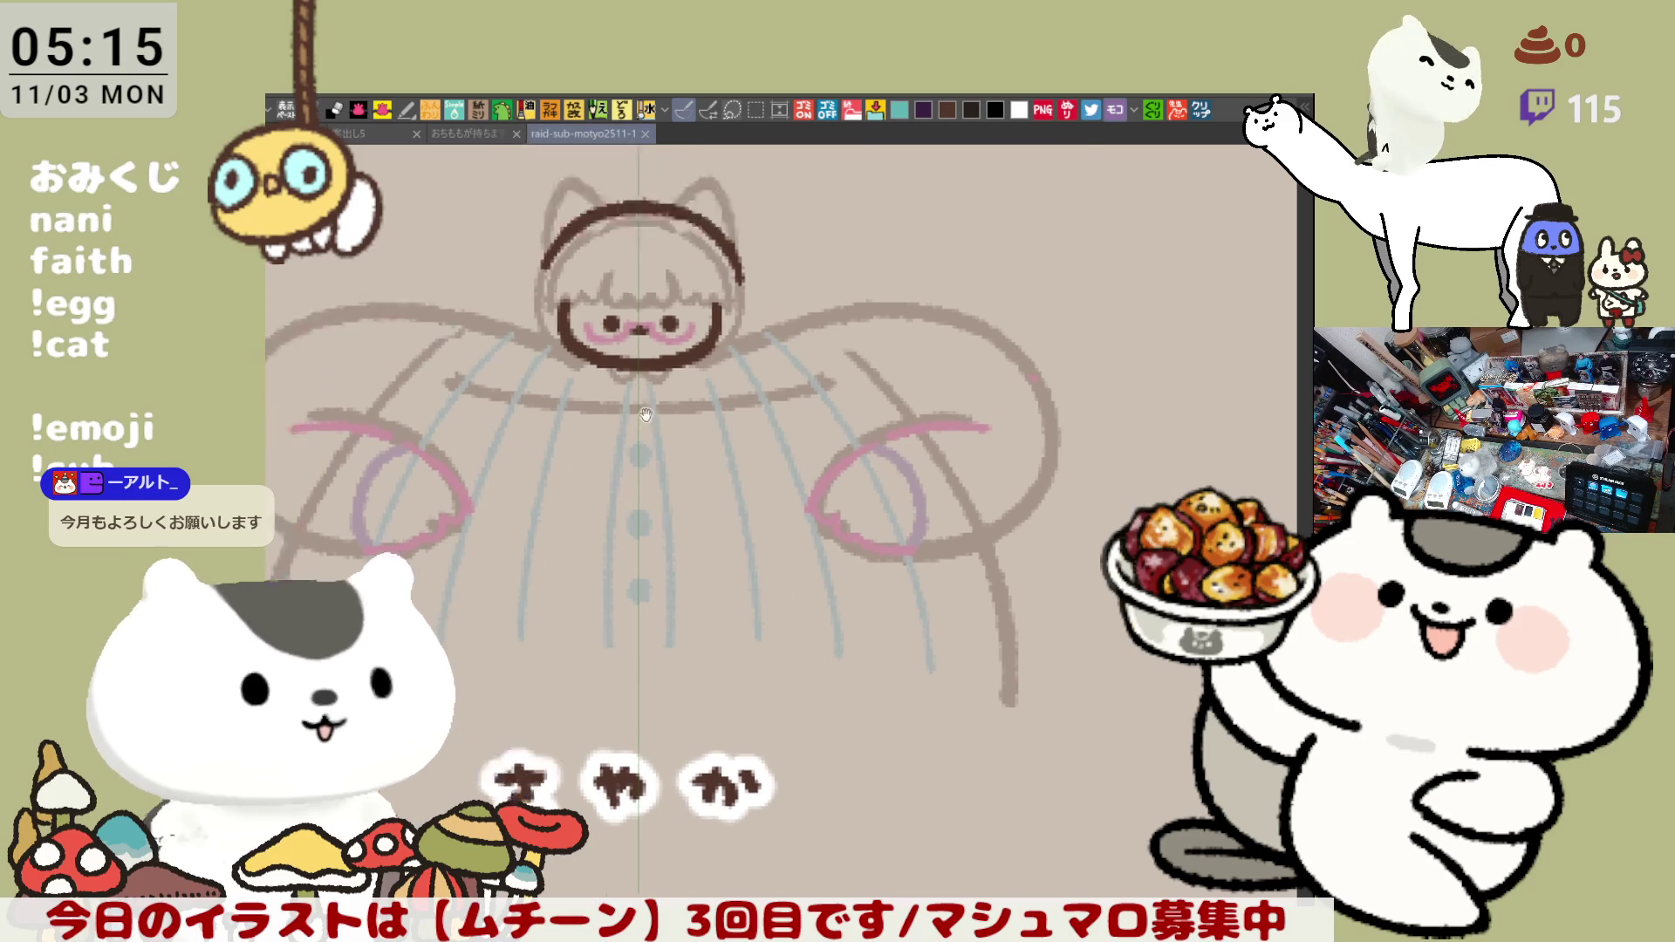
scroll(779, 541, up, 1)
scroll(779, 541, up, 1)
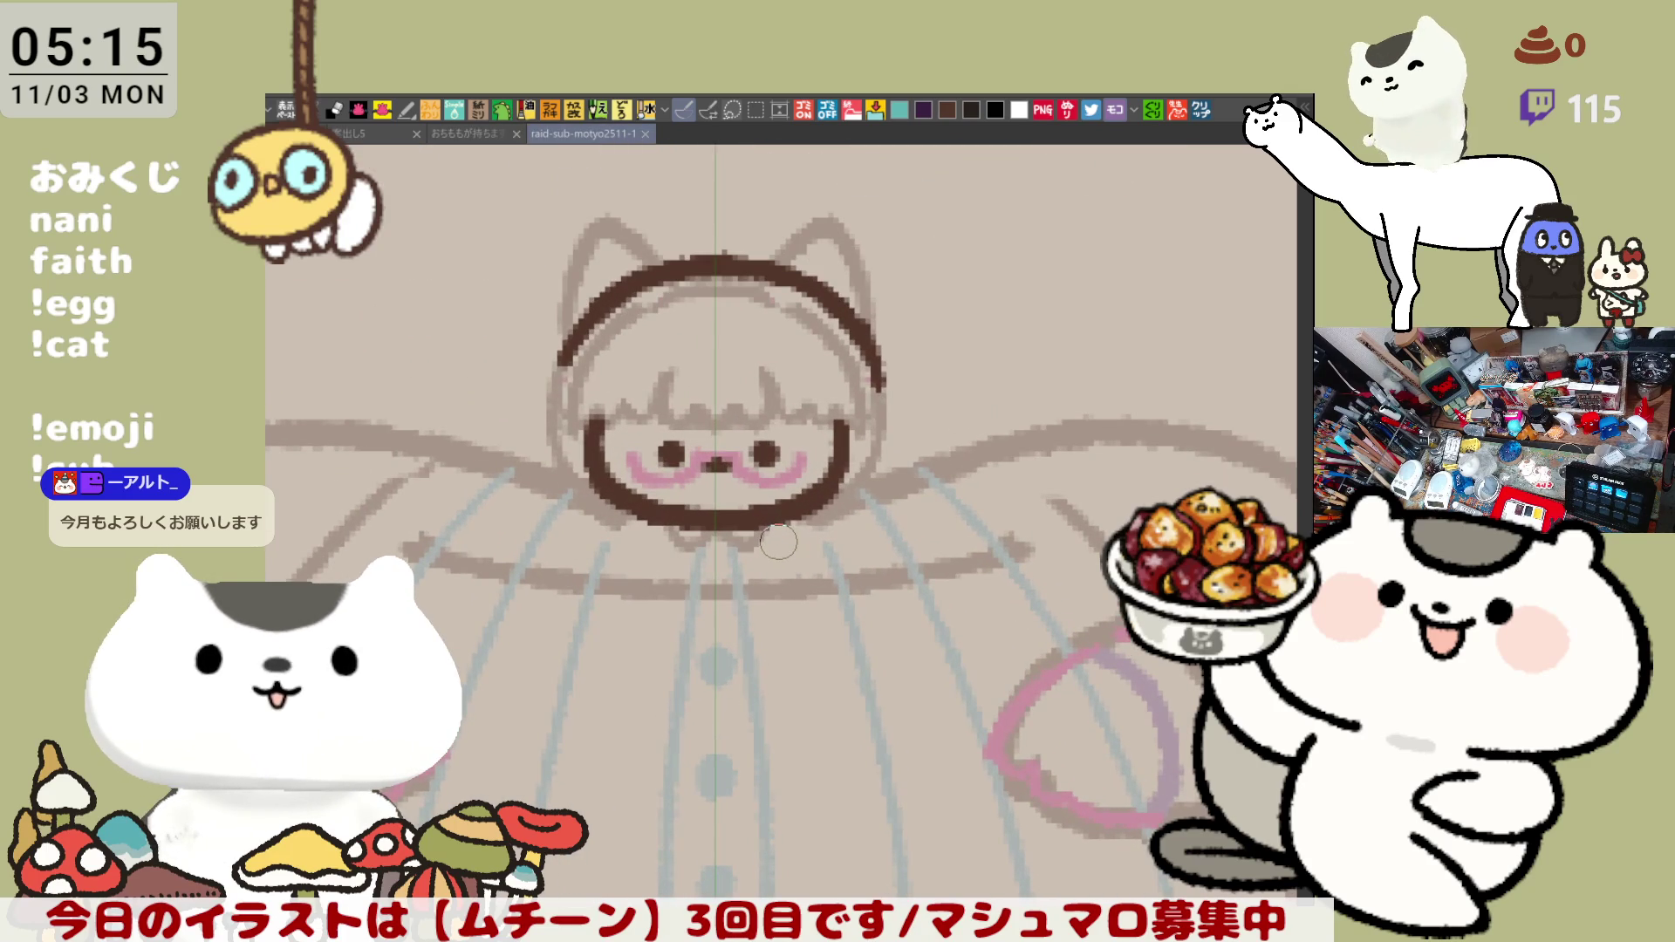
drag(778, 540, 921, 638)
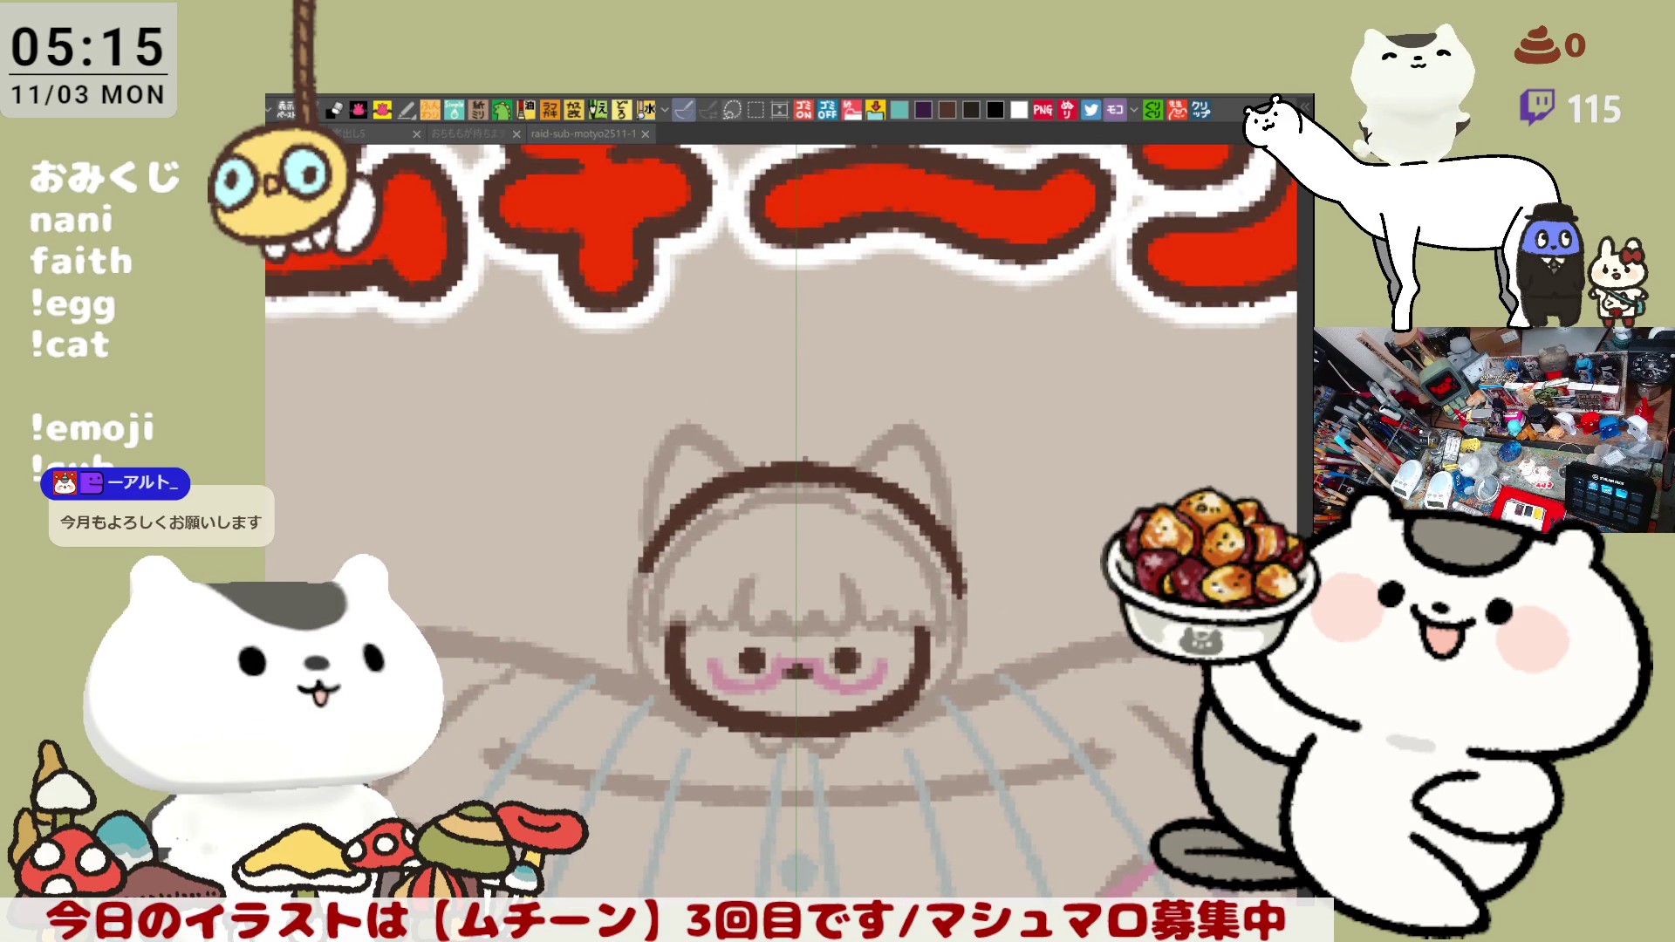
mouse_move(898, 663)
mouse_down()
mouse_move(841, 572)
mouse_move(938, 769)
mouse_up()
scroll(842, 572, up, 2)
drag(560, 592, 686, 479)
key(ctrl+z)
drag(560, 615, 708, 485)
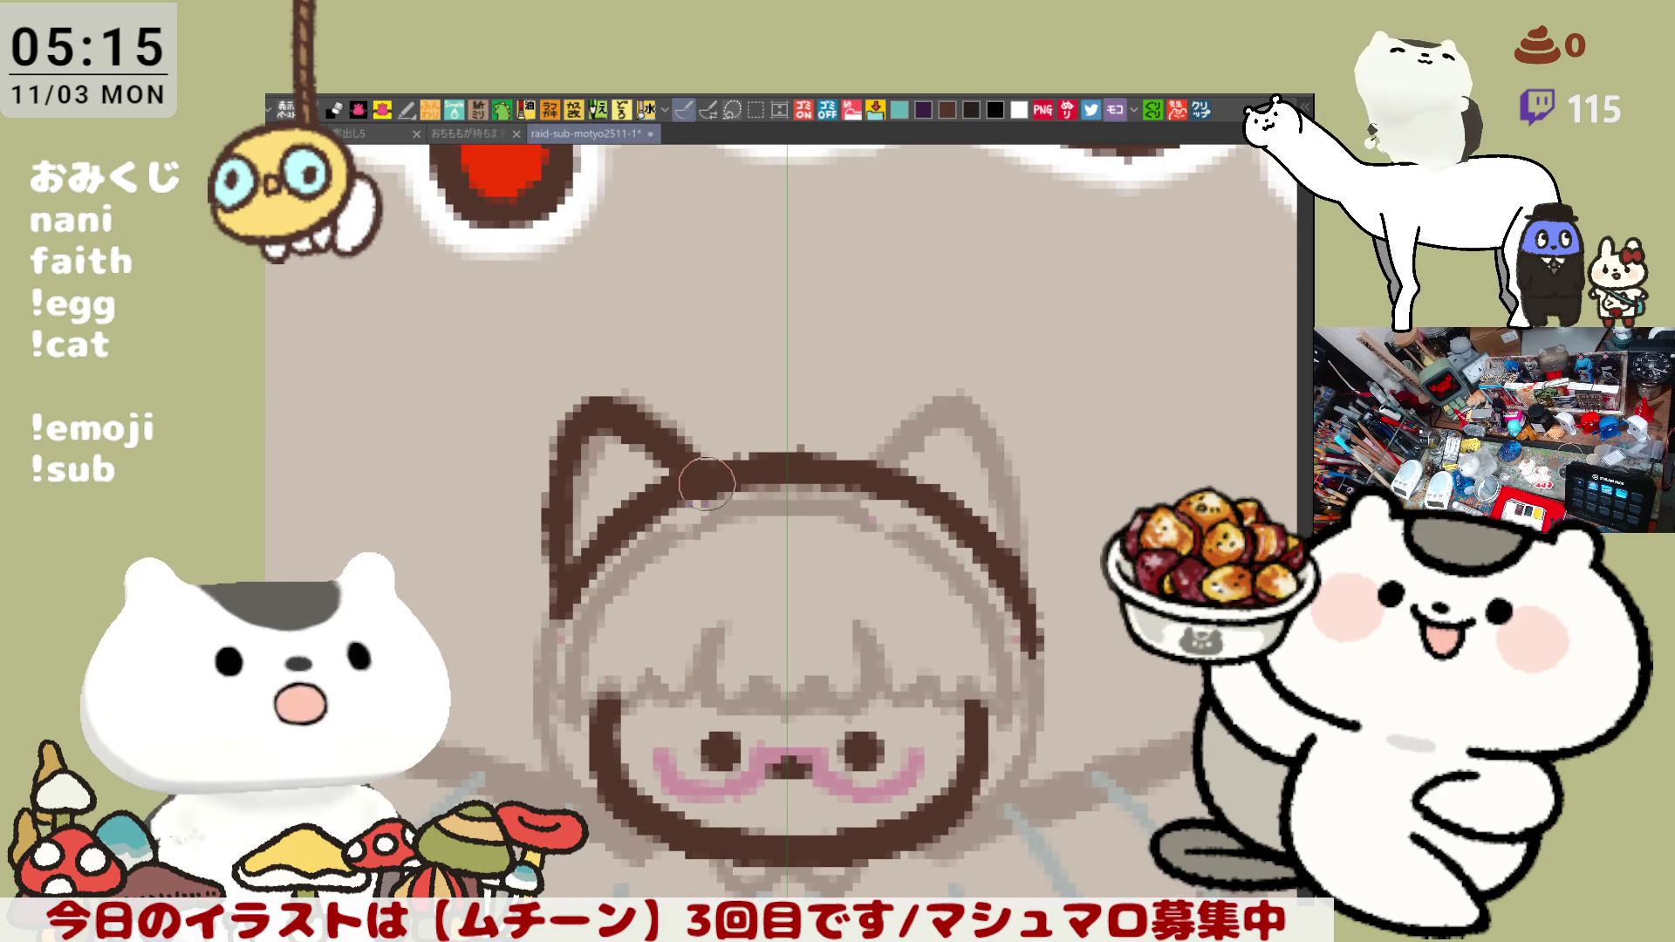
- Switch to the symmetry ruler and ink both cat ears as a mirrored dark brown pair, touching up the right ear
key(ctrl+z)
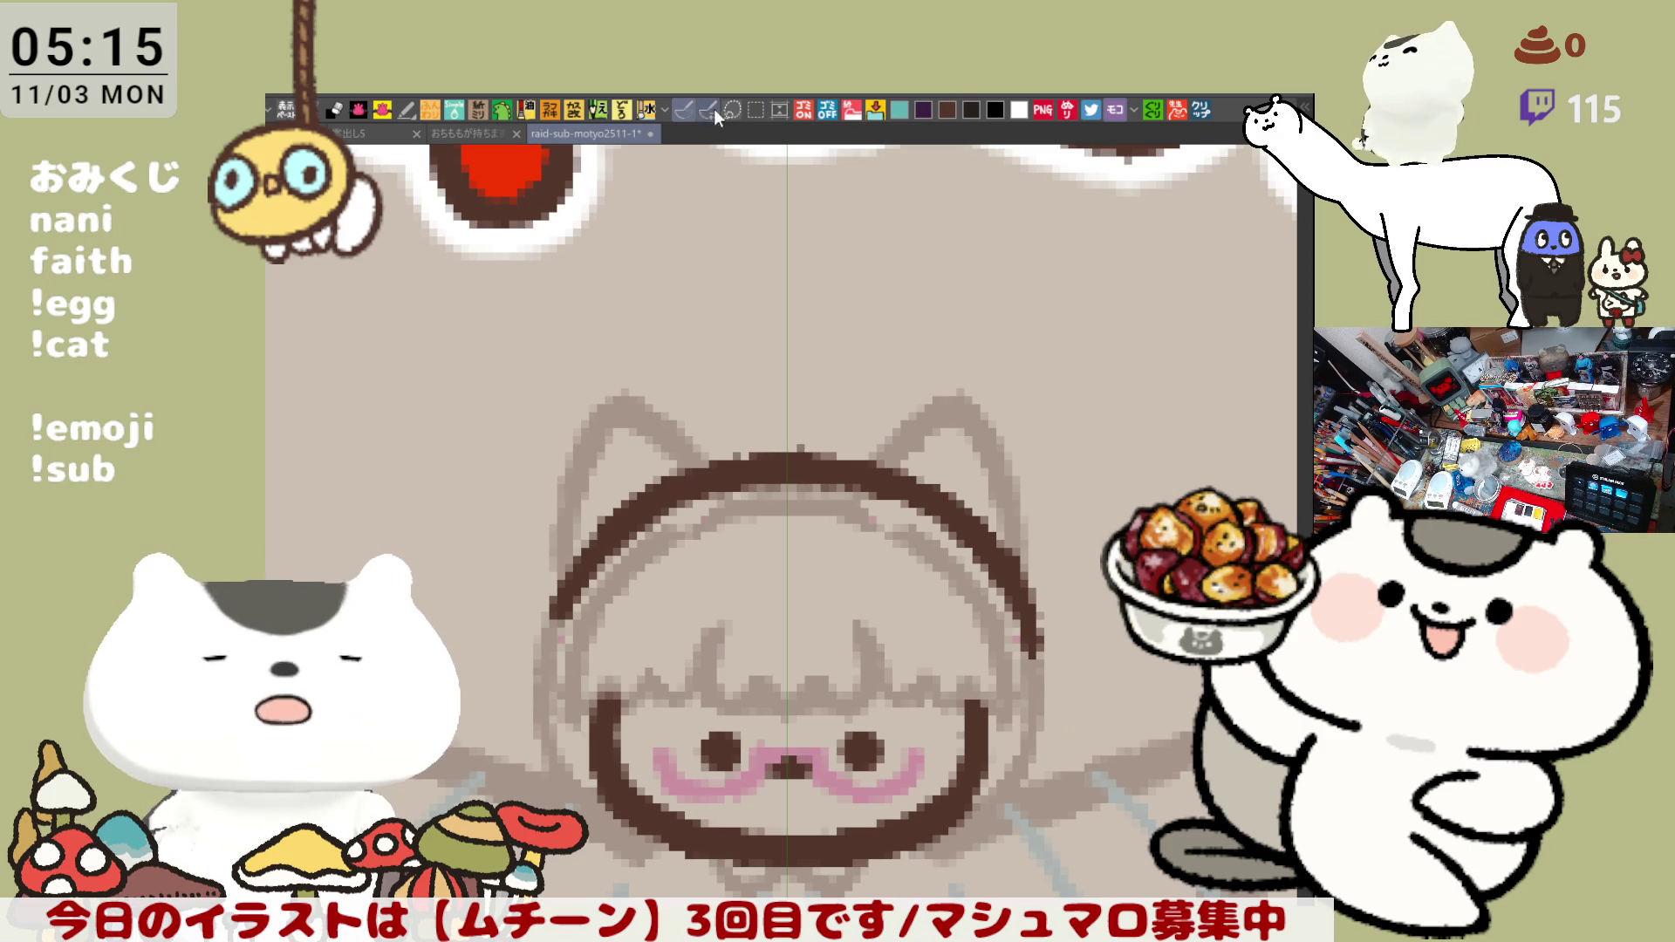
drag(560, 615, 713, 487)
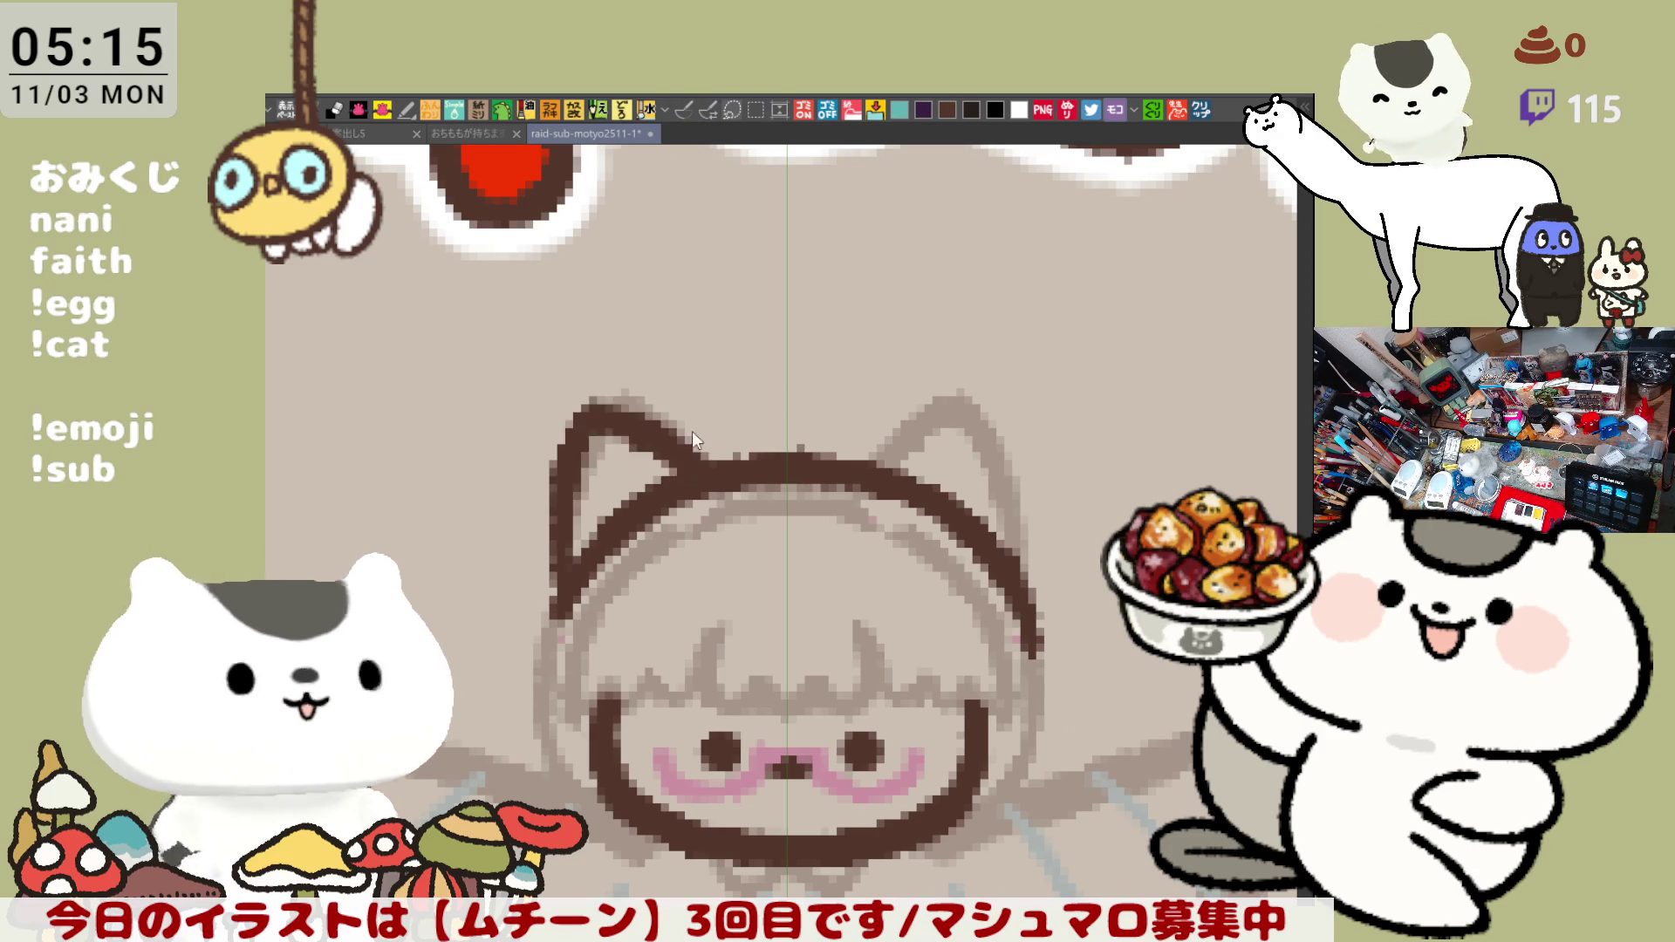
key(ctrl+z)
click(684, 111)
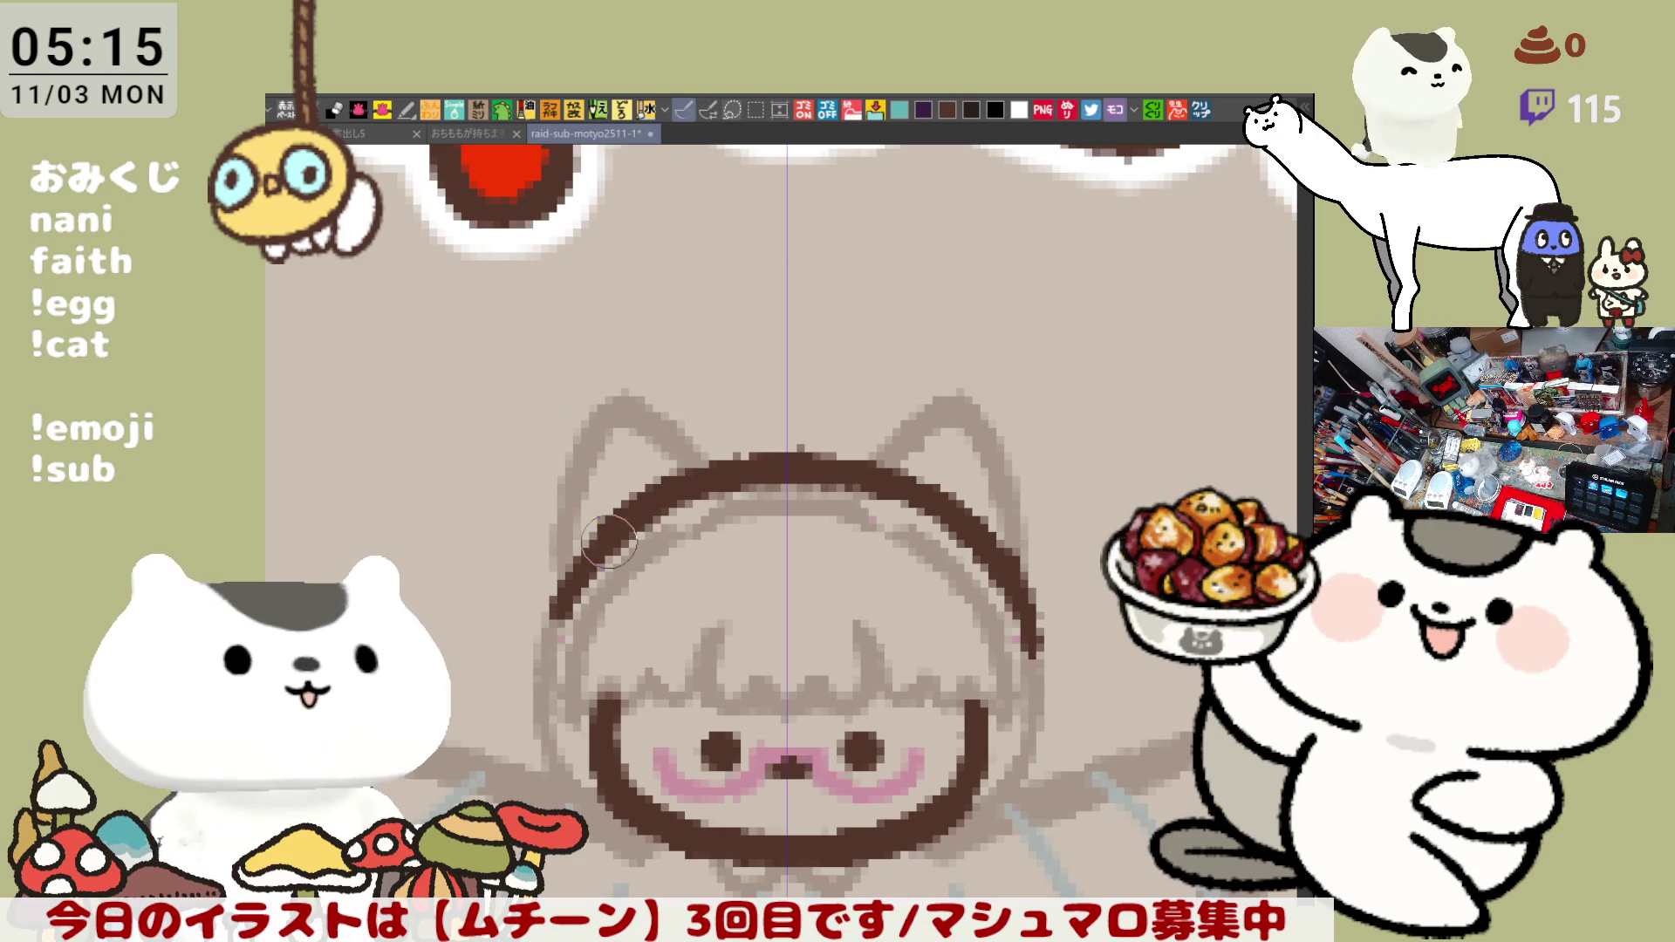
drag(563, 614, 713, 485)
key(ctrl+z)
drag(570, 597, 713, 488)
key(ctrl+z)
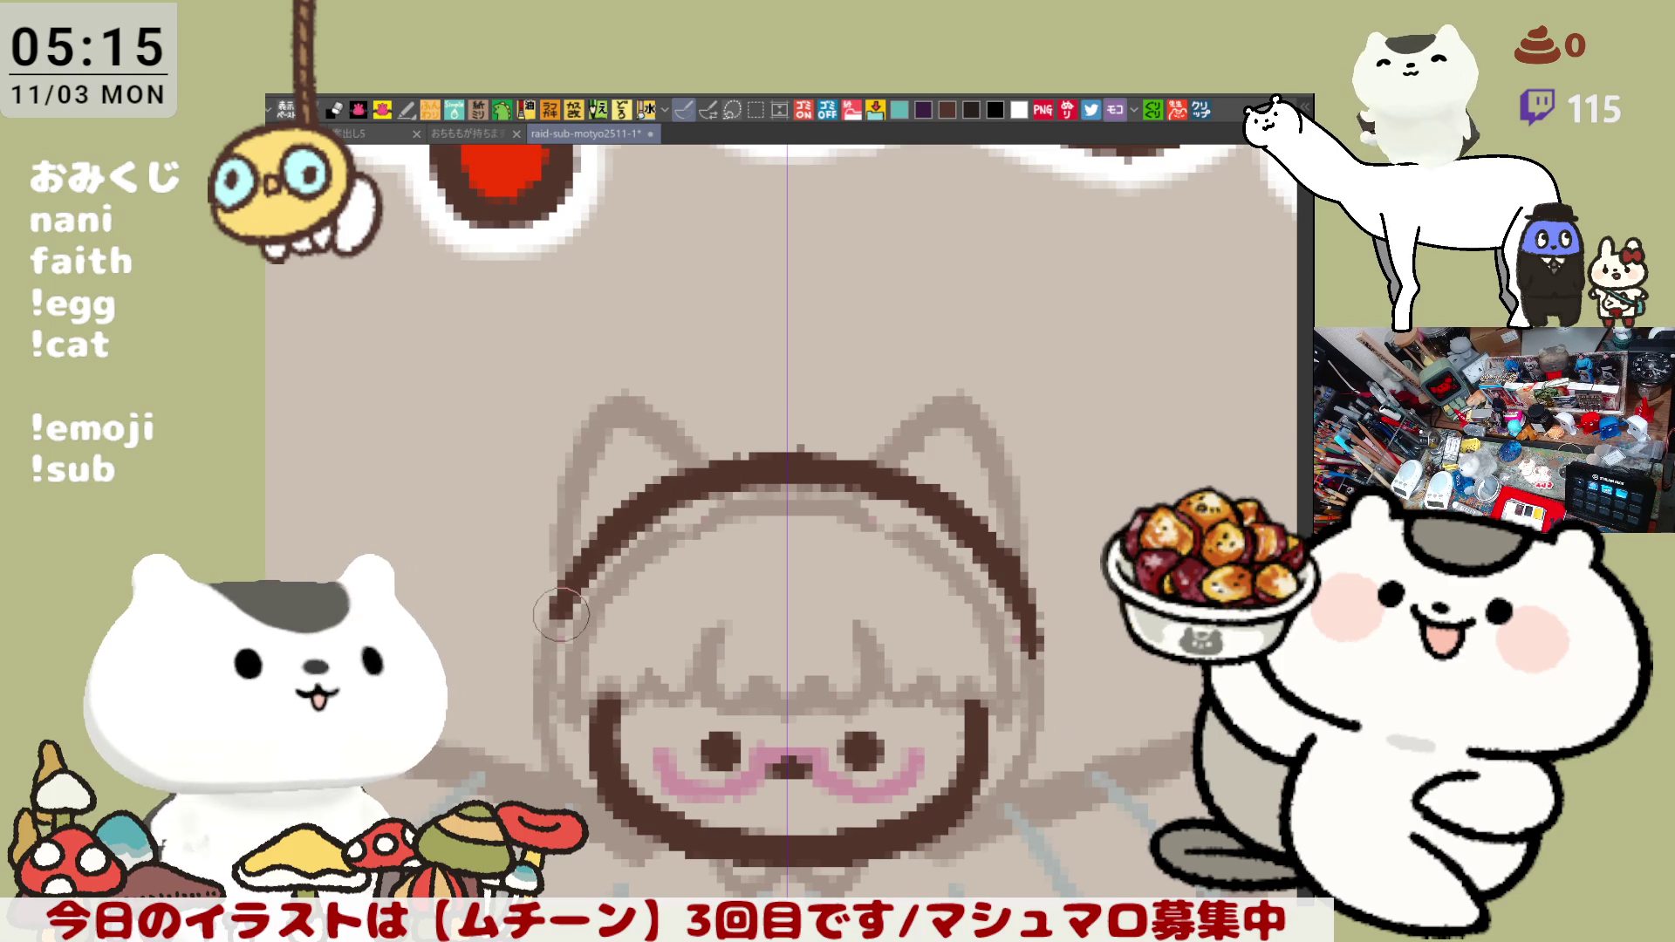
drag(560, 615, 713, 484)
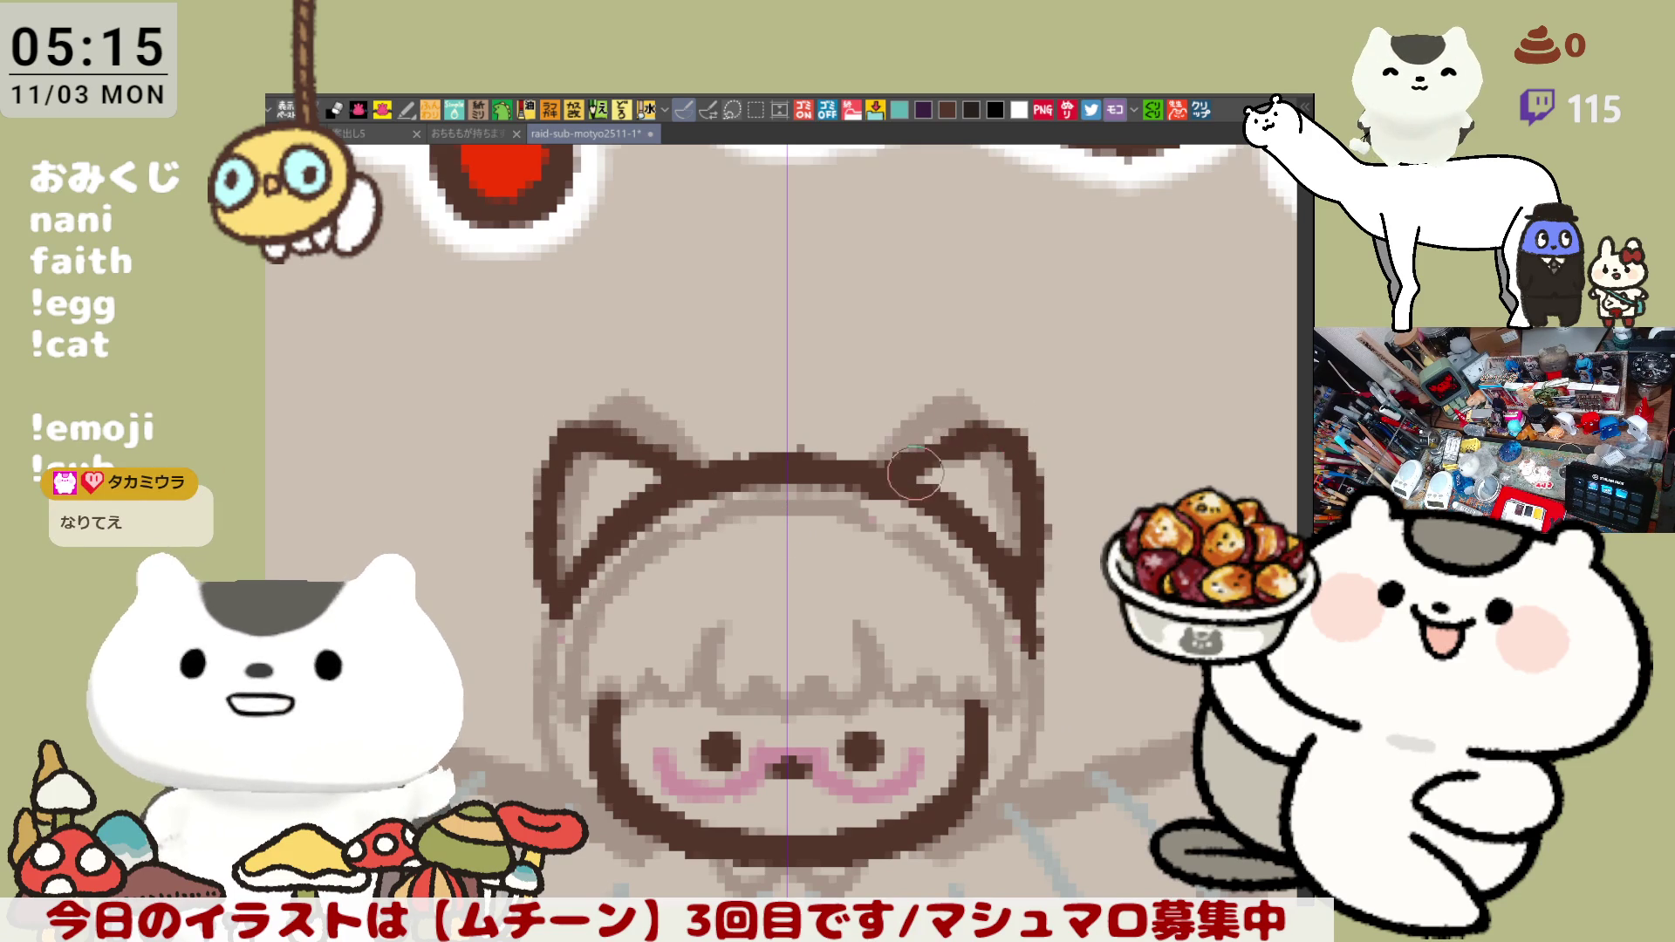
drag(918, 474, 932, 456)
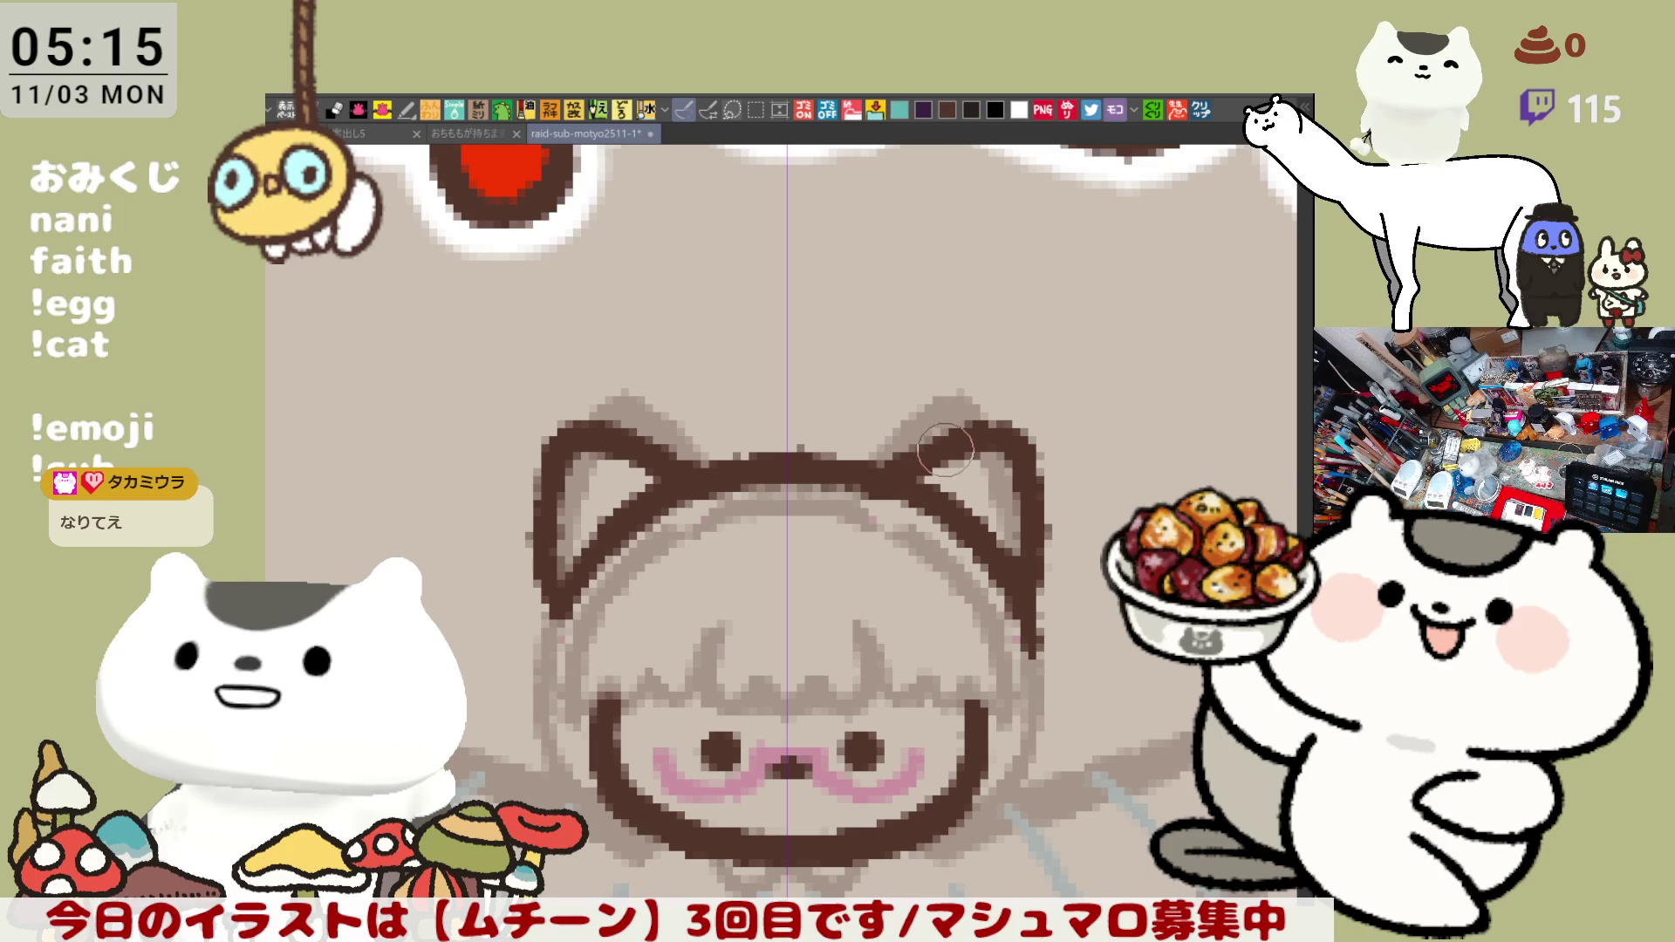
drag(982, 419, 1031, 446)
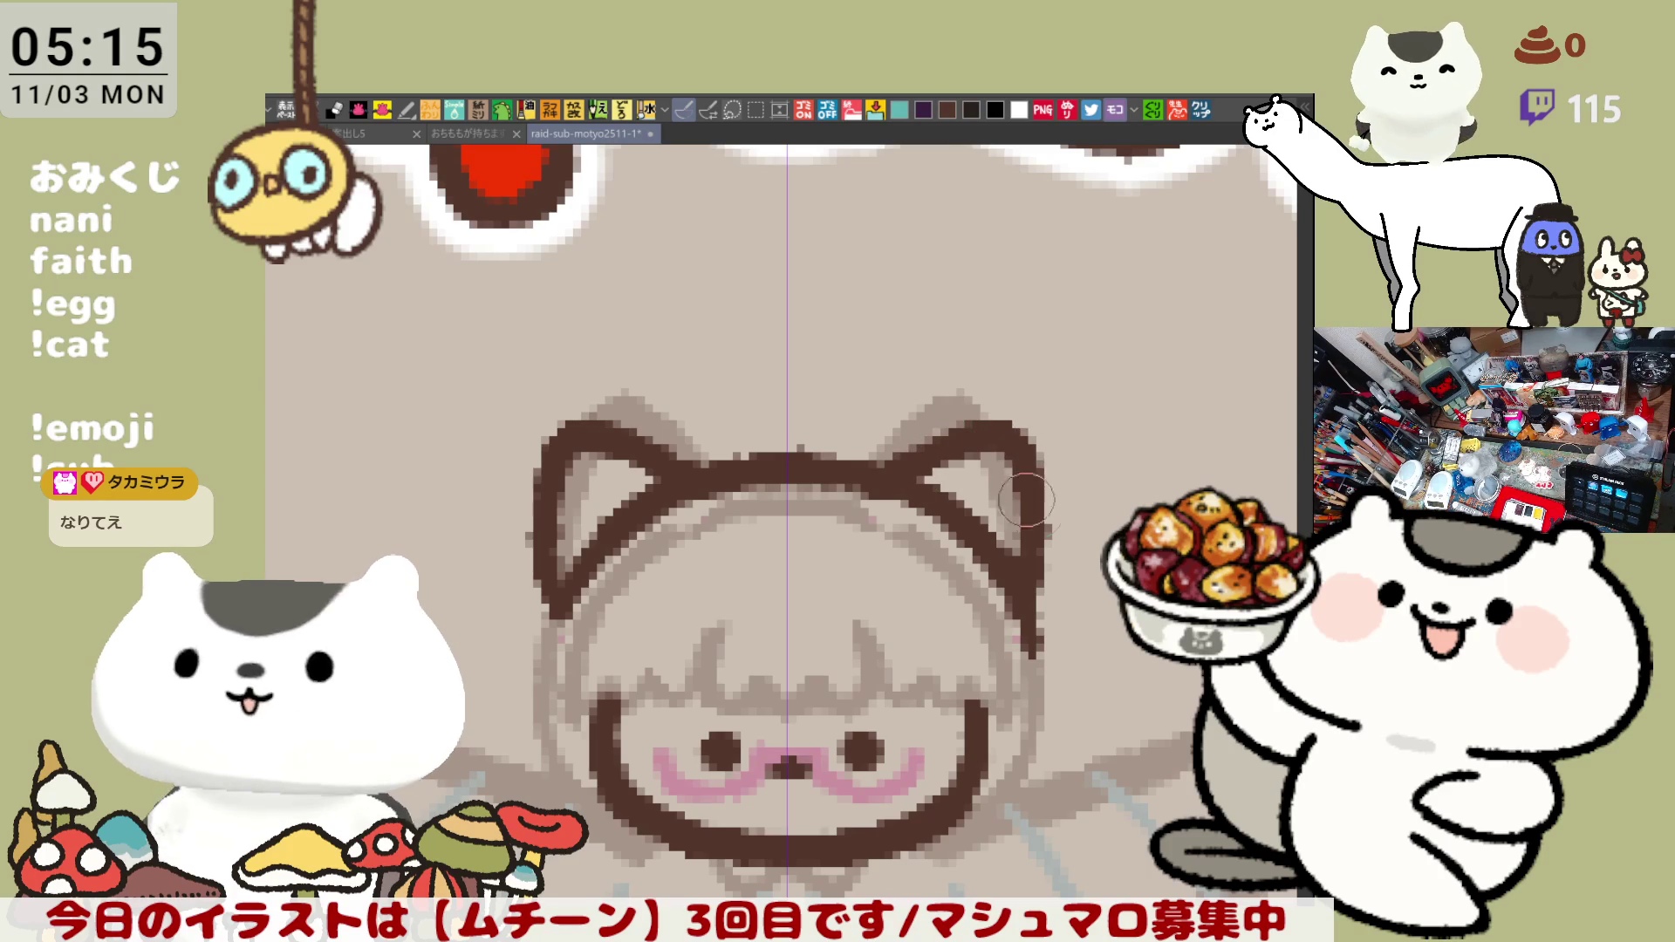
- Draw the curved forelock stroke across the face in dark brown, retrying until it sits right
mouse_move(906, 632)
mouse_down()
mouse_move(929, 607)
mouse_move(881, 450)
mouse_up()
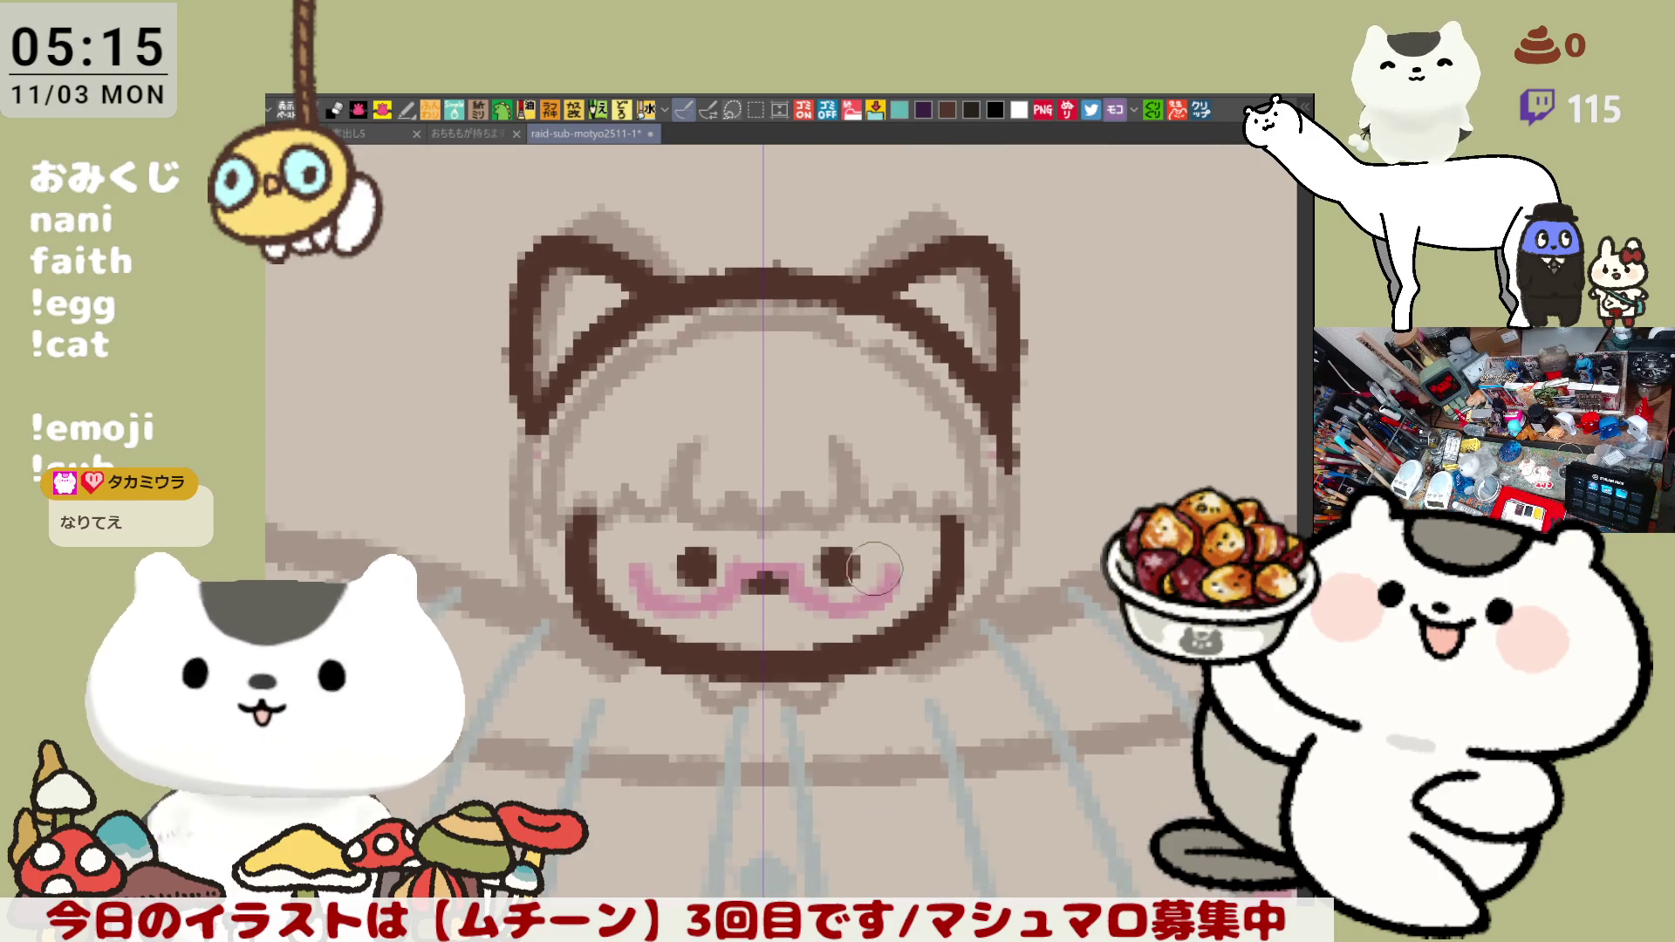
drag(717, 398, 746, 523)
key(ctrl+z)
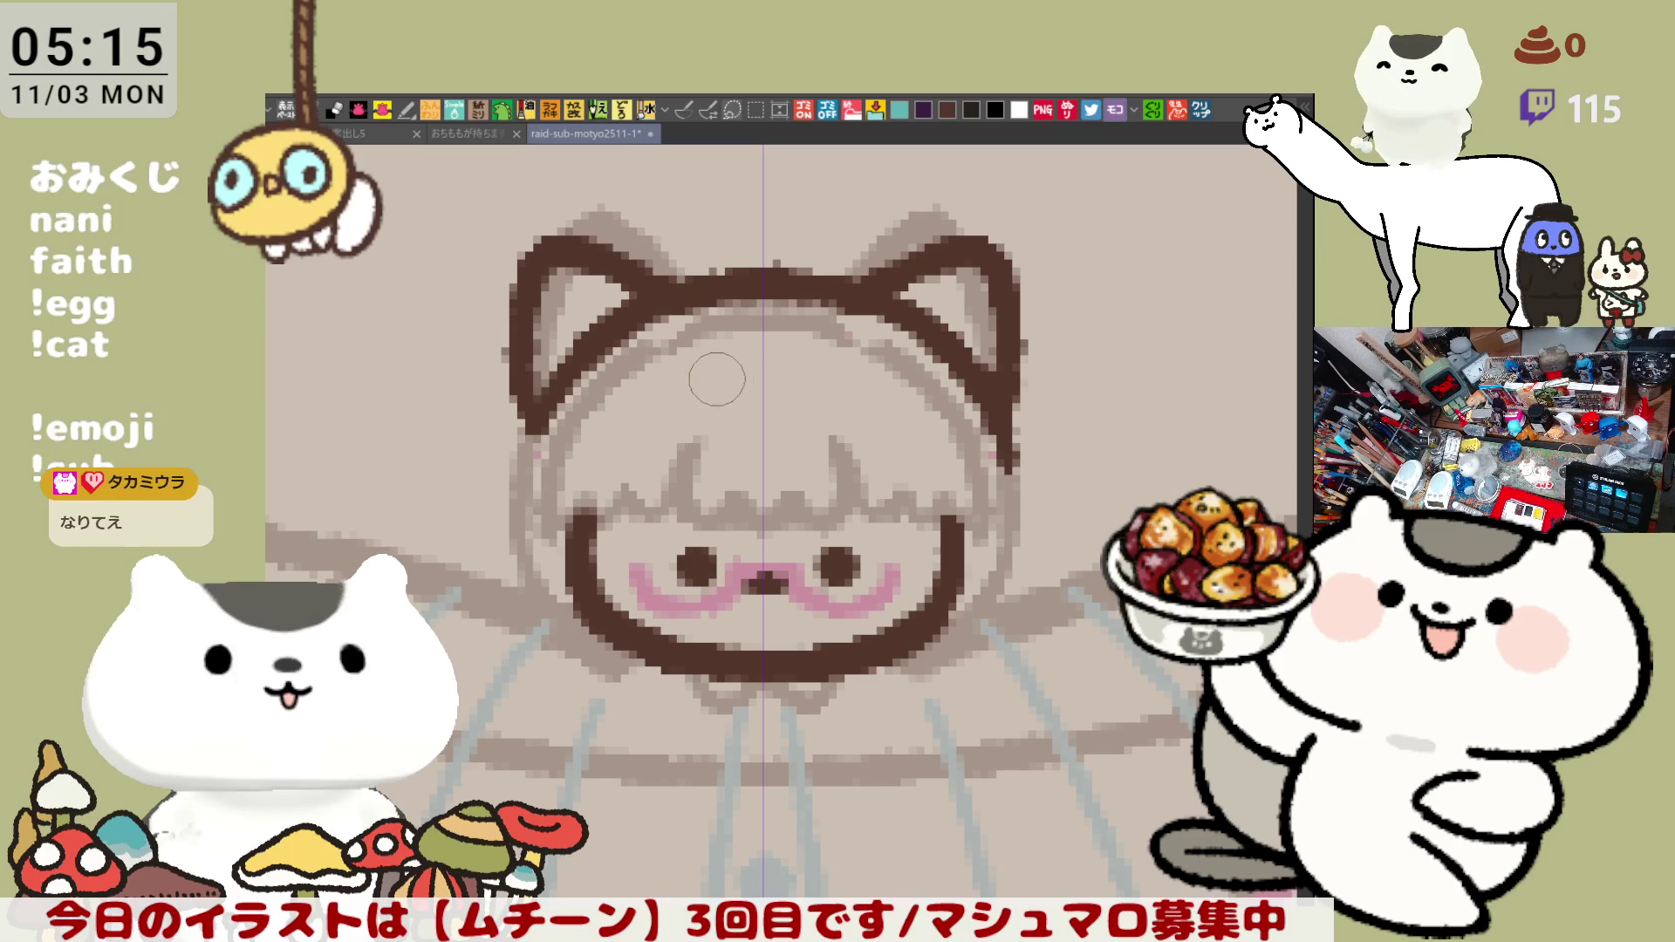
drag(680, 393, 740, 505)
key(ctrl+z)
mouse_move(683, 393)
mouse_down()
mouse_move(735, 509)
mouse_move(853, 499)
mouse_up()
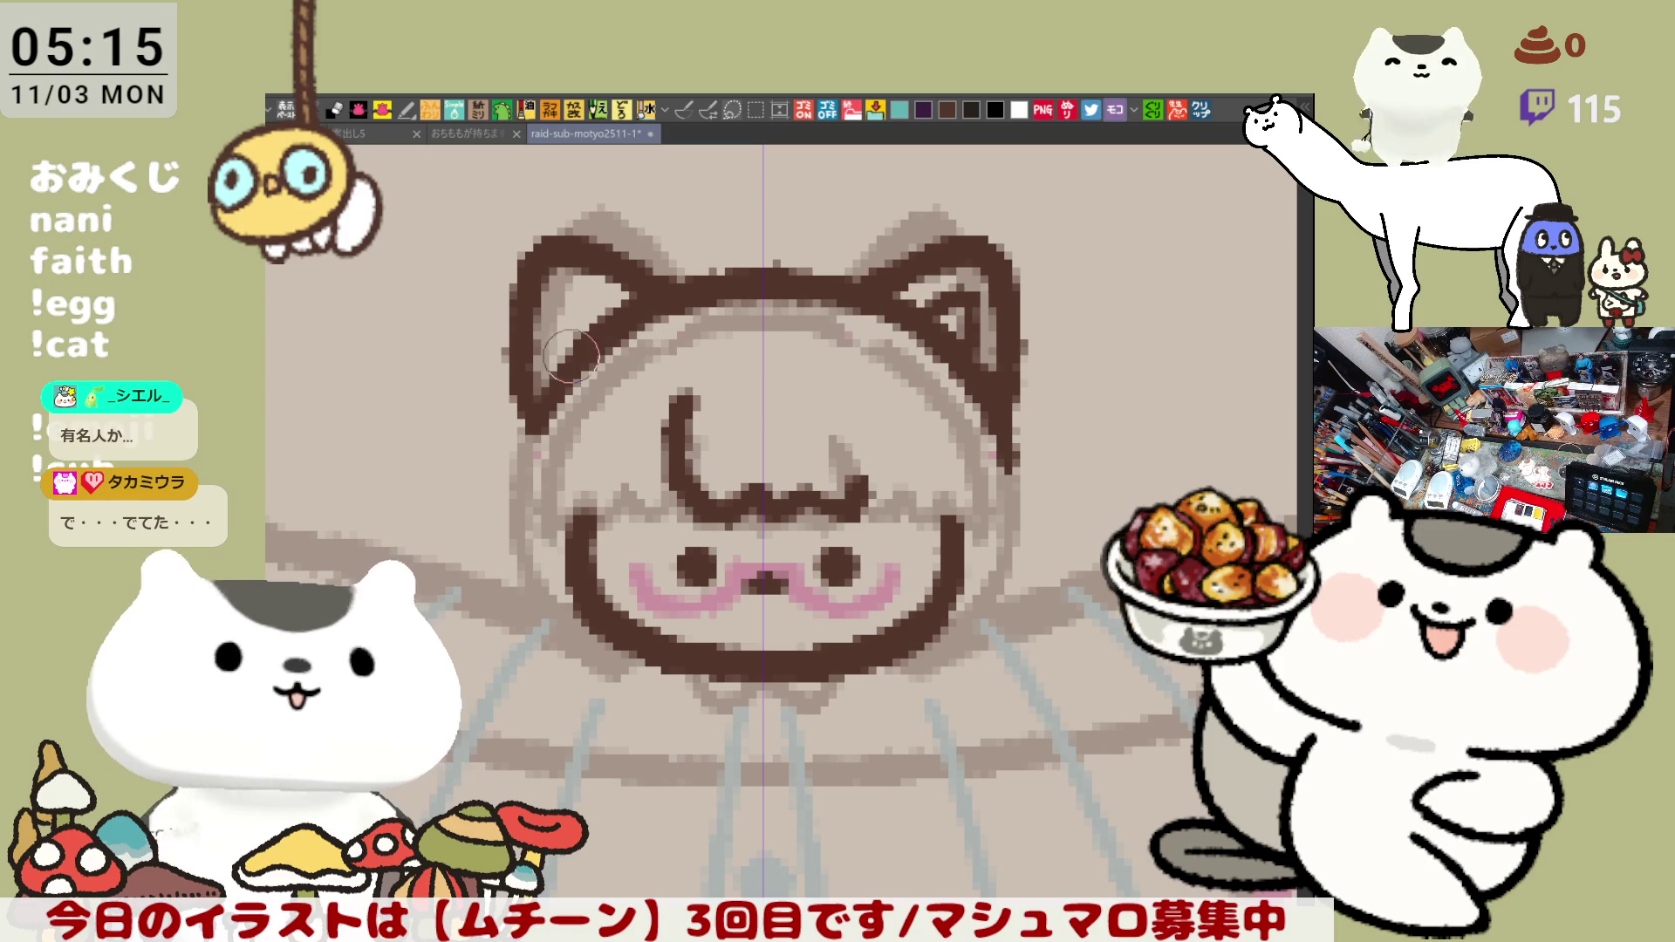
- Draw the dark brown inner-ear detail lines inside the left ear, then reframe the drawing
drag(590, 345, 606, 314)
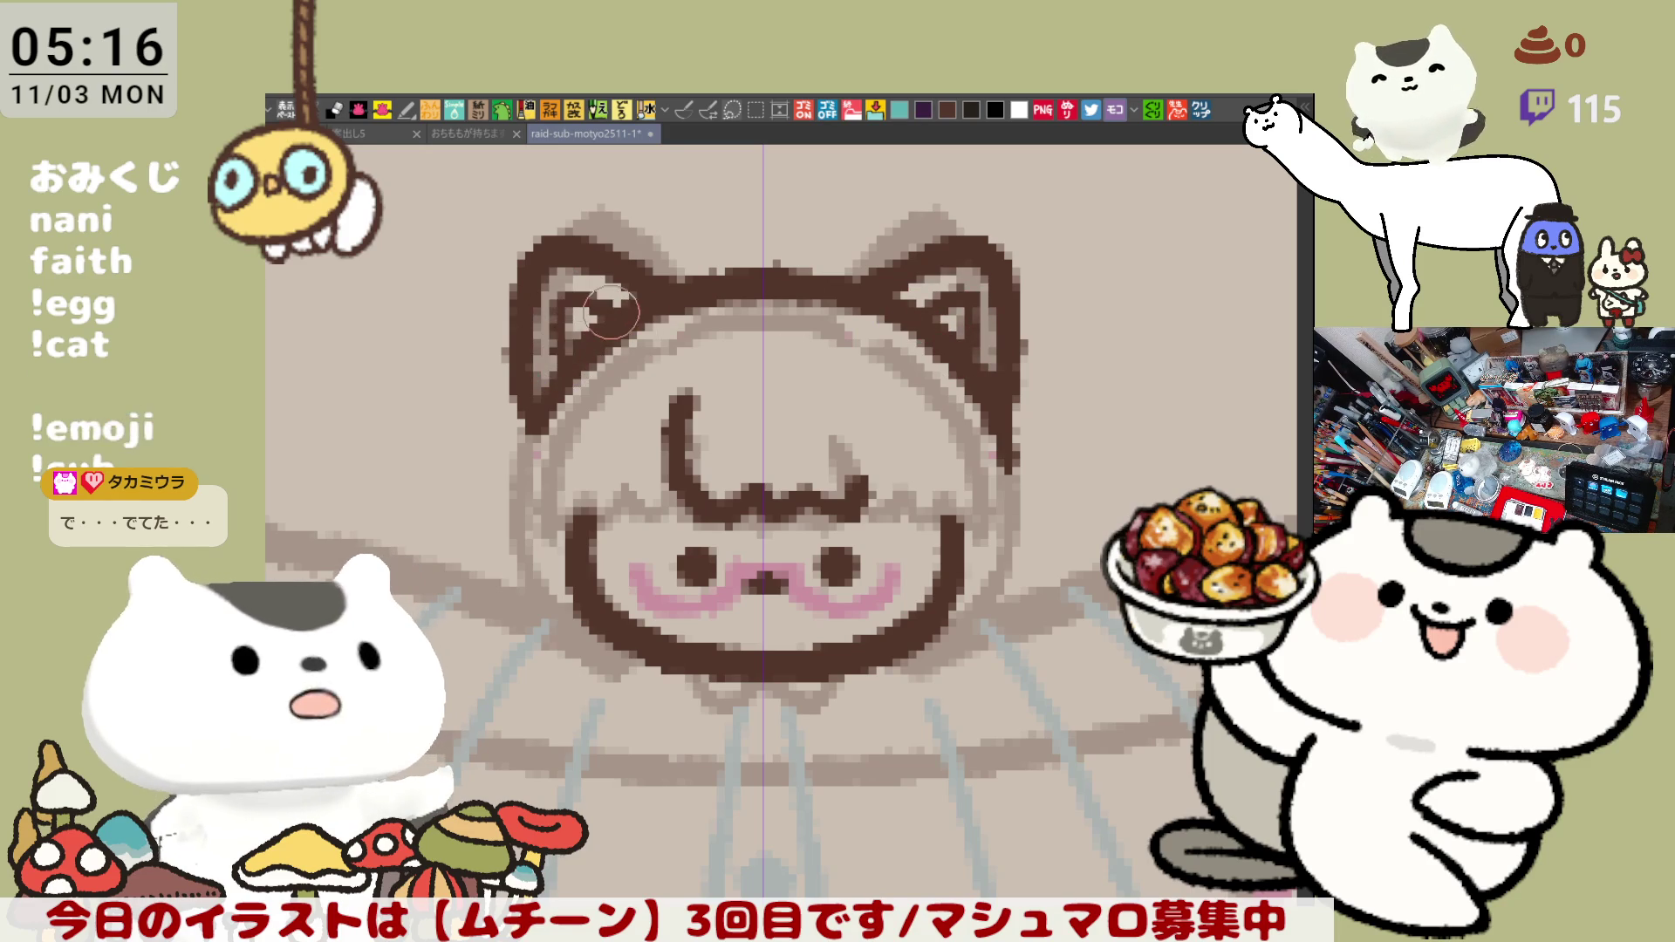
key(ctrl+z)
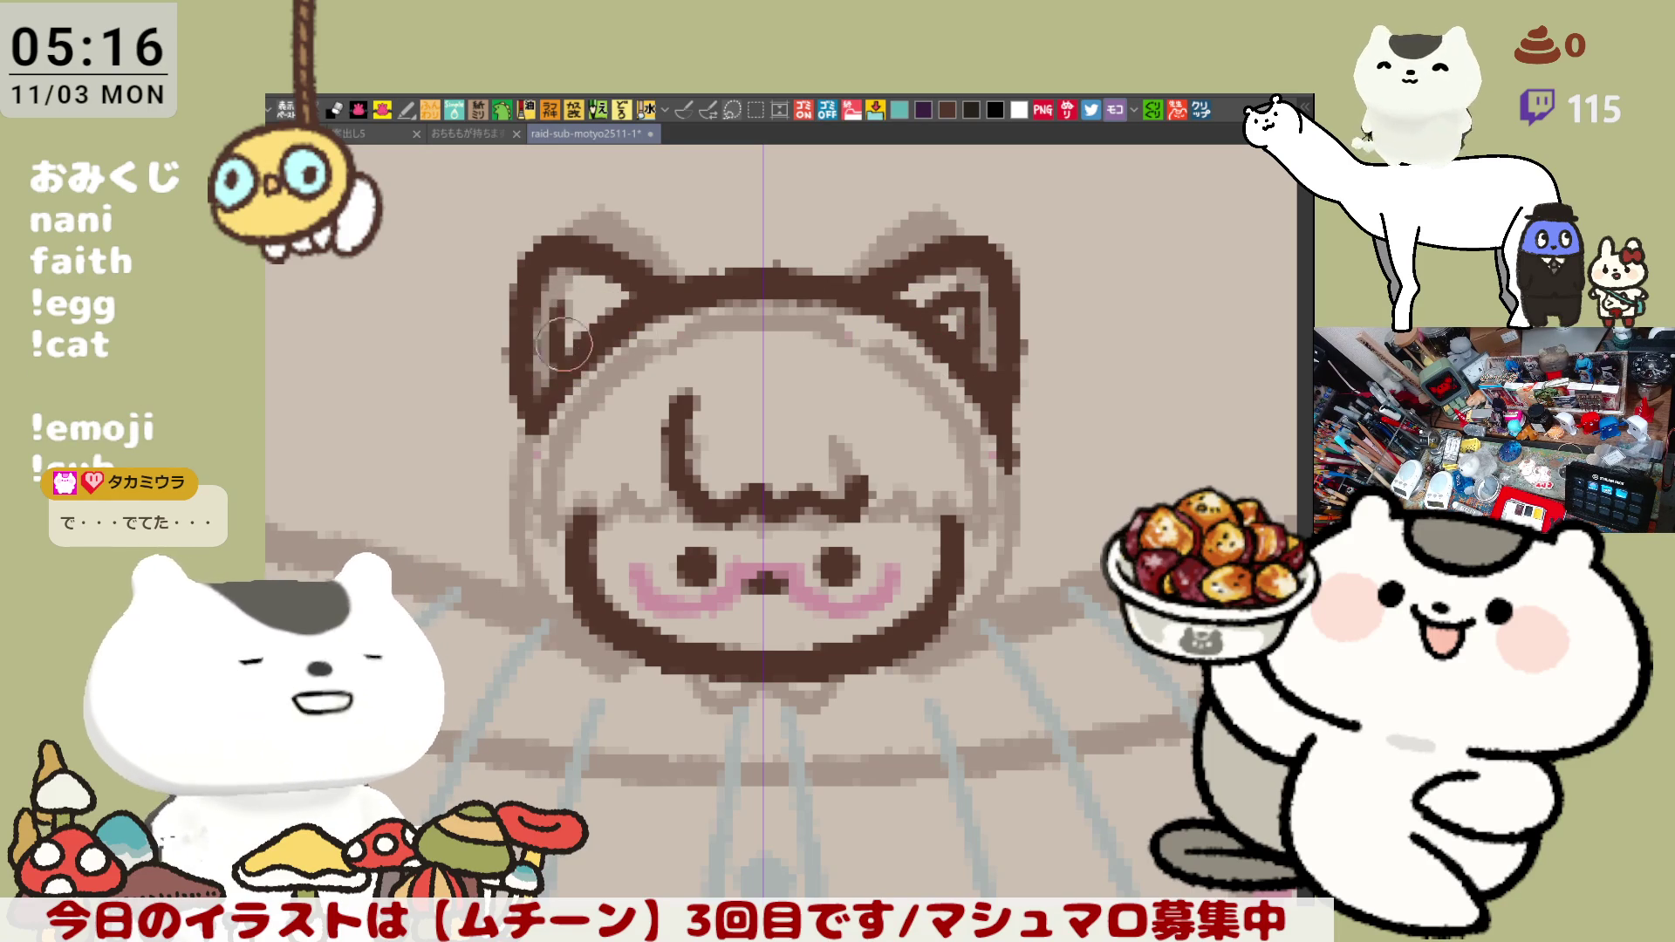
mouse_move(549, 333)
mouse_down()
mouse_move(602, 295)
mouse_move(634, 302)
mouse_up()
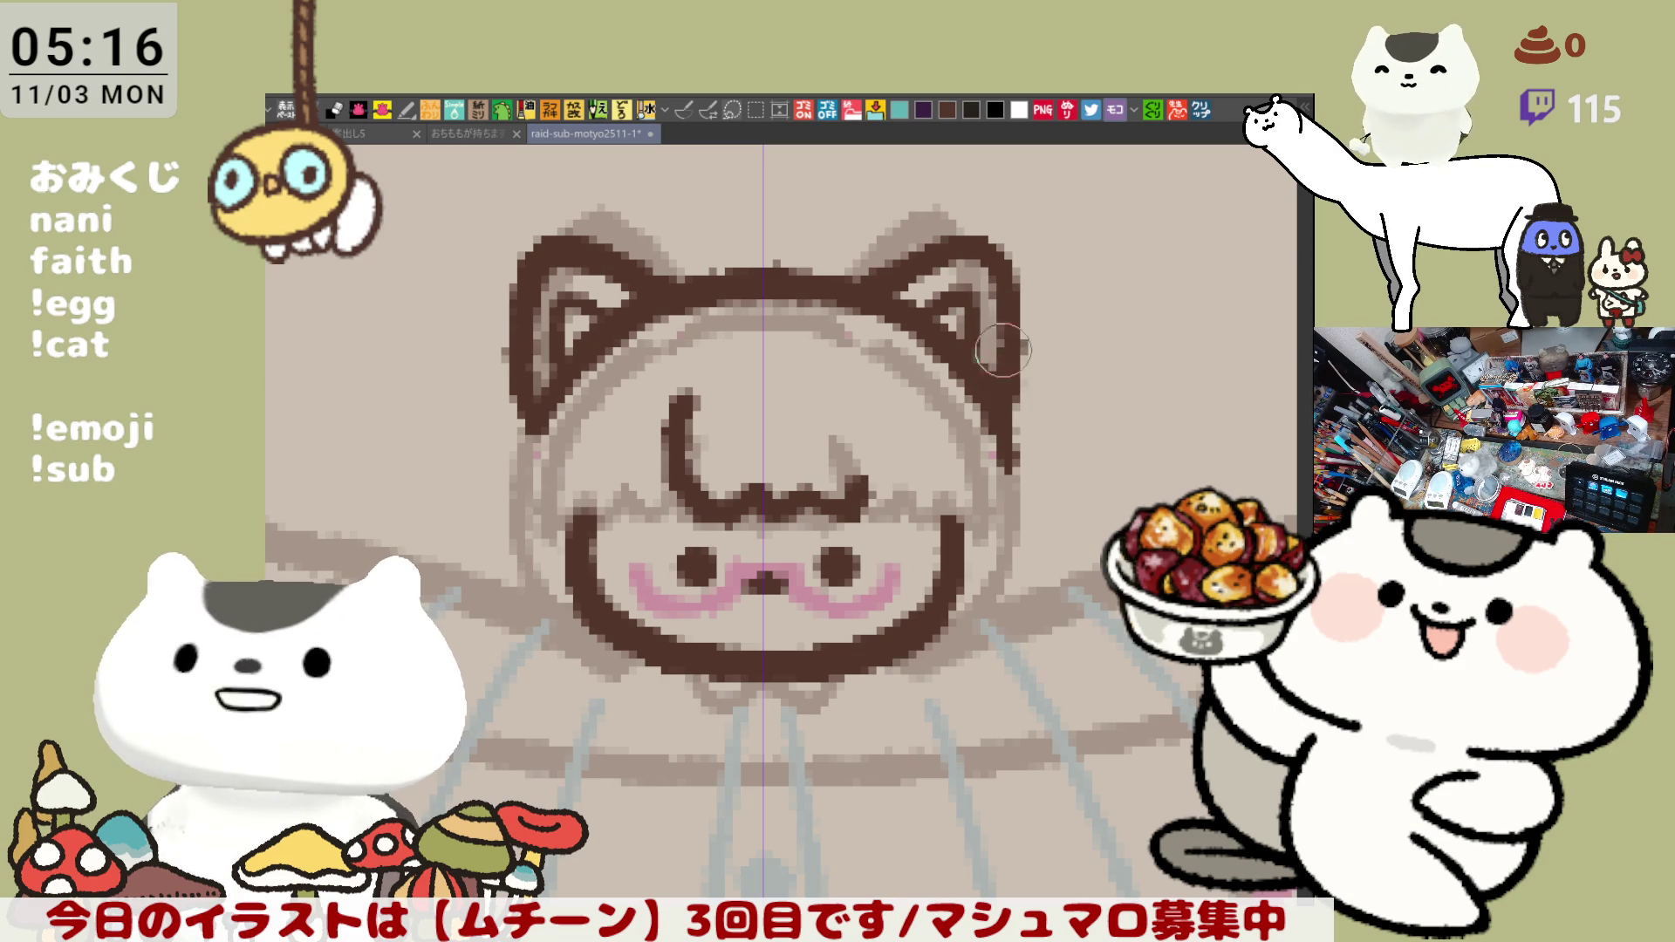
scroll(1021, 324, down, 2)
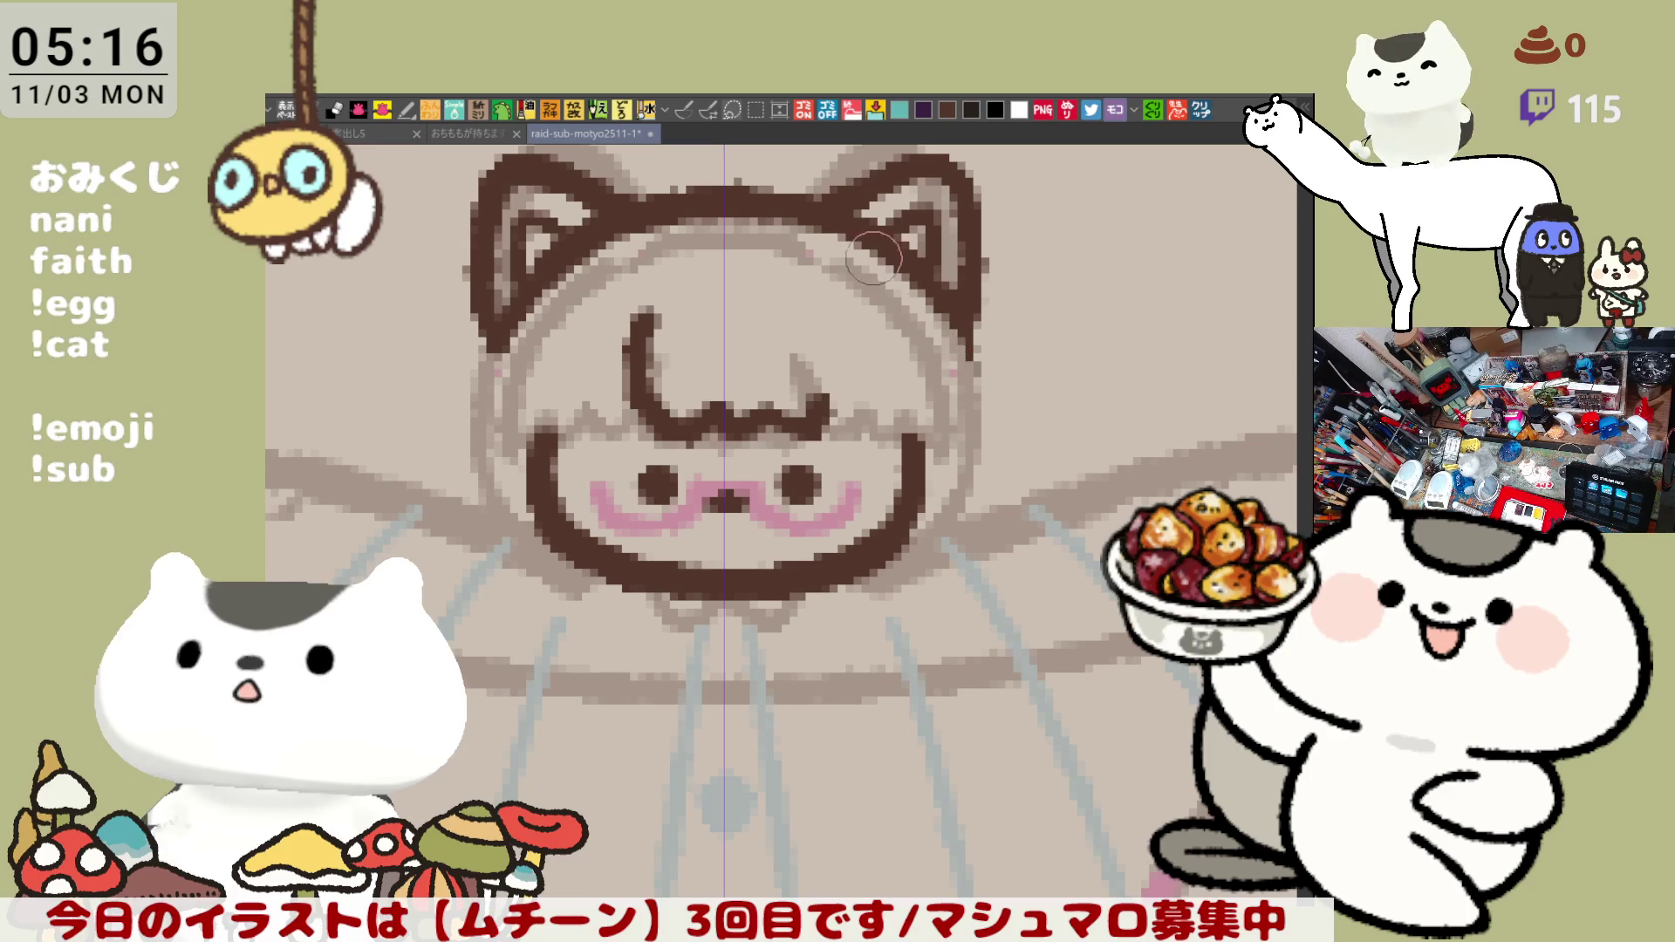
scroll(942, 328, up, 1)
scroll(950, 392, up, 1)
scroll(965, 491, up, 1)
mouse_move(966, 491)
mouse_down()
mouse_move(783, 425)
mouse_move(850, 451)
mouse_up()
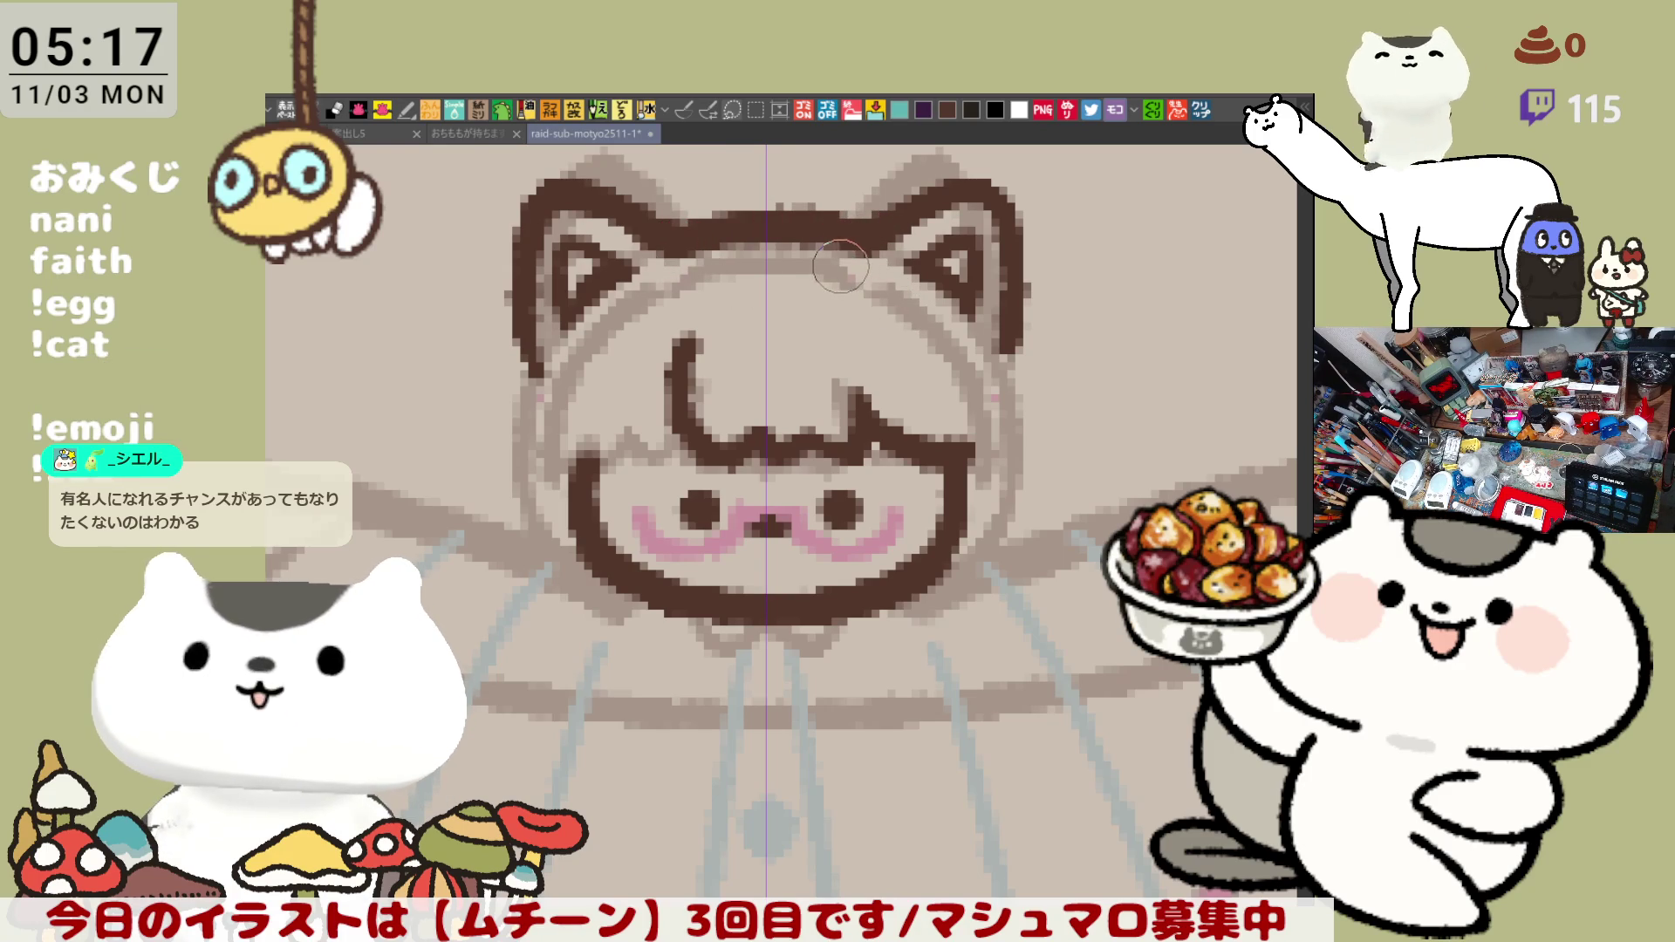
drag(840, 266, 851, 311)
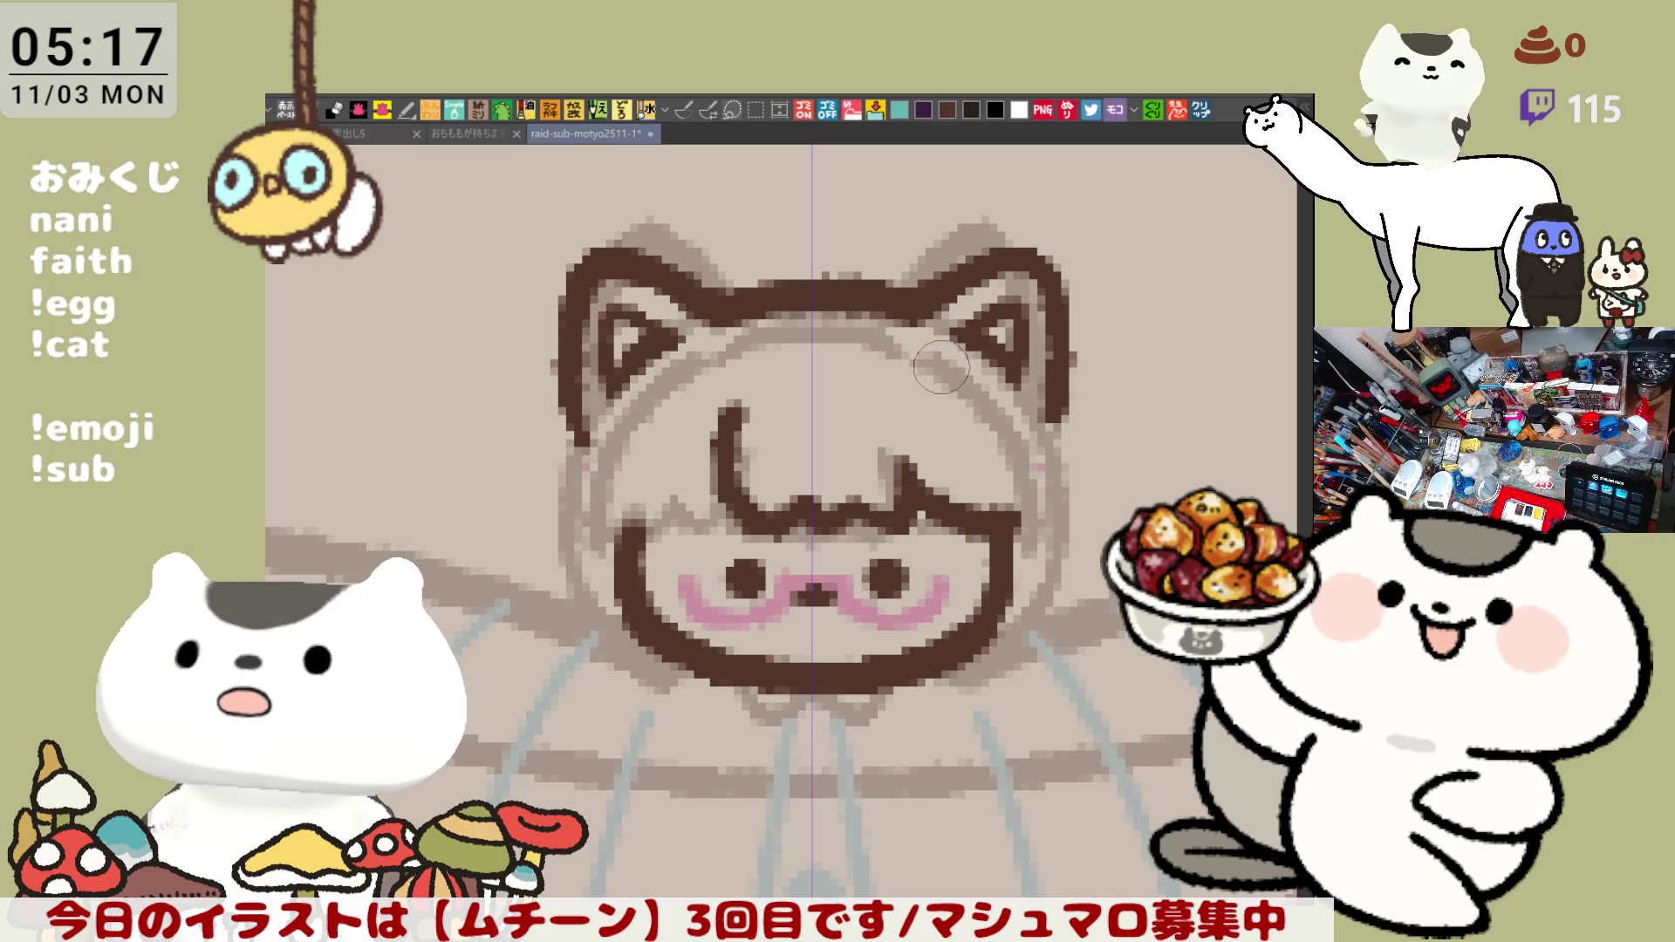
scroll(969, 400, right, 3)
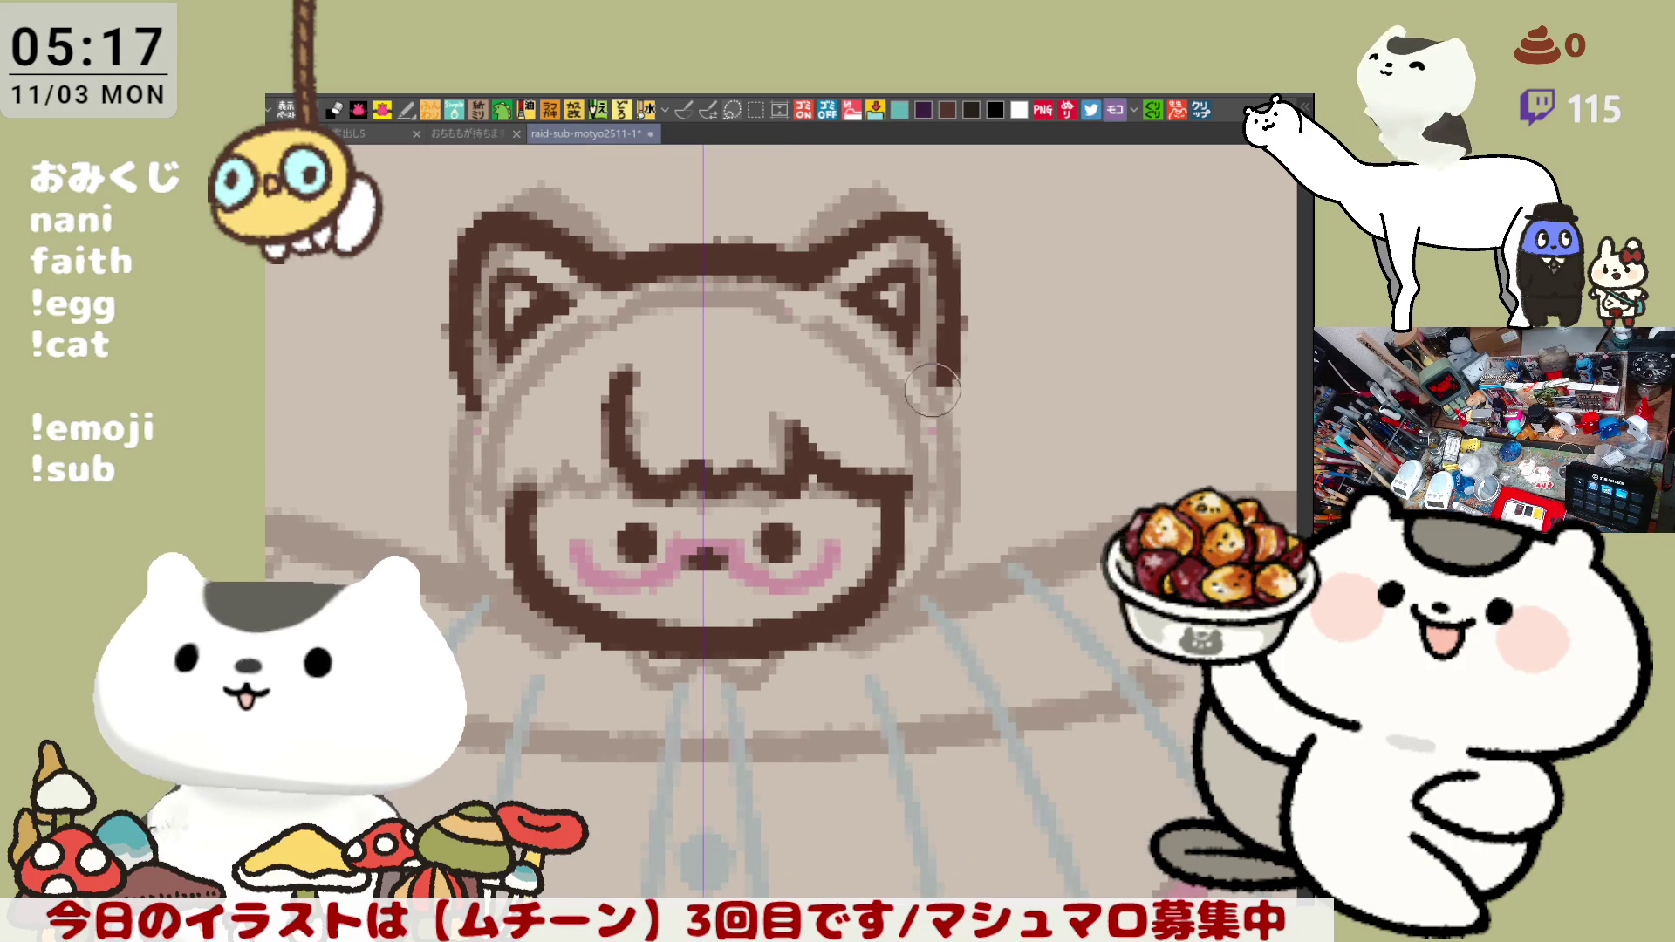
drag(954, 393, 965, 567)
key(ctrl+z)
drag(953, 387, 969, 582)
key(ctrl+z)
drag(953, 380, 966, 579)
key(ctrl+z)
drag(923, 374, 968, 582)
key(ctrl+z)
drag(923, 367, 979, 543)
key(ctrl+z)
drag(938, 376, 968, 583)
key(ctrl+z)
drag(938, 376, 969, 581)
key(ctrl+z)
drag(939, 373, 969, 589)
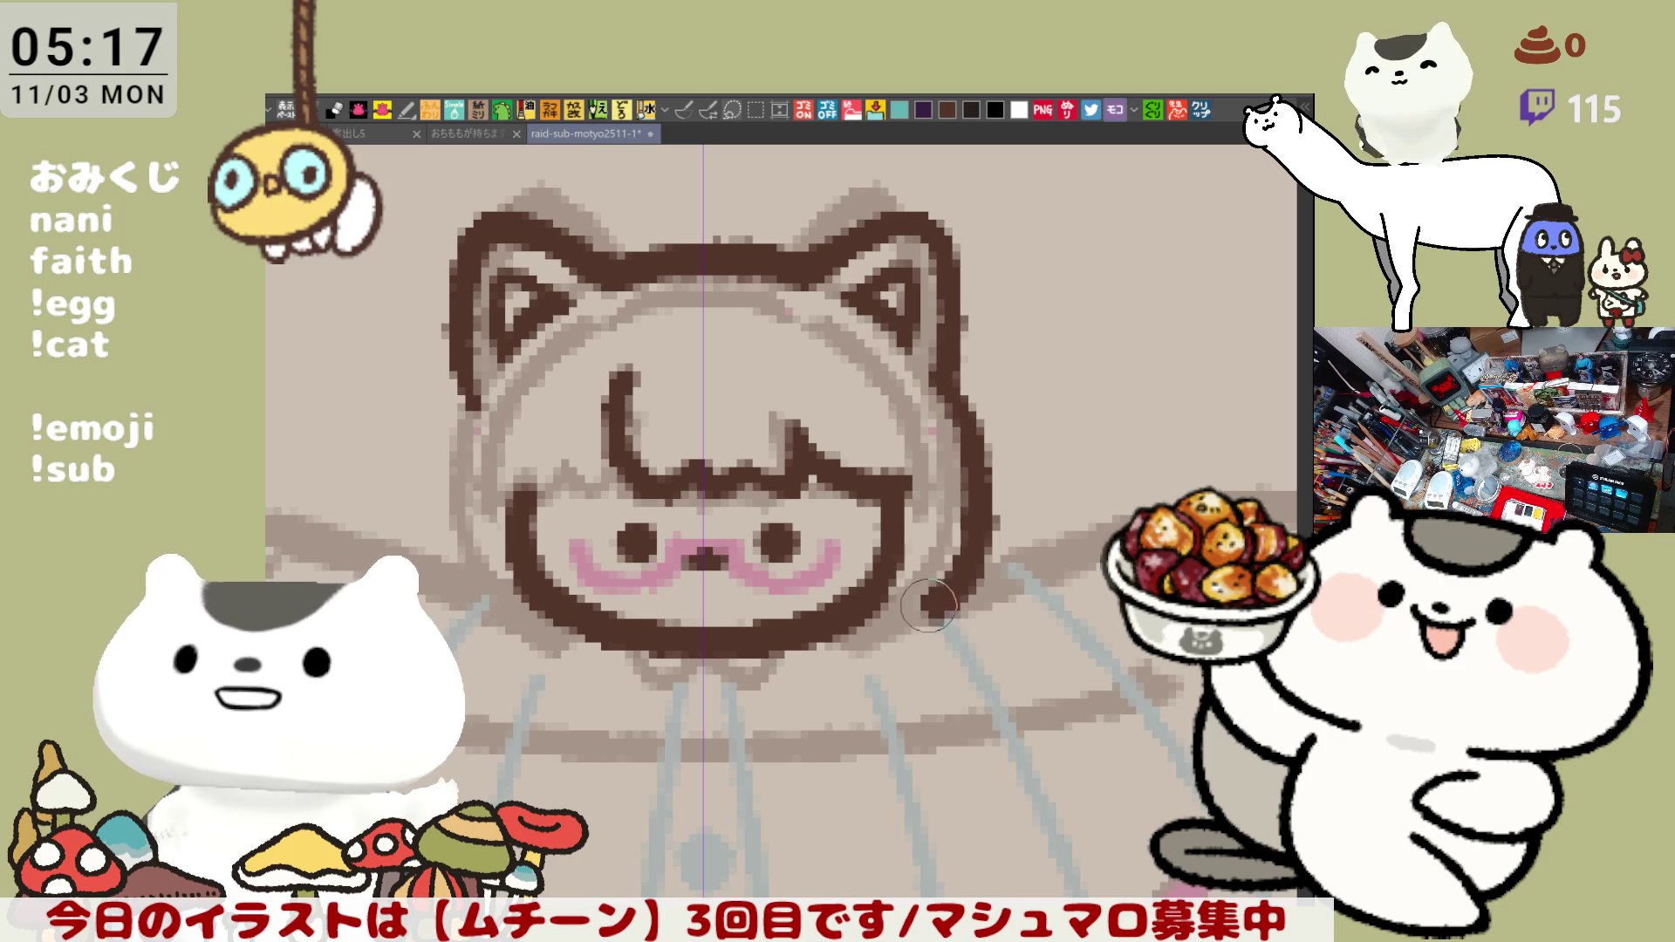
key(ctrl+z)
drag(923, 366, 913, 599)
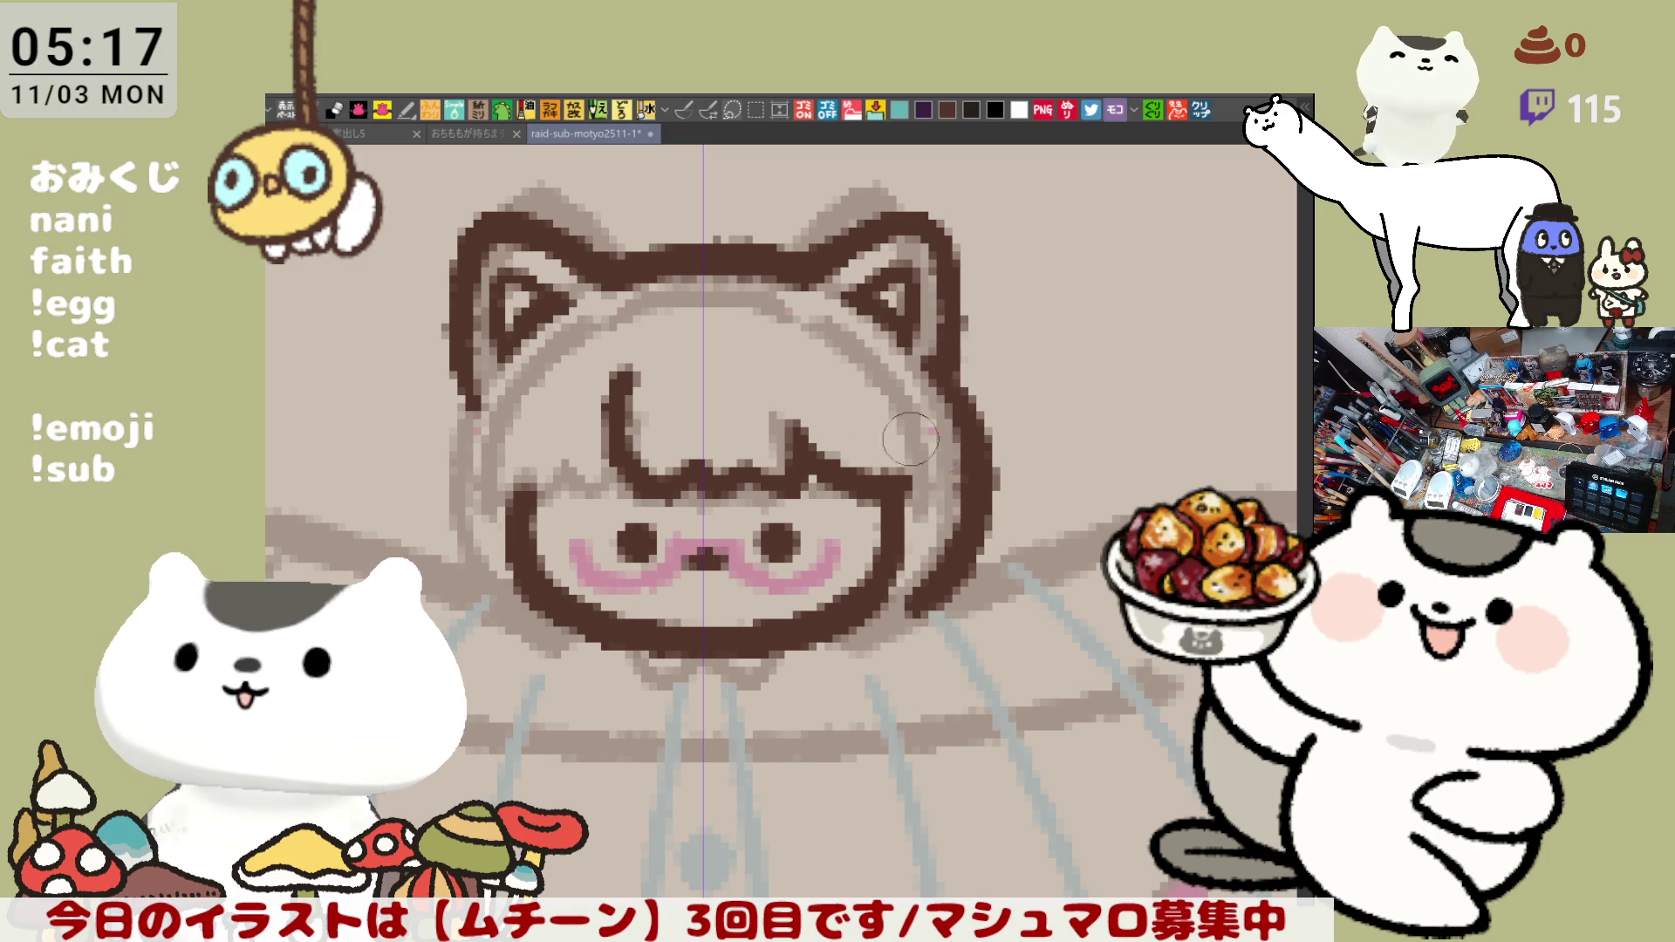
scroll(916, 452, left, 2)
drag(595, 366, 601, 596)
key(ctrl+z)
drag(600, 380, 635, 609)
key(ctrl+z)
drag(595, 377, 638, 614)
key(ctrl+z)
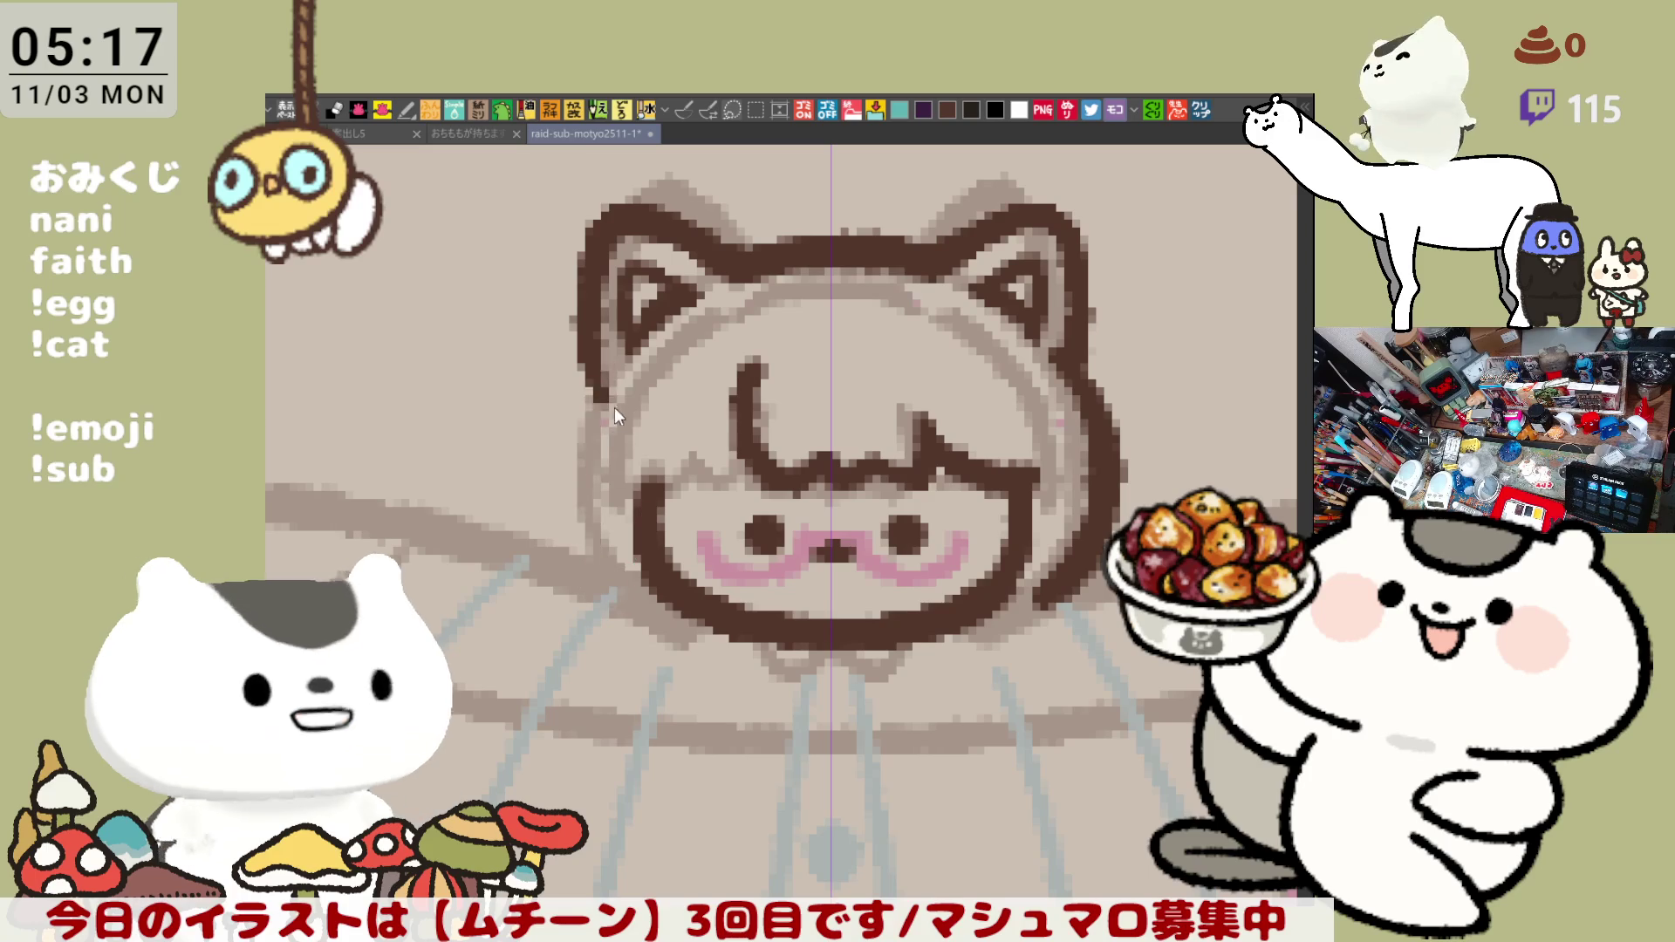
drag(610, 378, 628, 596)
key(ctrl+z)
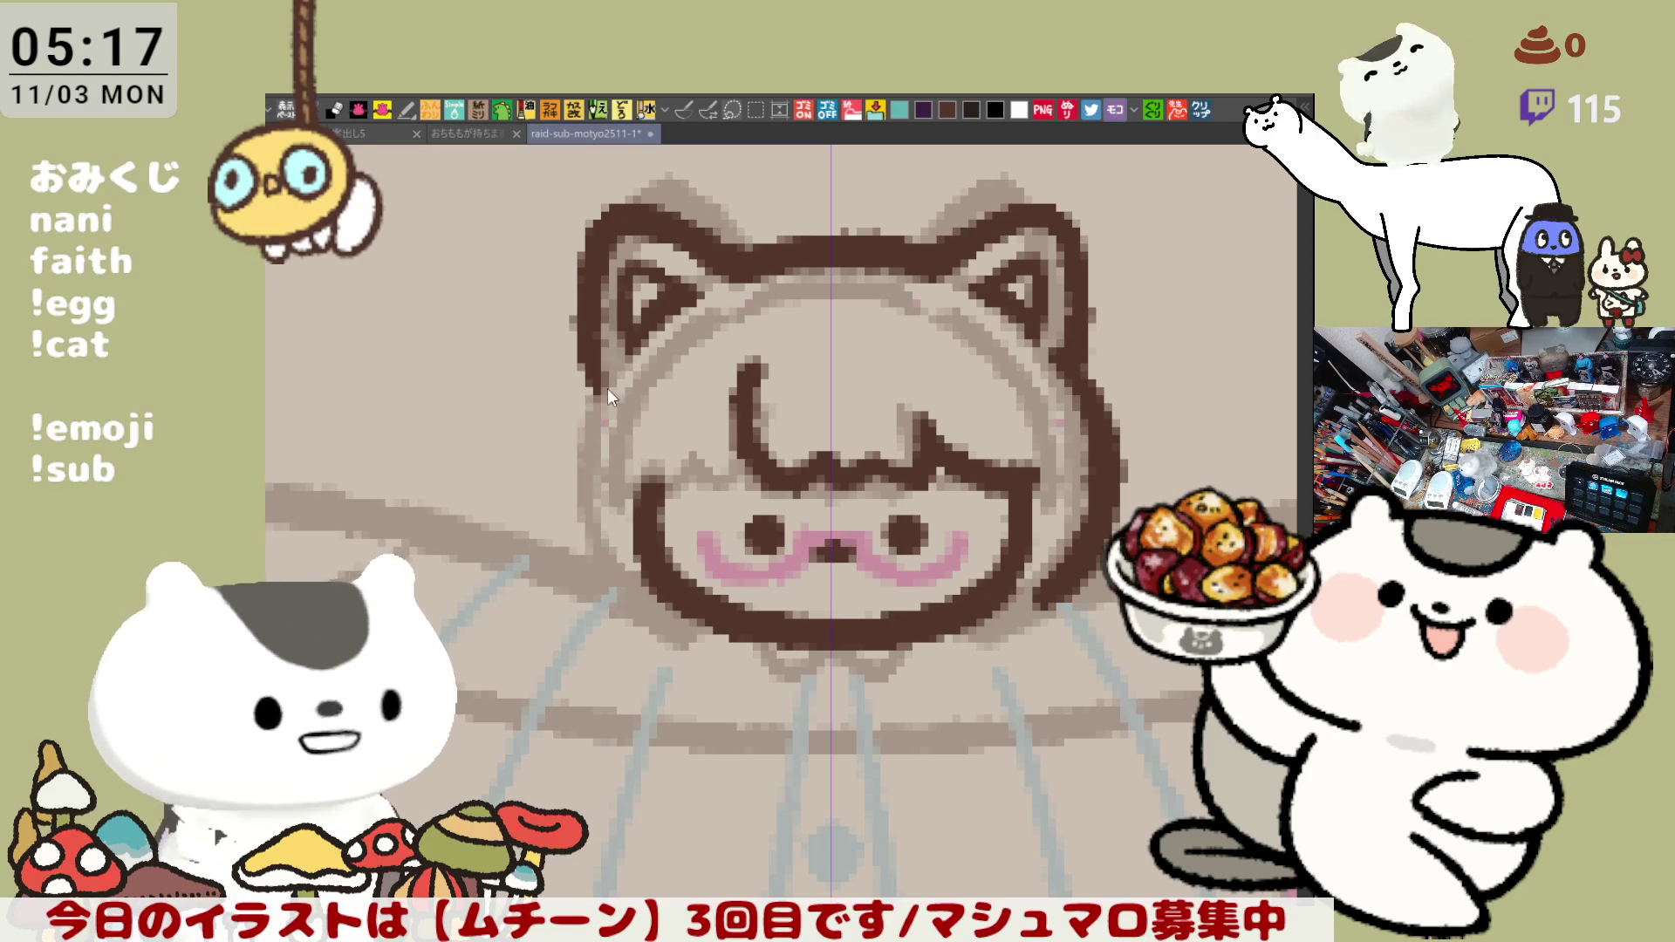
drag(605, 373, 631, 609)
key(ctrl+z)
drag(602, 367, 628, 613)
key(ctrl+z)
drag(601, 354, 625, 602)
key(ctrl+z)
mouse_move(599, 355)
mouse_down()
mouse_move(592, 565)
mouse_move(615, 602)
mouse_up()
key(ctrl+z)
key(ctrl+z)
mouse_move(602, 353)
mouse_down()
mouse_move(622, 609)
mouse_move(561, 488)
mouse_move(648, 609)
mouse_up()
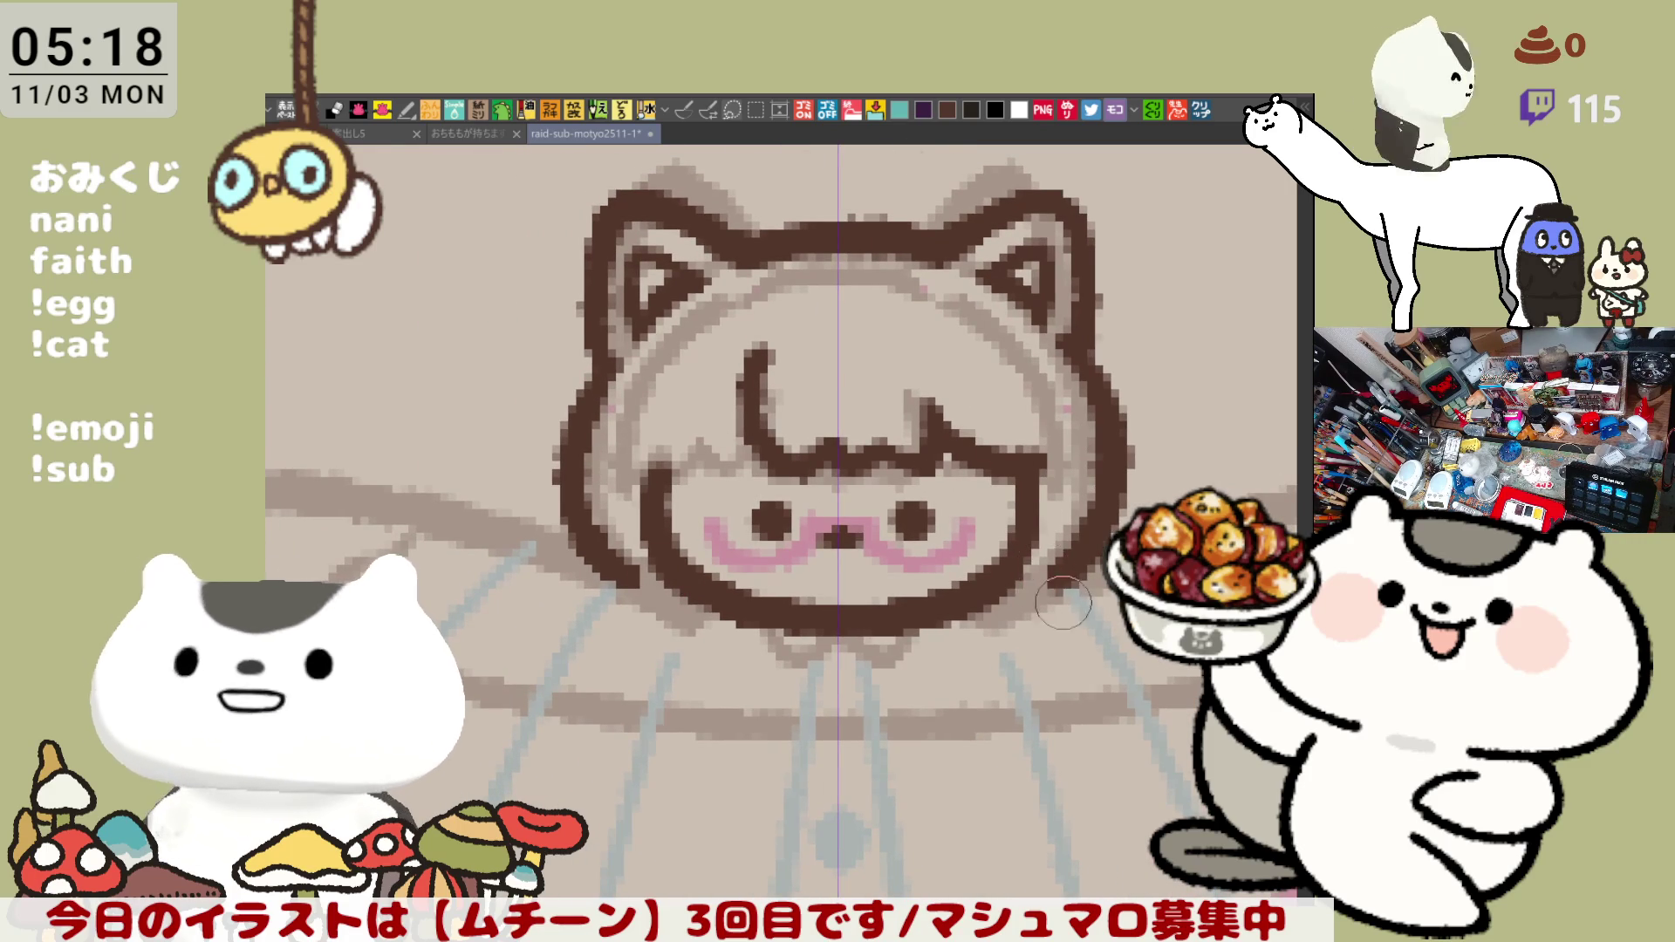
mouse_move(867, 666)
mouse_down()
mouse_move(922, 576)
mouse_move(964, 594)
mouse_up()
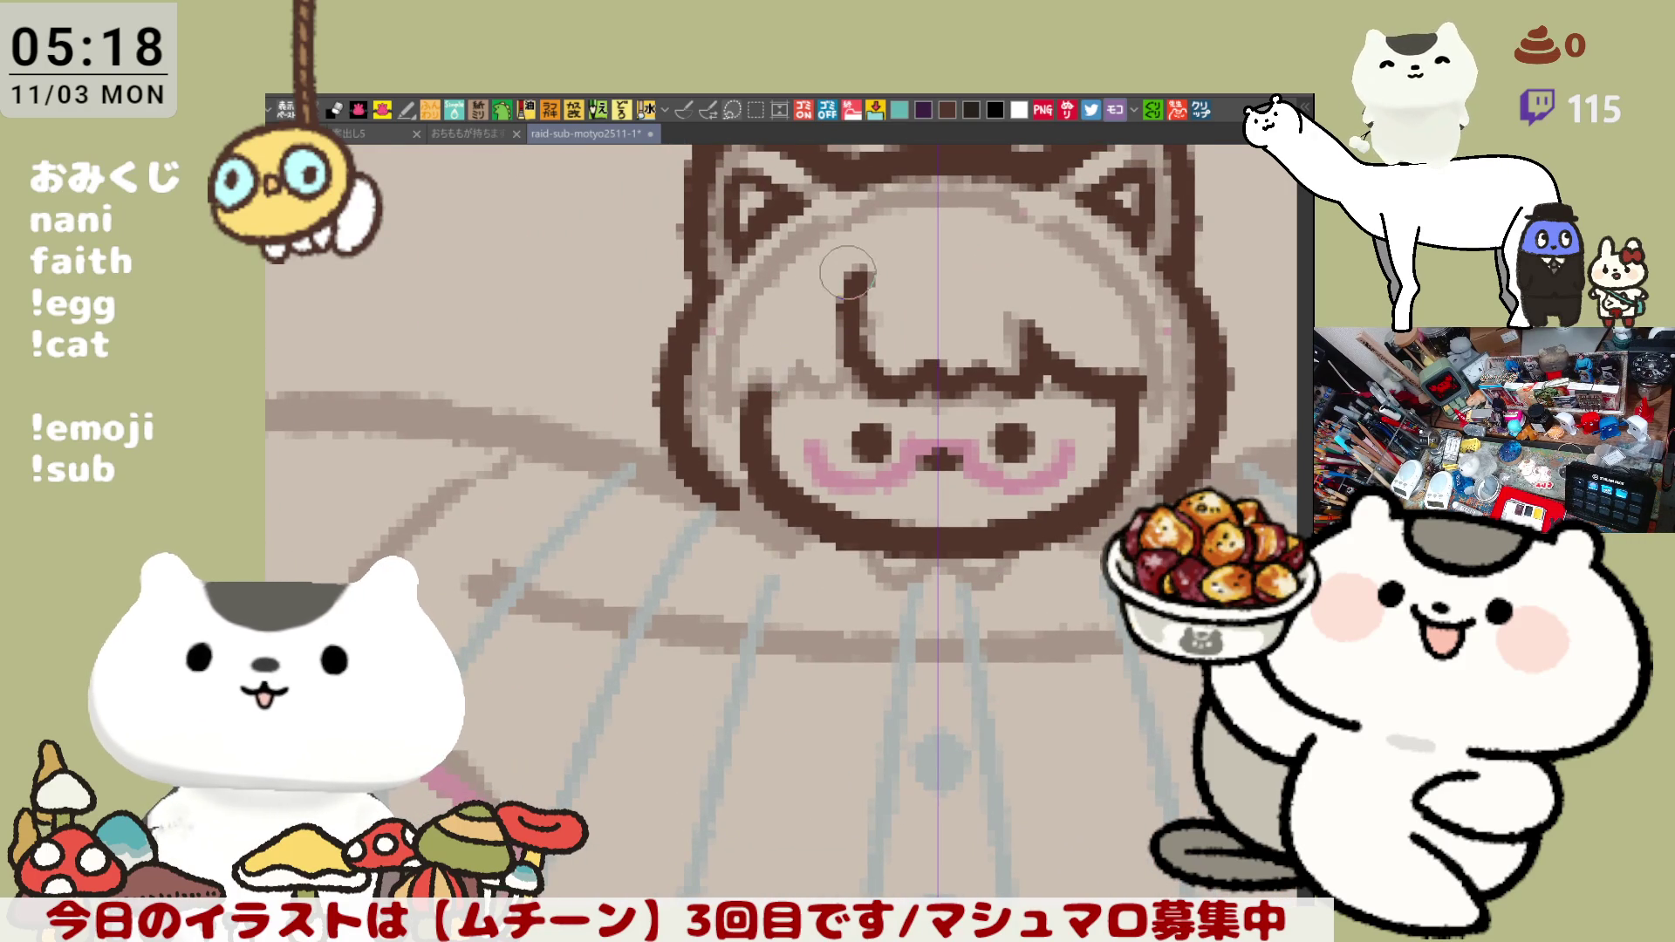
- Draw a dark brown hair strand curving down-left from the top of the head
drag(858, 270, 765, 400)
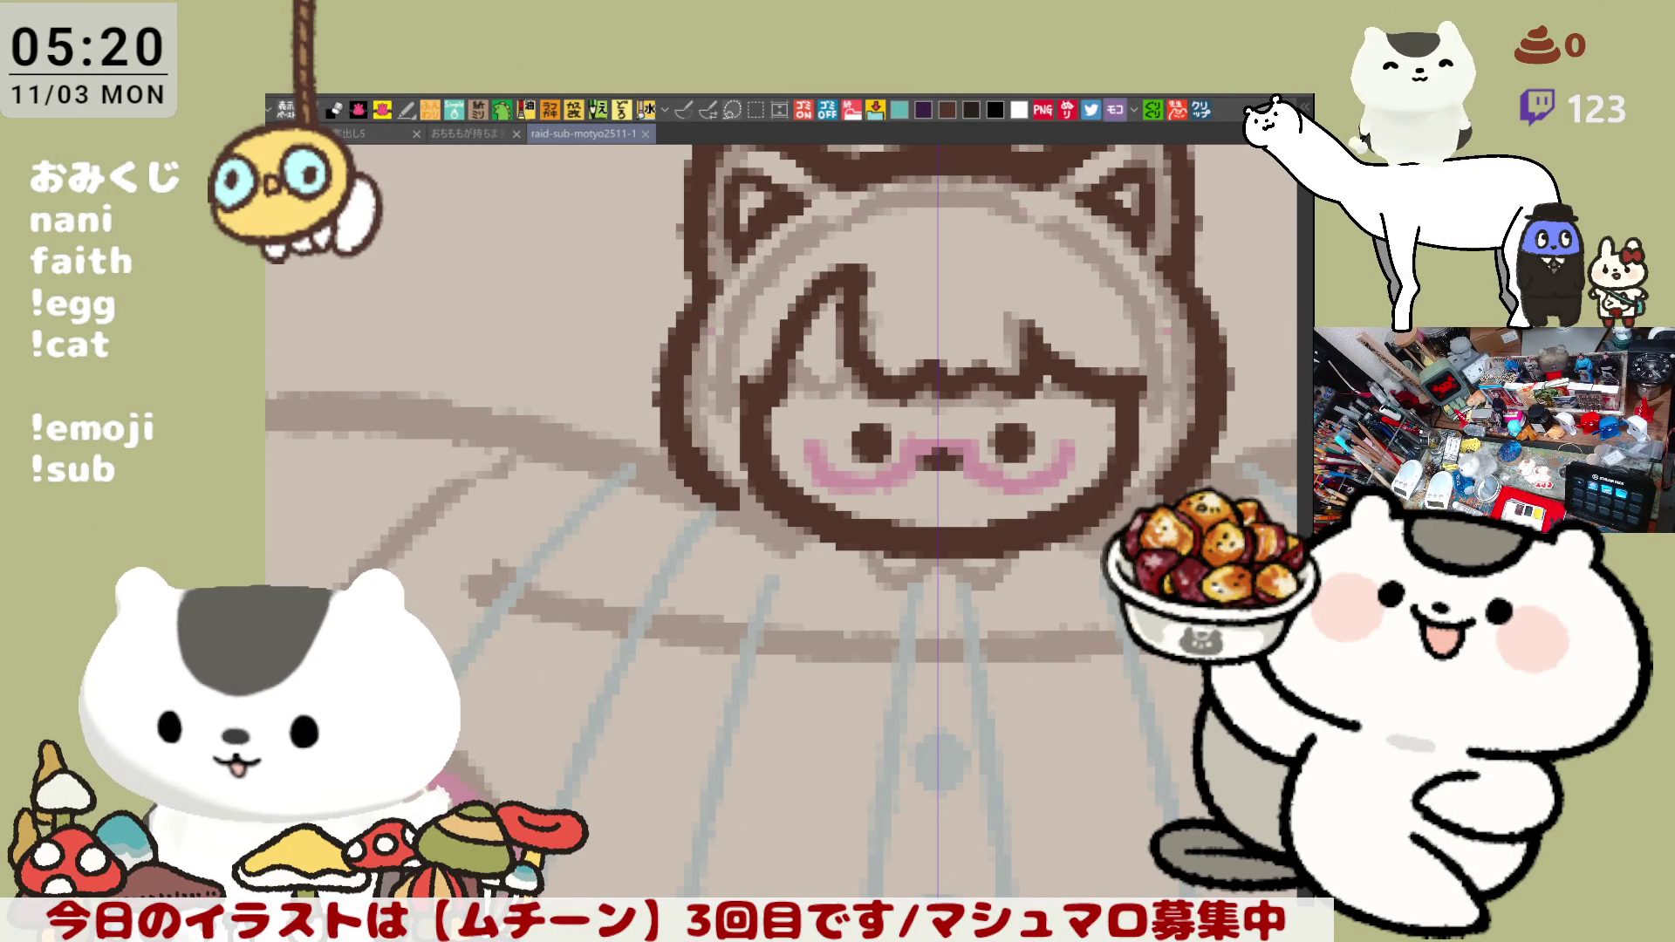
- Bring up the IDEKE darts logo, scribble a red pulse-like line across its top, then close it
click(1202, 109)
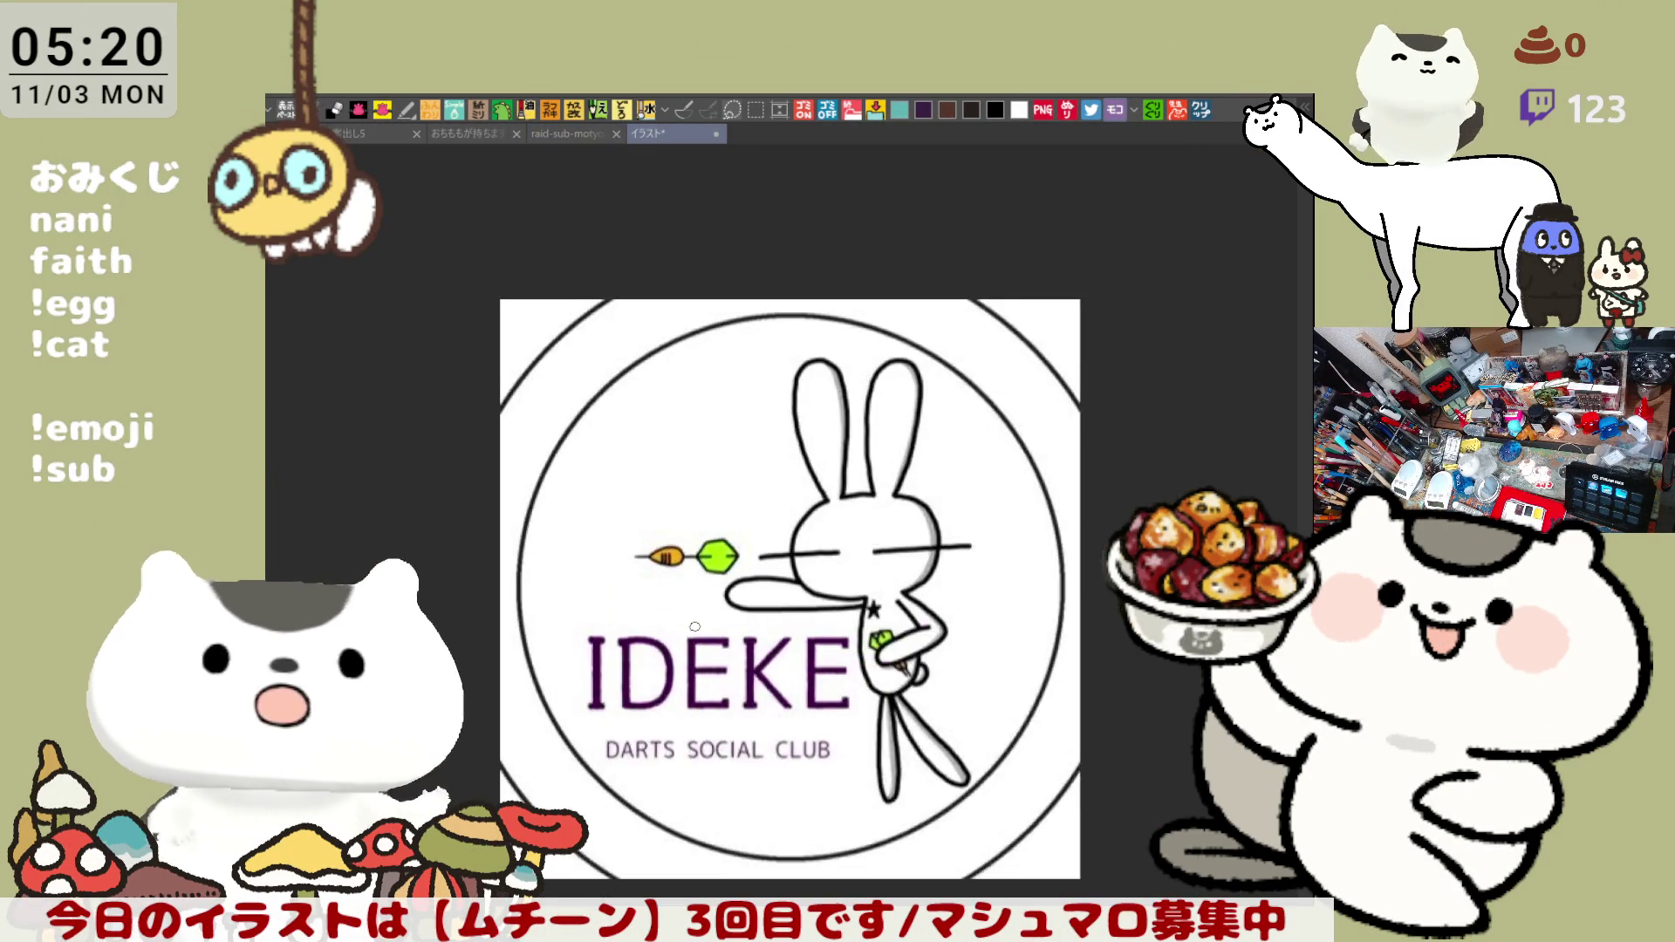
scroll(695, 627, up, 1)
scroll(696, 589, up, 1)
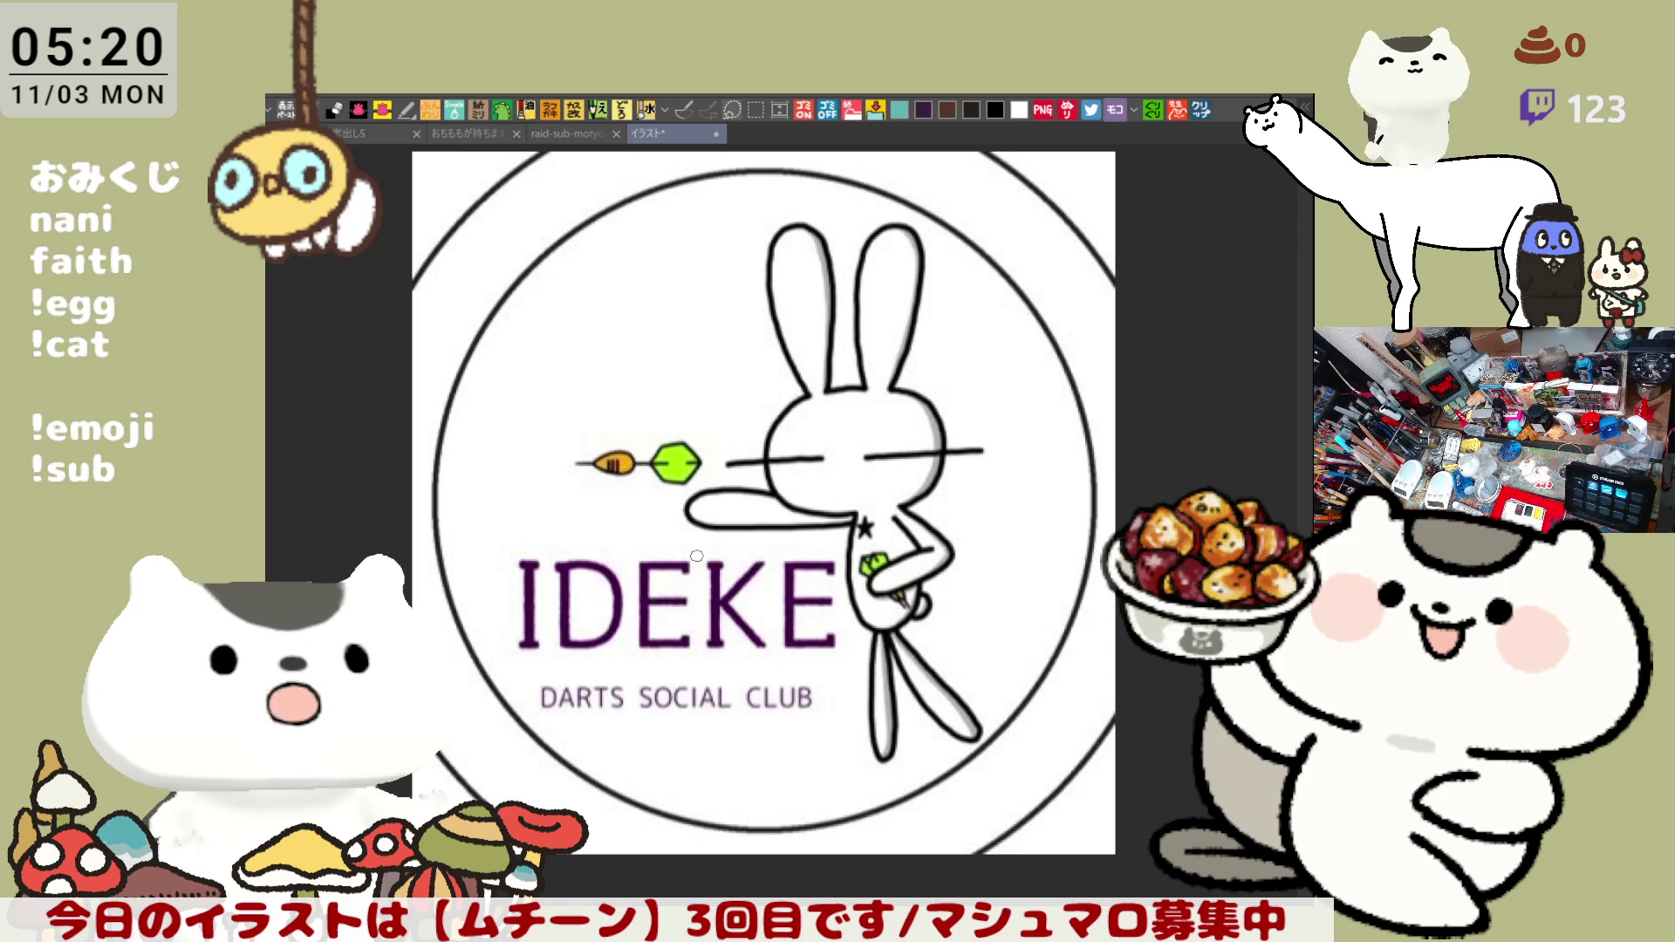
scroll(696, 557, up, 1)
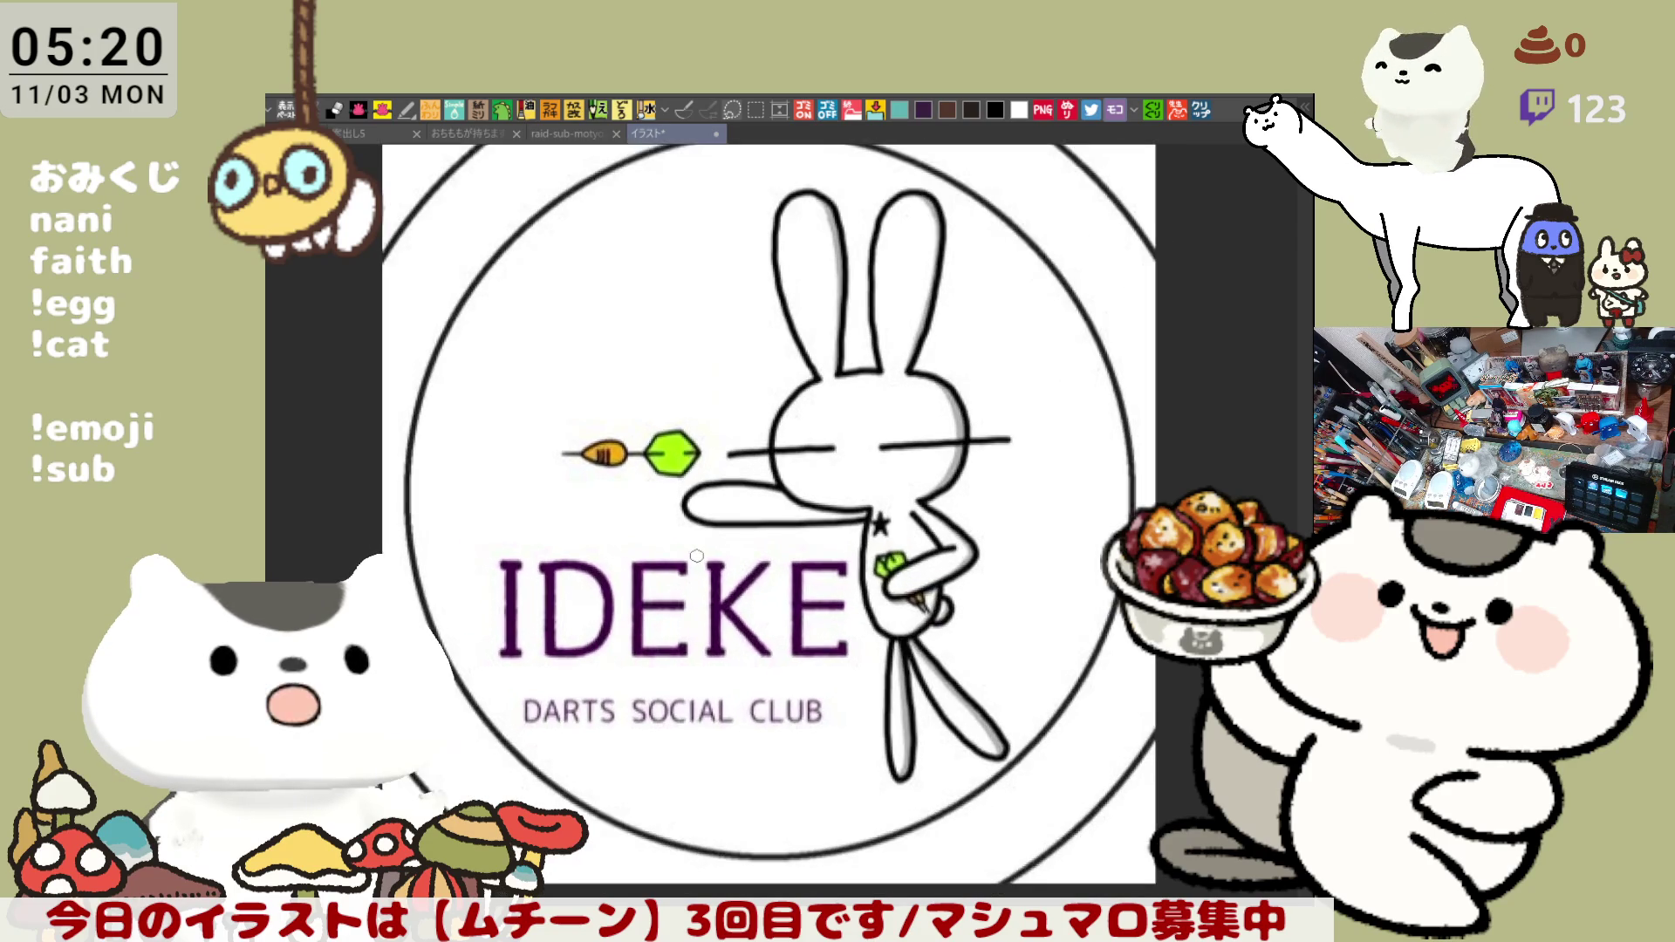
drag(798, 526, 787, 584)
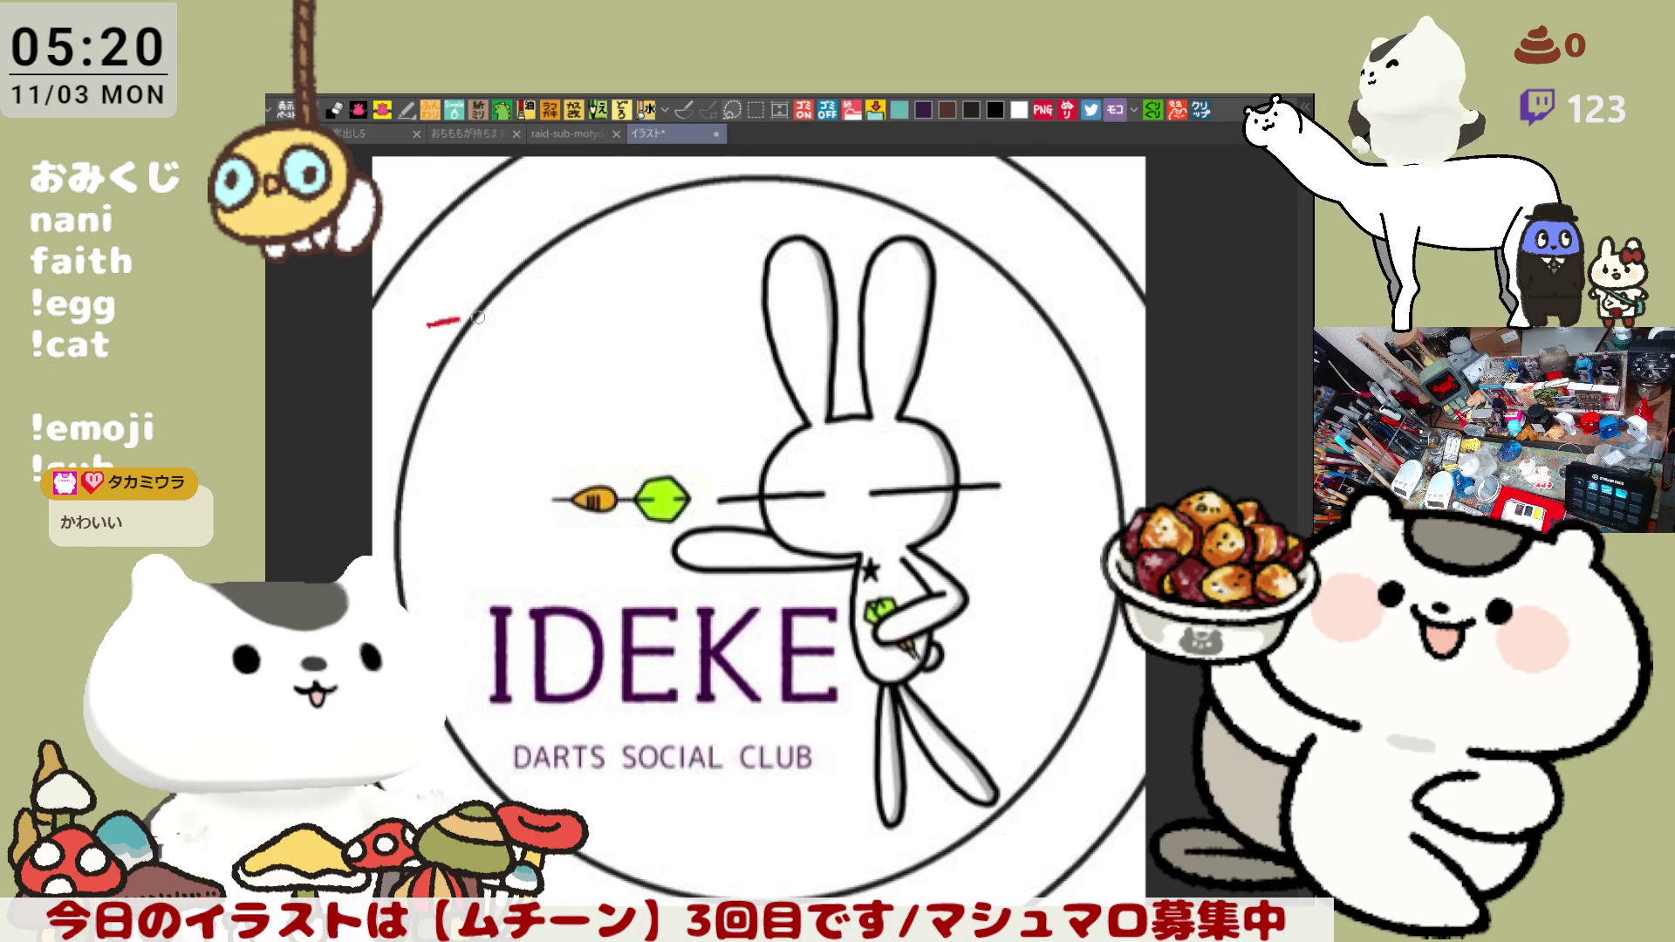
drag(609, 327, 643, 271)
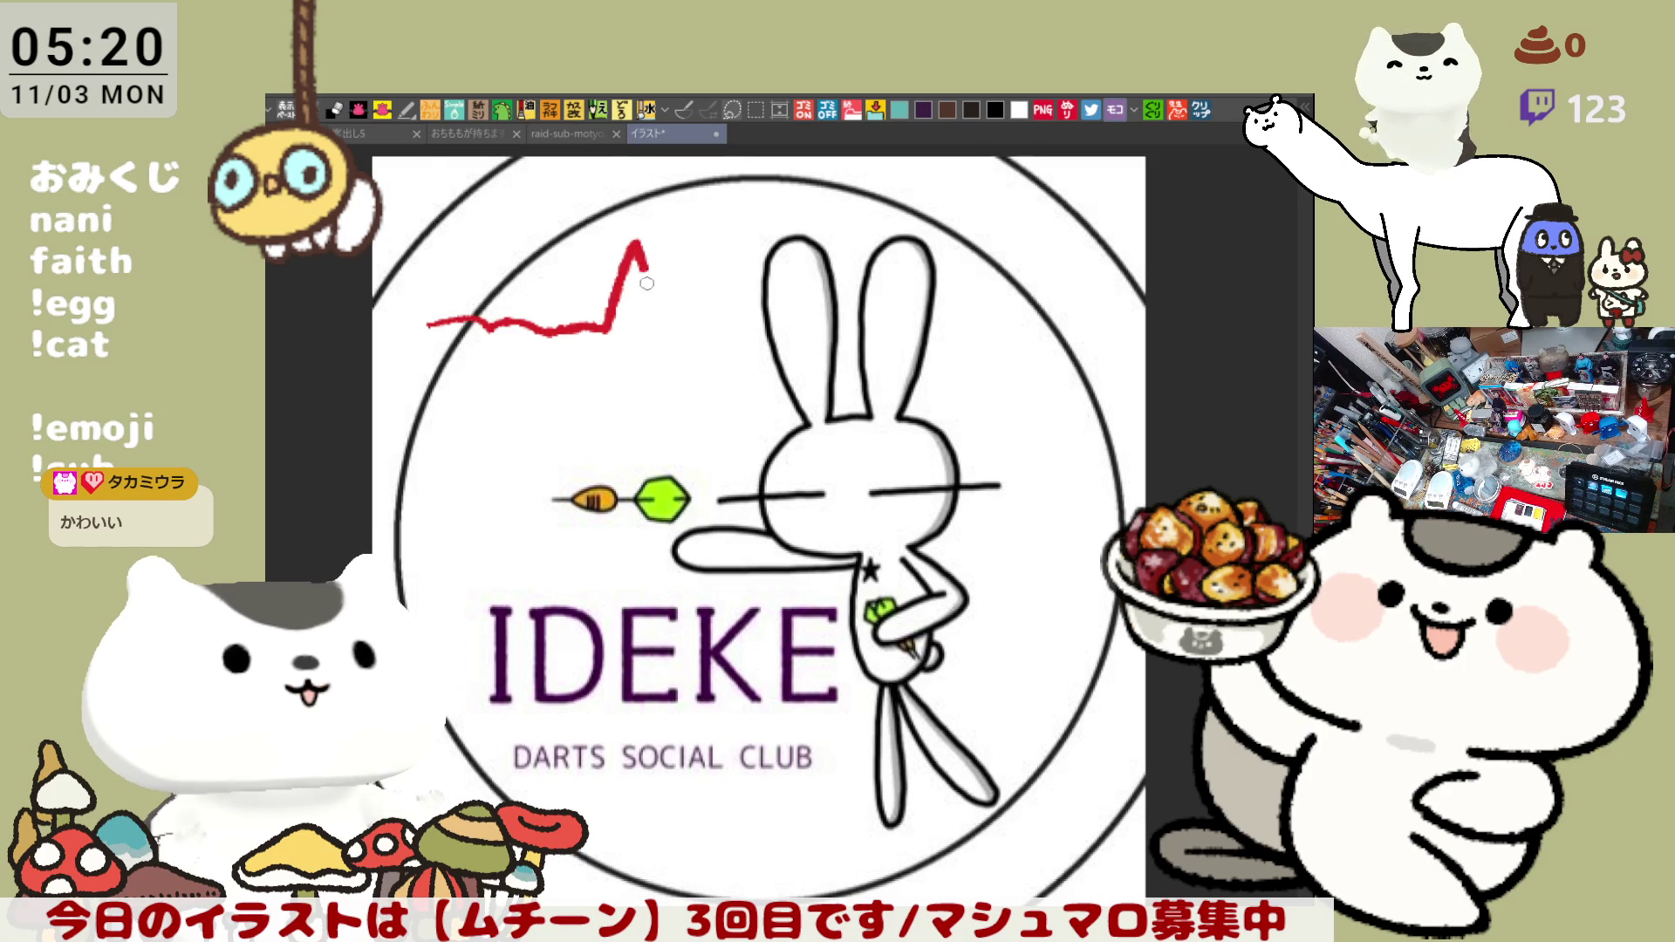
mouse_move(713, 327)
mouse_down()
mouse_move(825, 324)
mouse_move(942, 293)
mouse_move(1048, 388)
mouse_up()
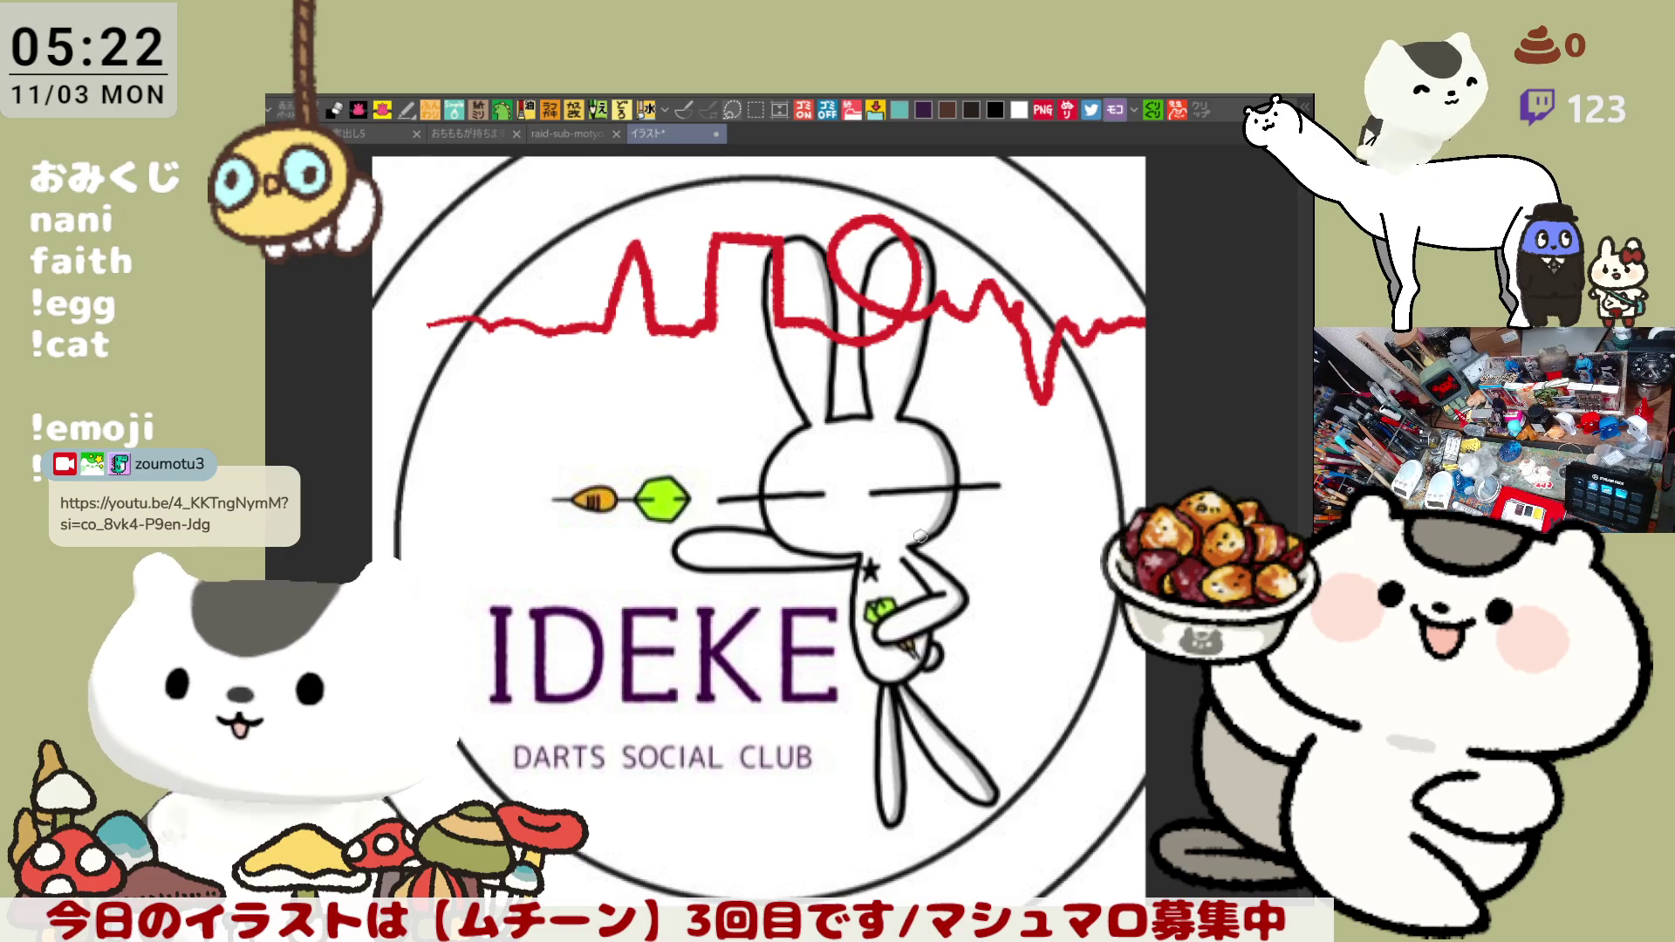
drag(693, 190, 675, 111)
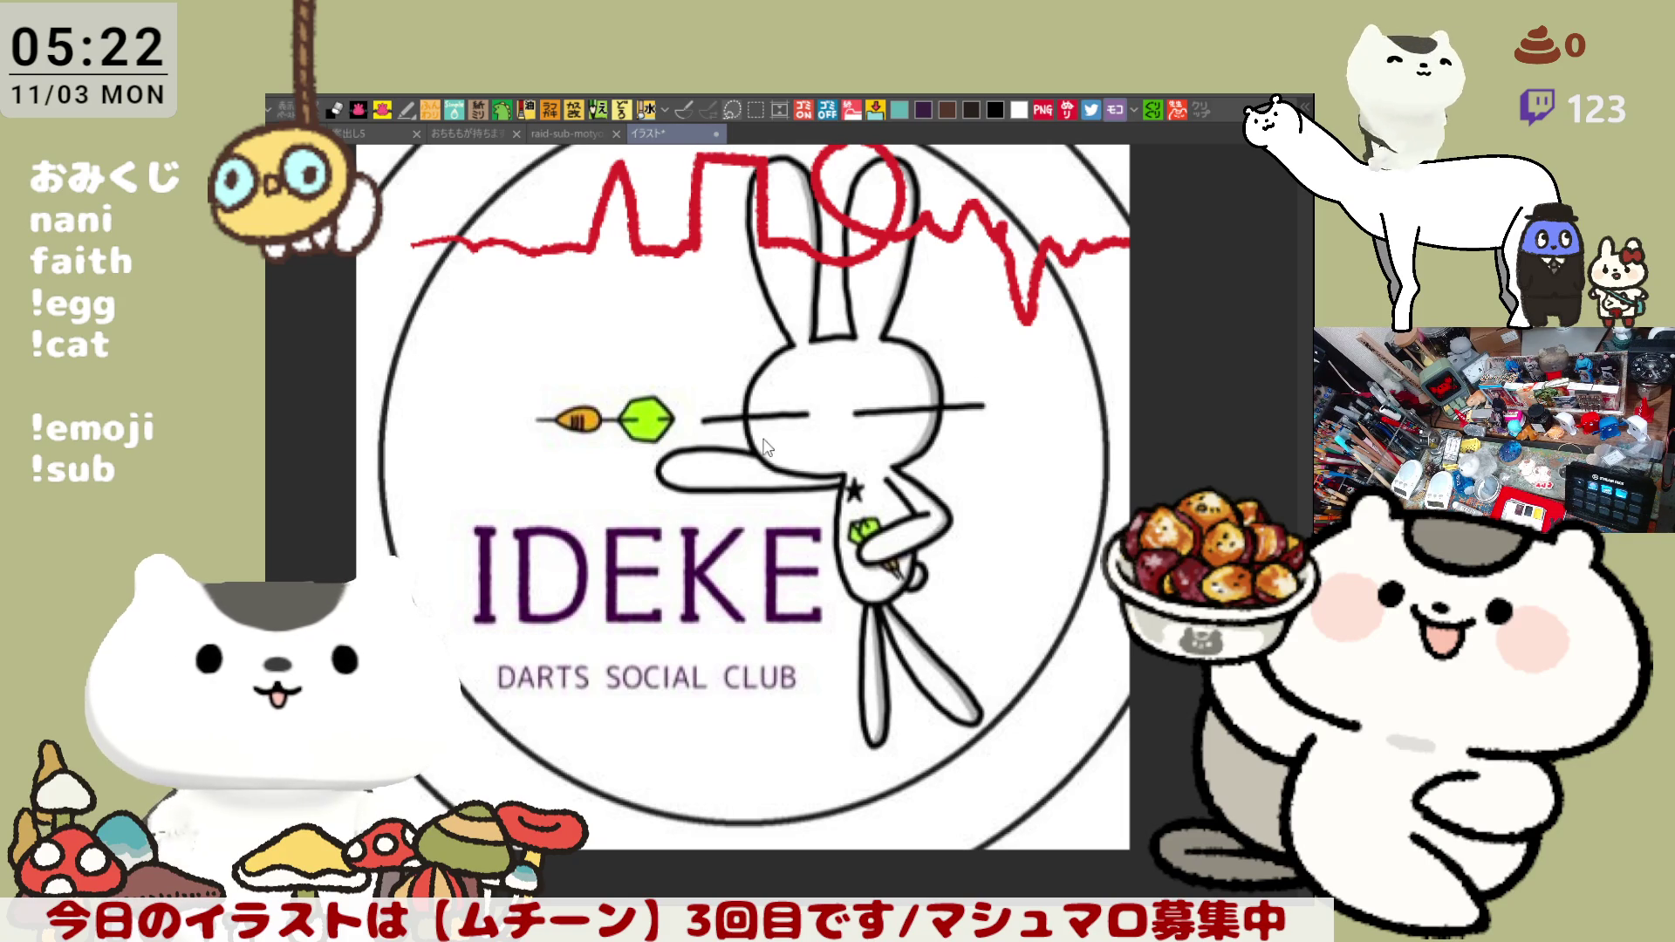
click(715, 133)
scroll(696, 636, up, 2)
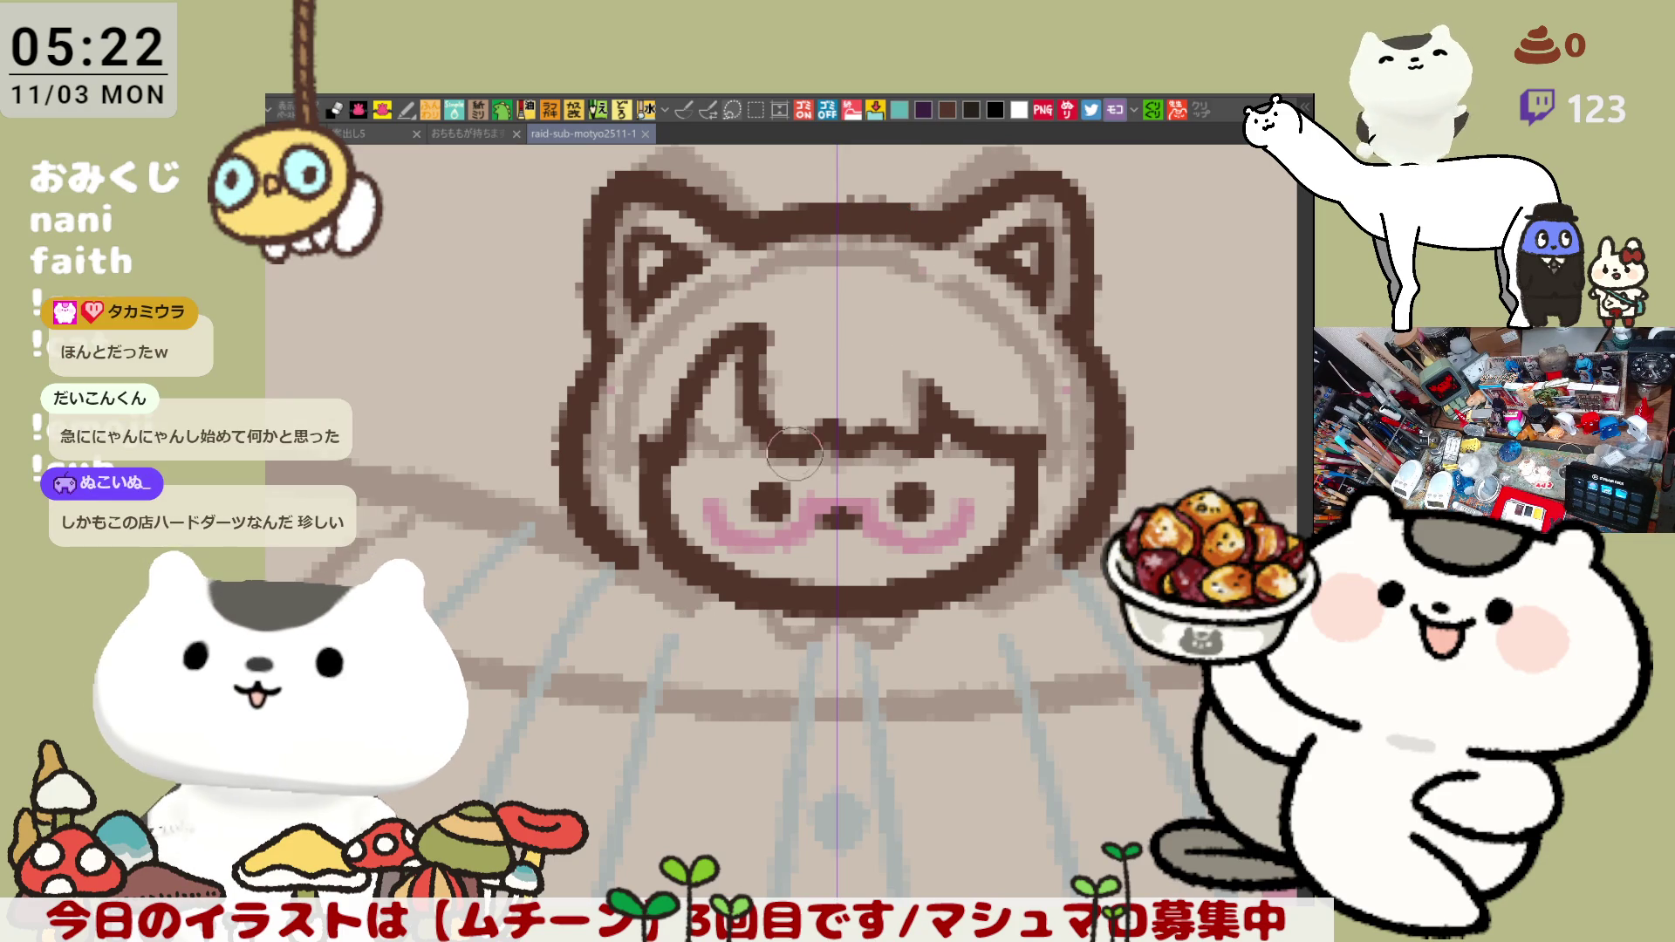
- Retouch the left outline of the cat hood in dark brown and reframe the face
drag(583, 343, 550, 464)
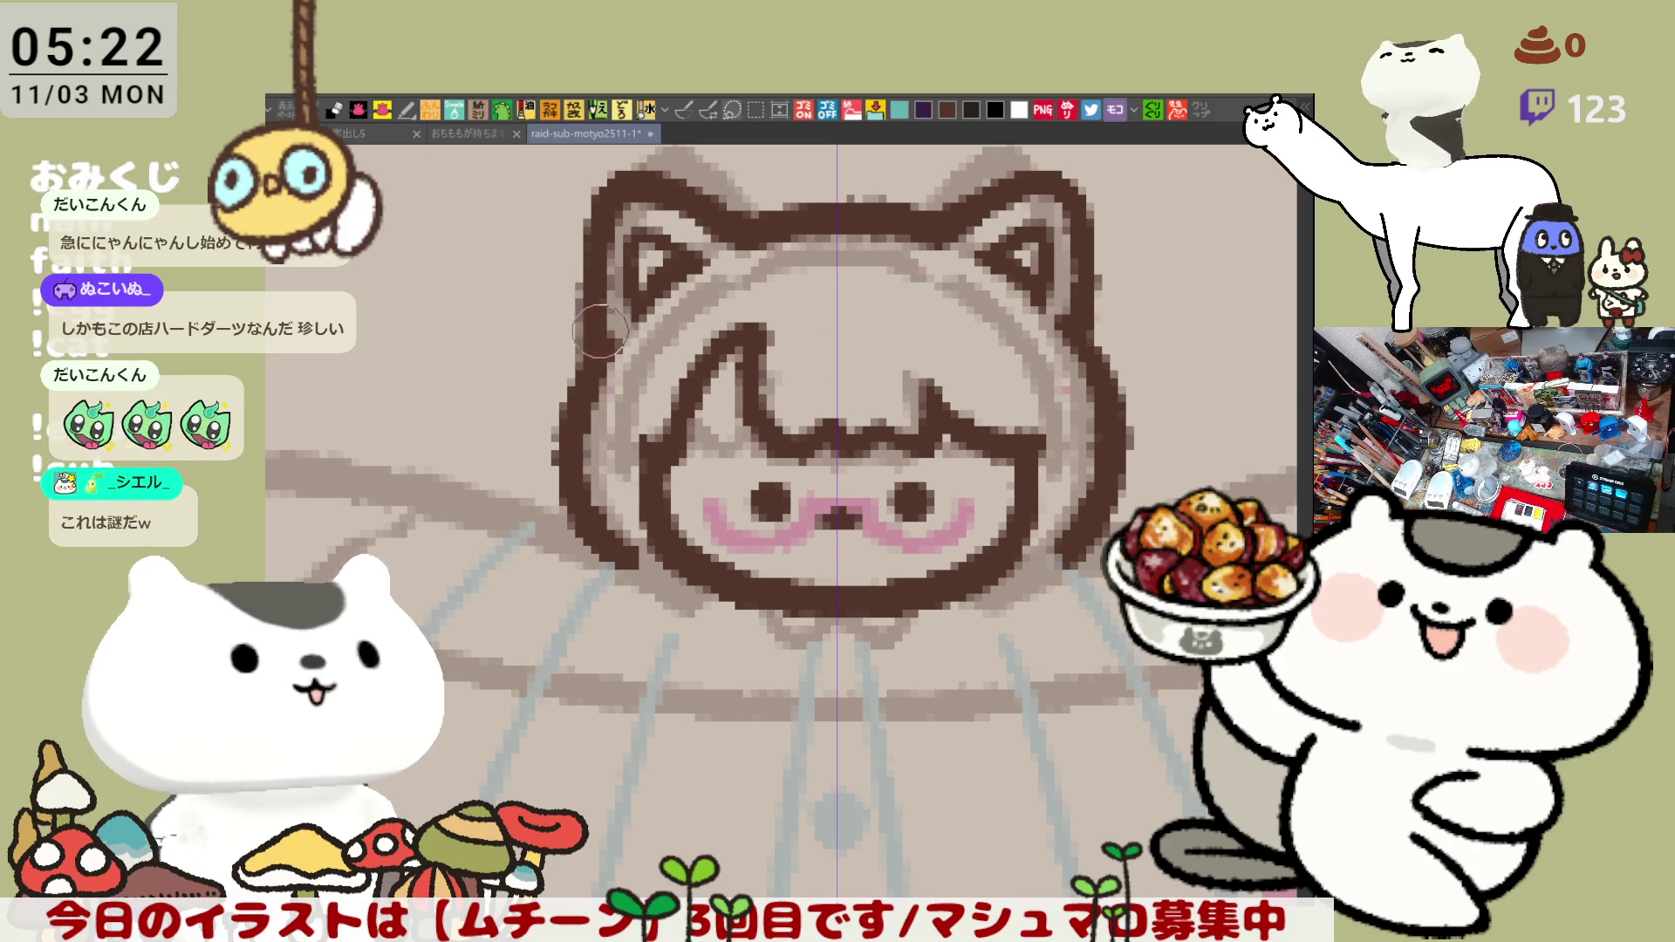
mouse_move(1008, 642)
mouse_down()
mouse_move(759, 510)
mouse_move(831, 641)
mouse_up()
drag(938, 487, 985, 529)
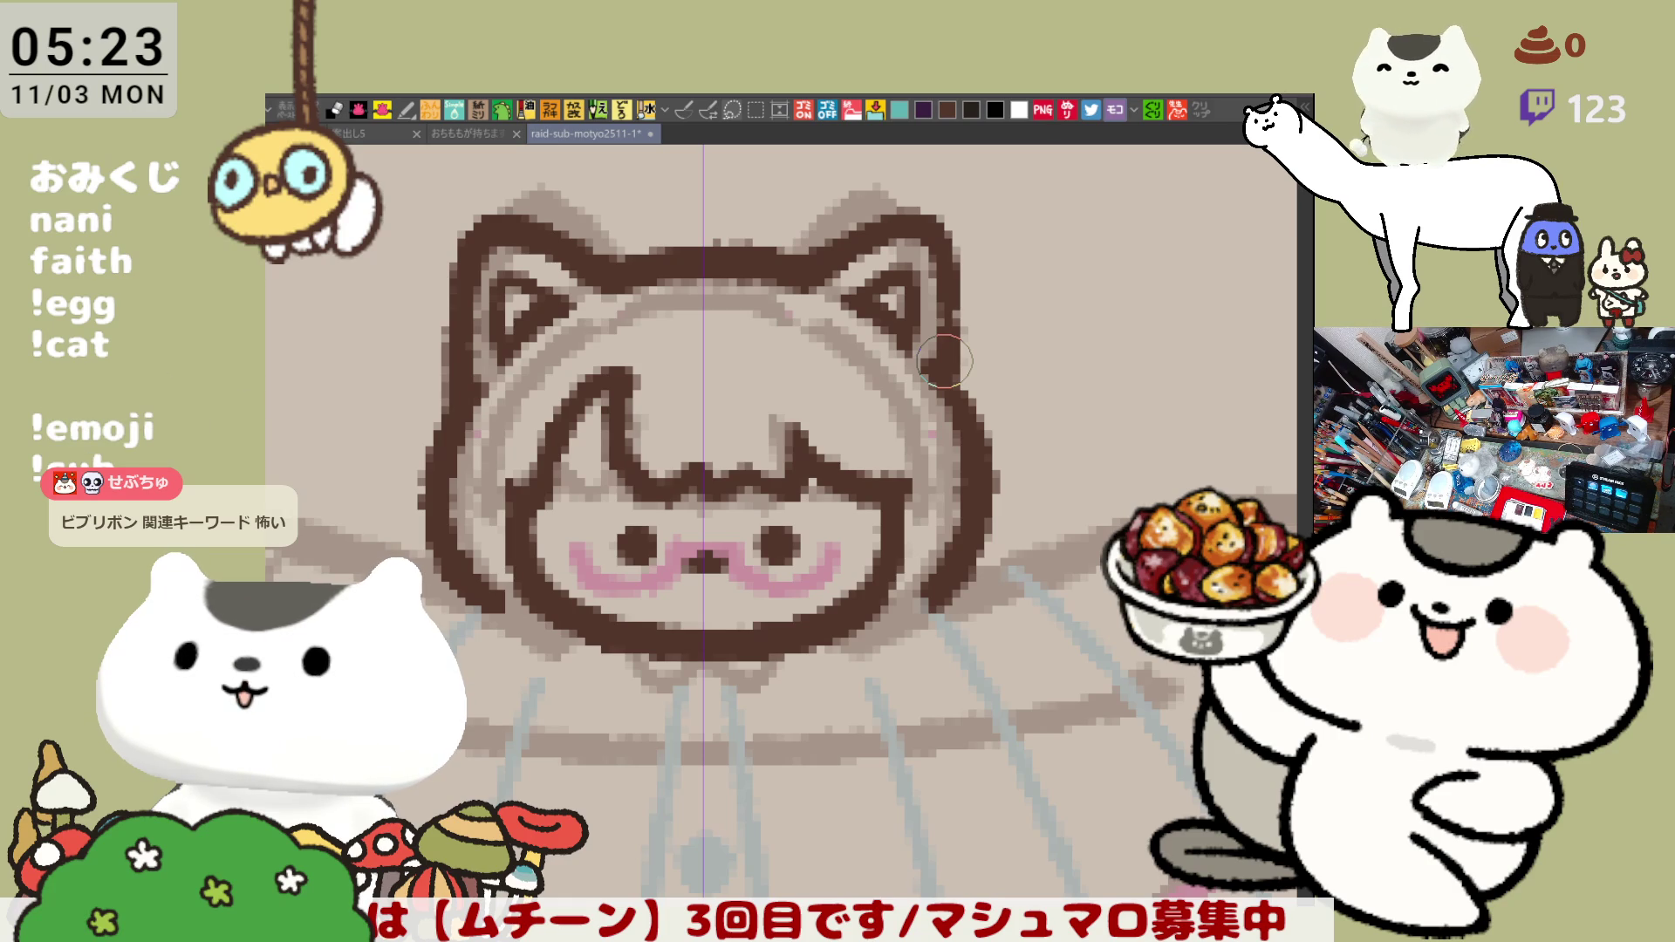
drag(942, 360, 975, 371)
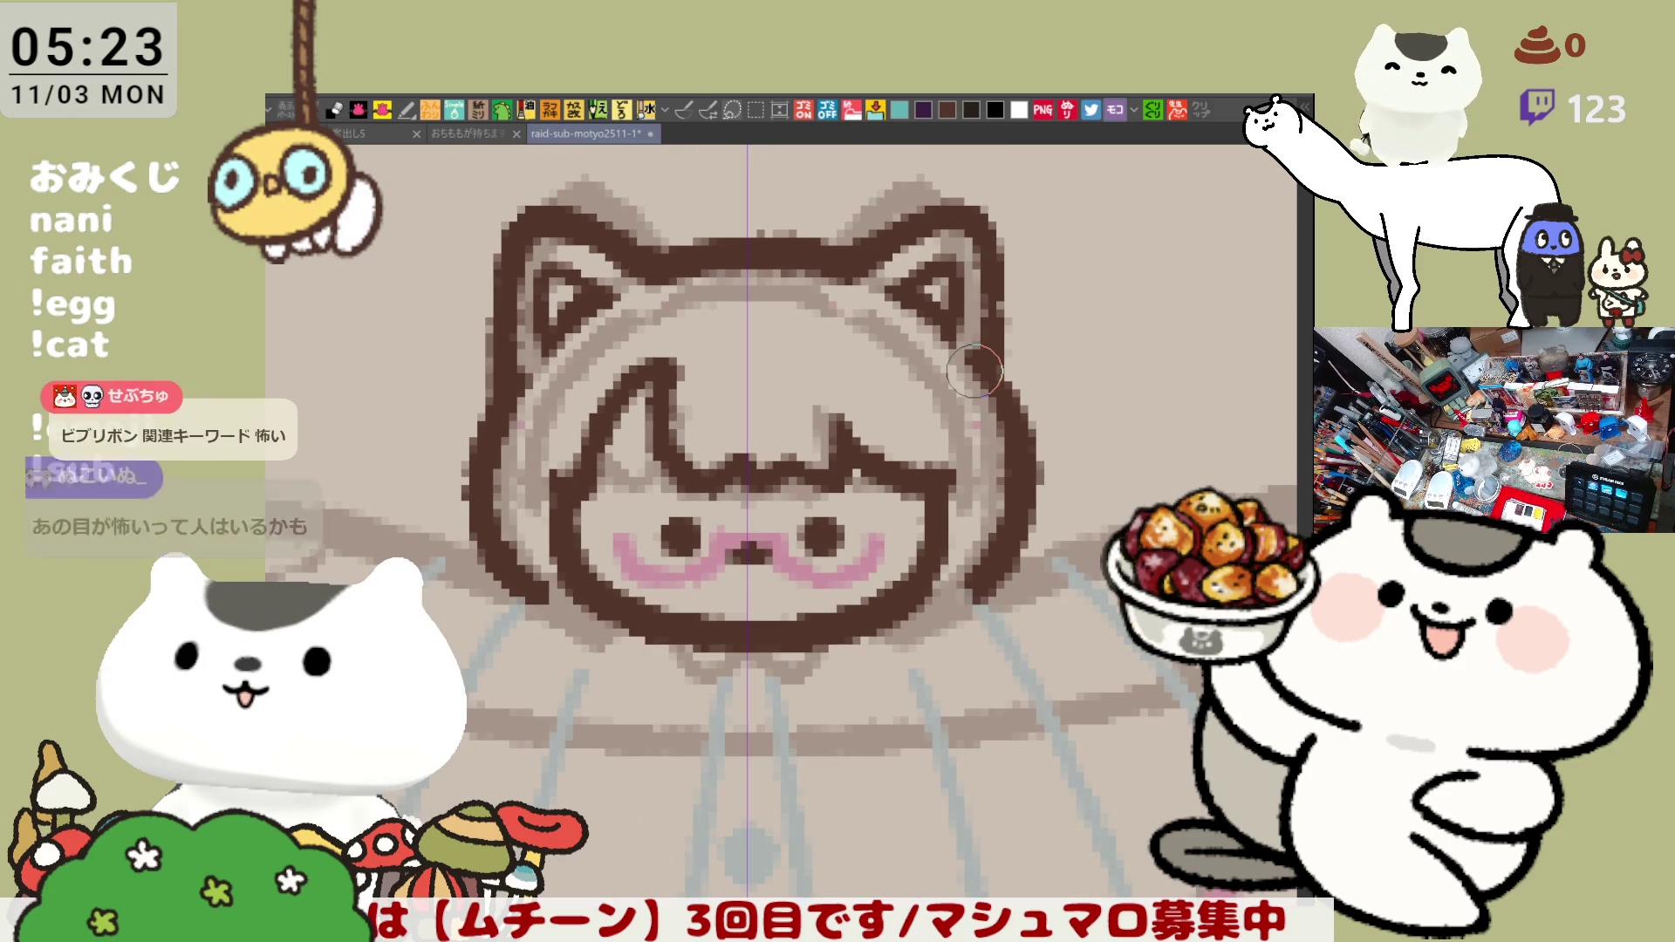
scroll(975, 370, down, 1)
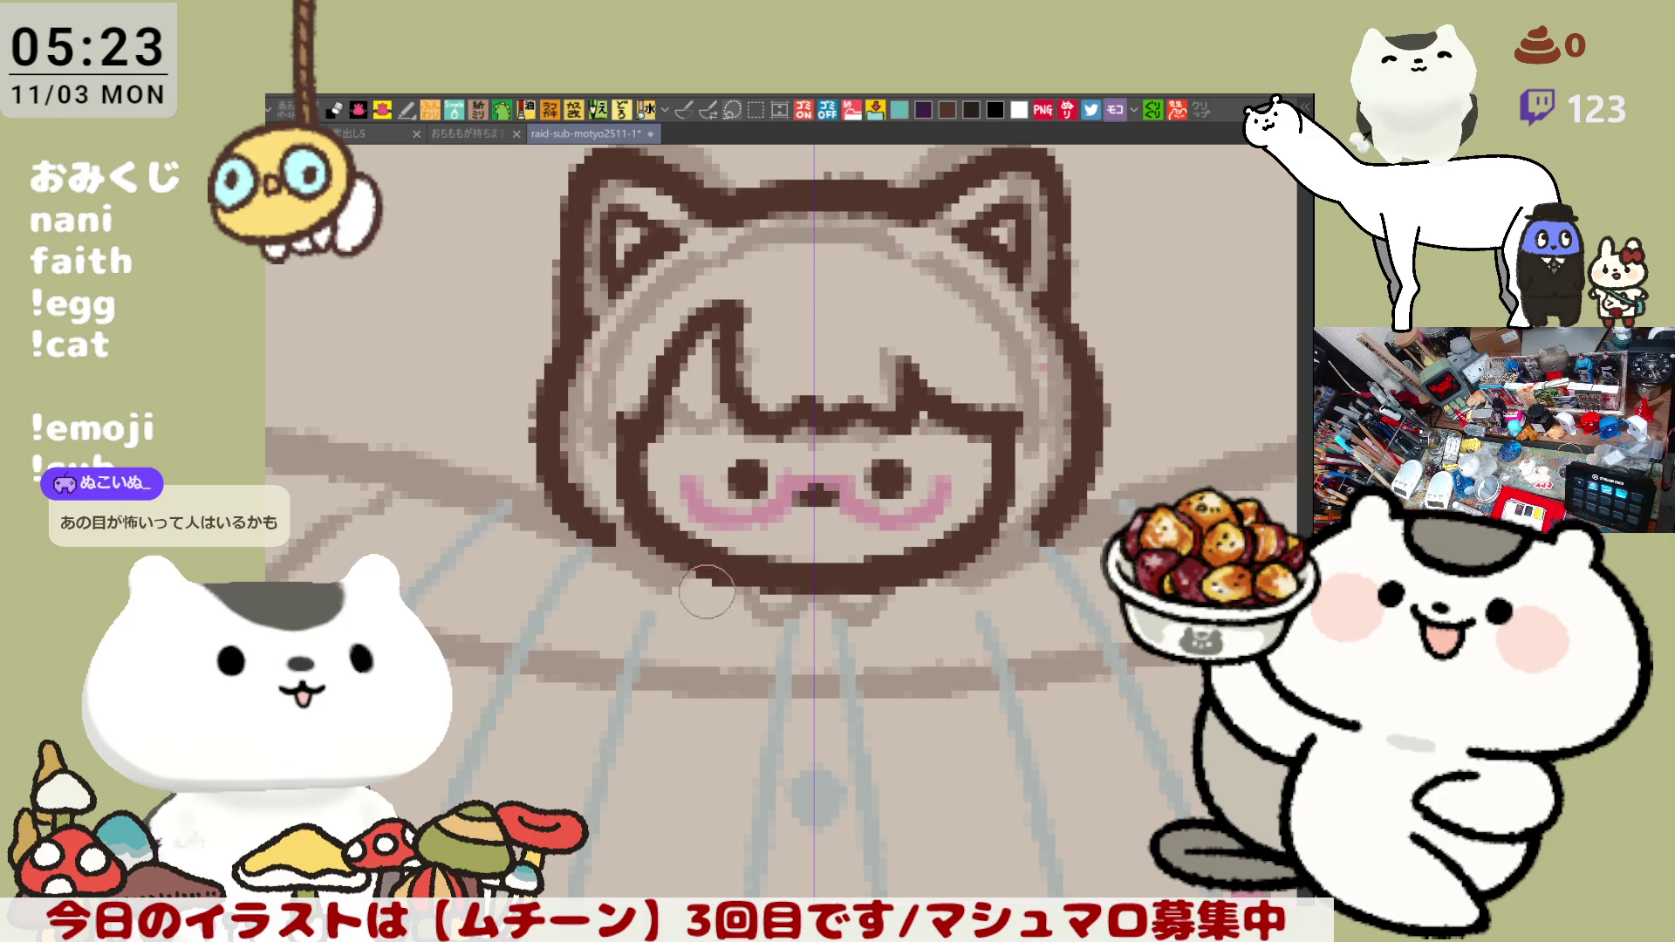
scroll(1106, 530, down, 3)
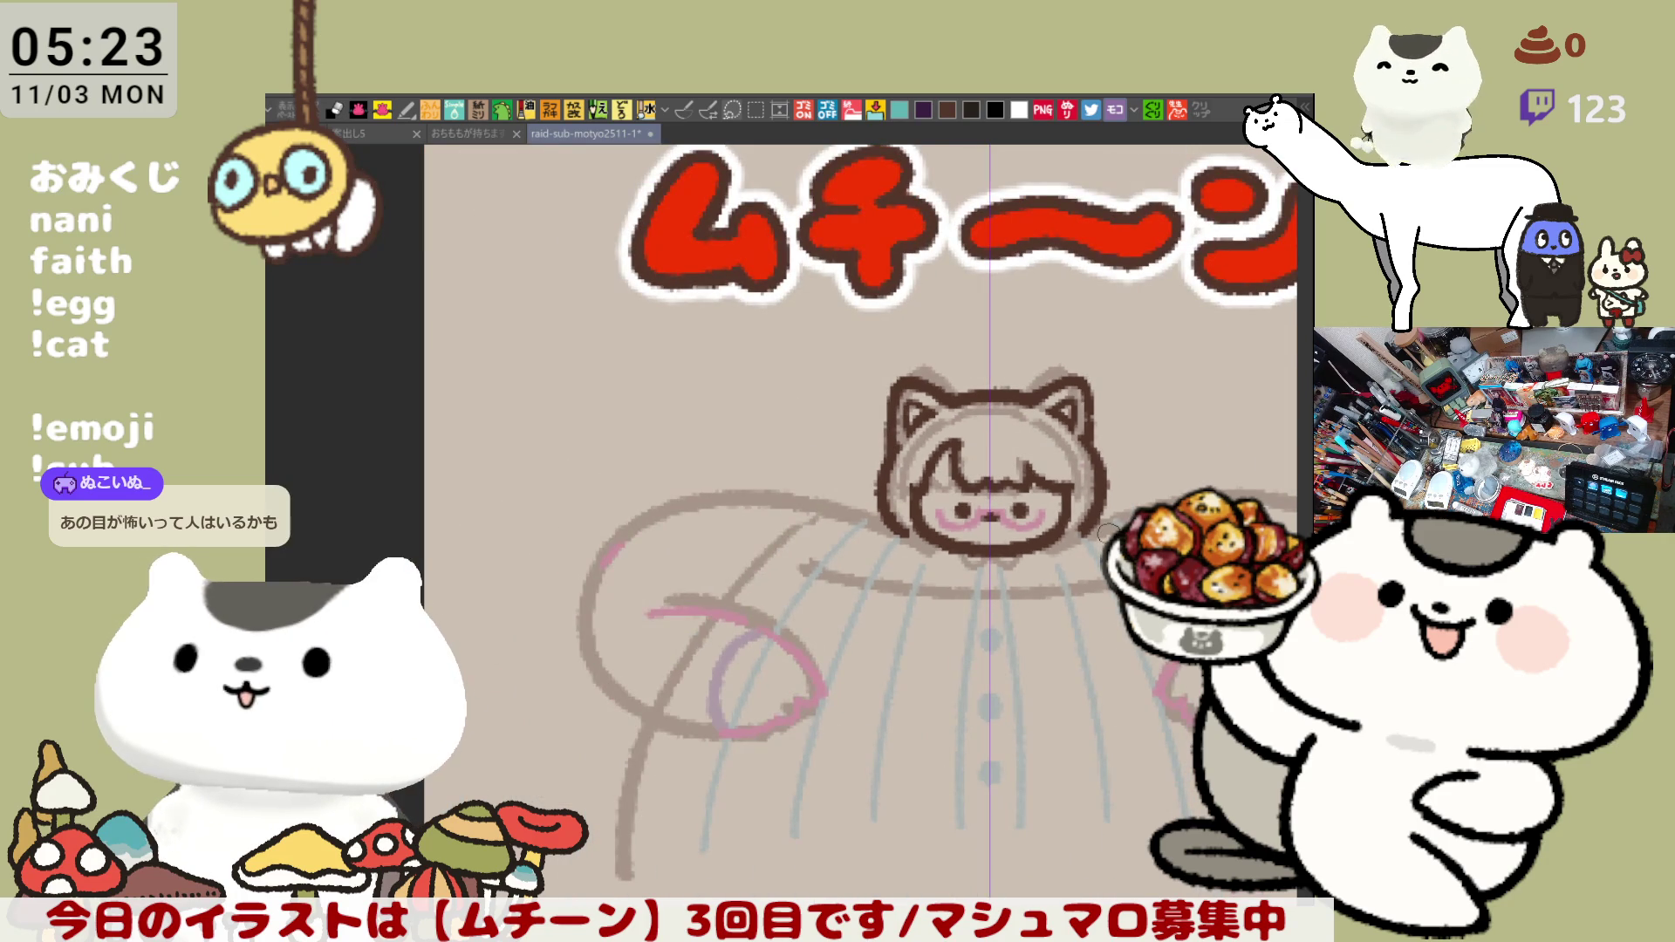
scroll(1106, 530, down, 2)
scroll(788, 471, up, 4)
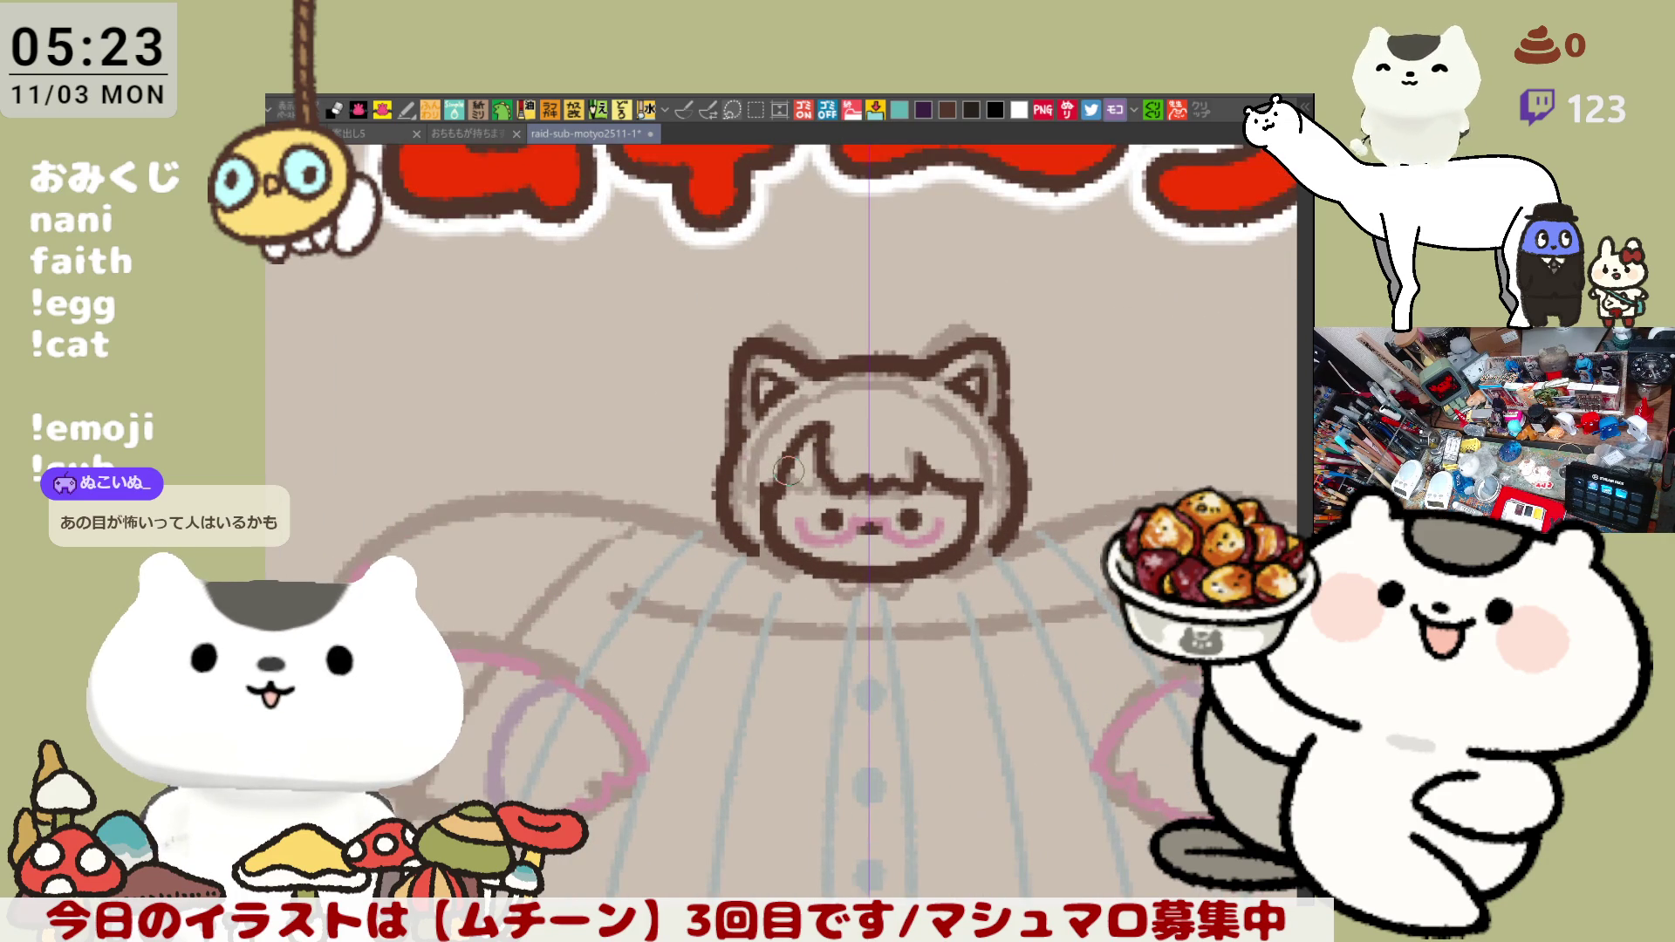
scroll(789, 469, down, 1)
scroll(441, 410, up, 1)
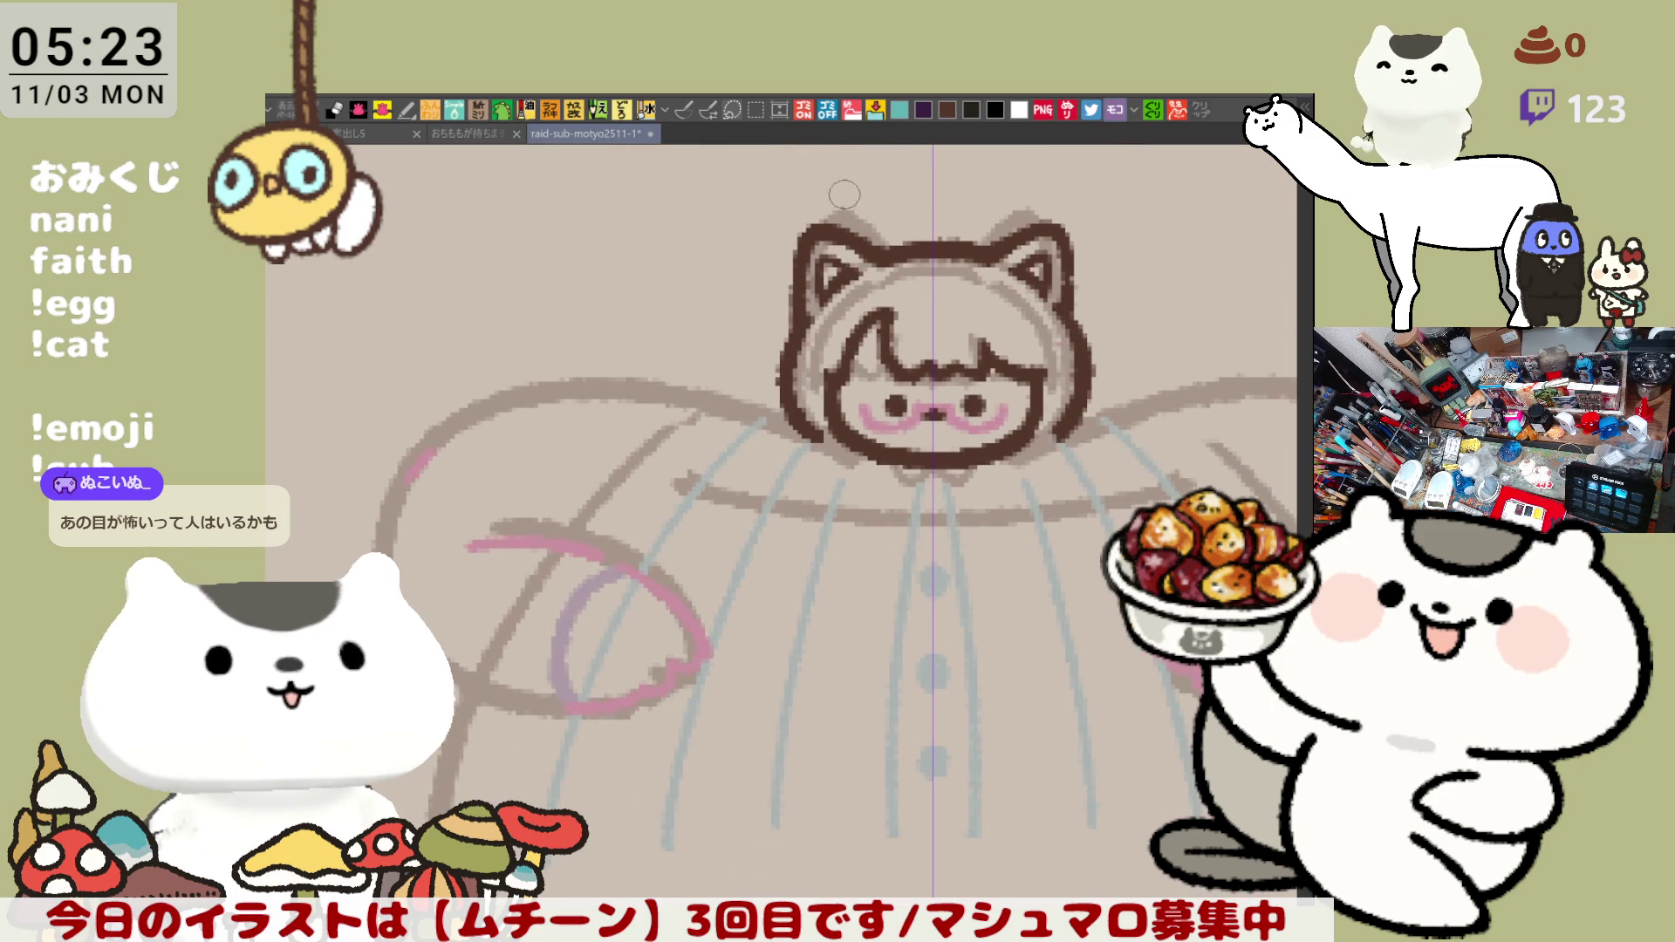
- Return to the pen for inking, then bring up the green name-list image
click(684, 111)
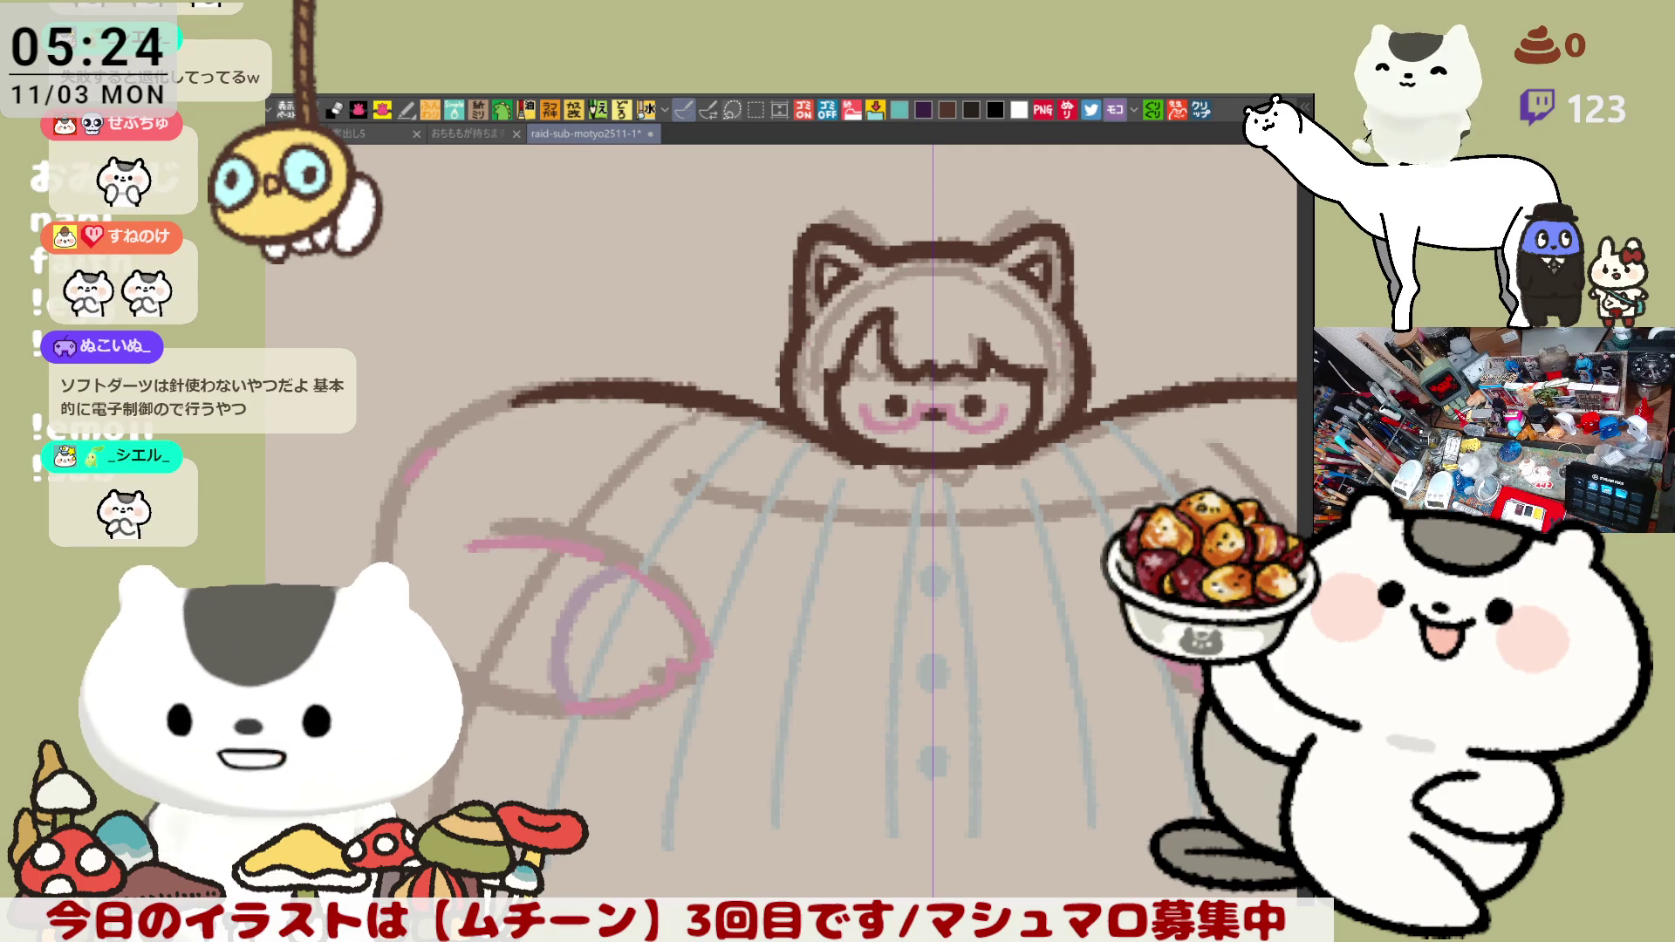
click(1178, 108)
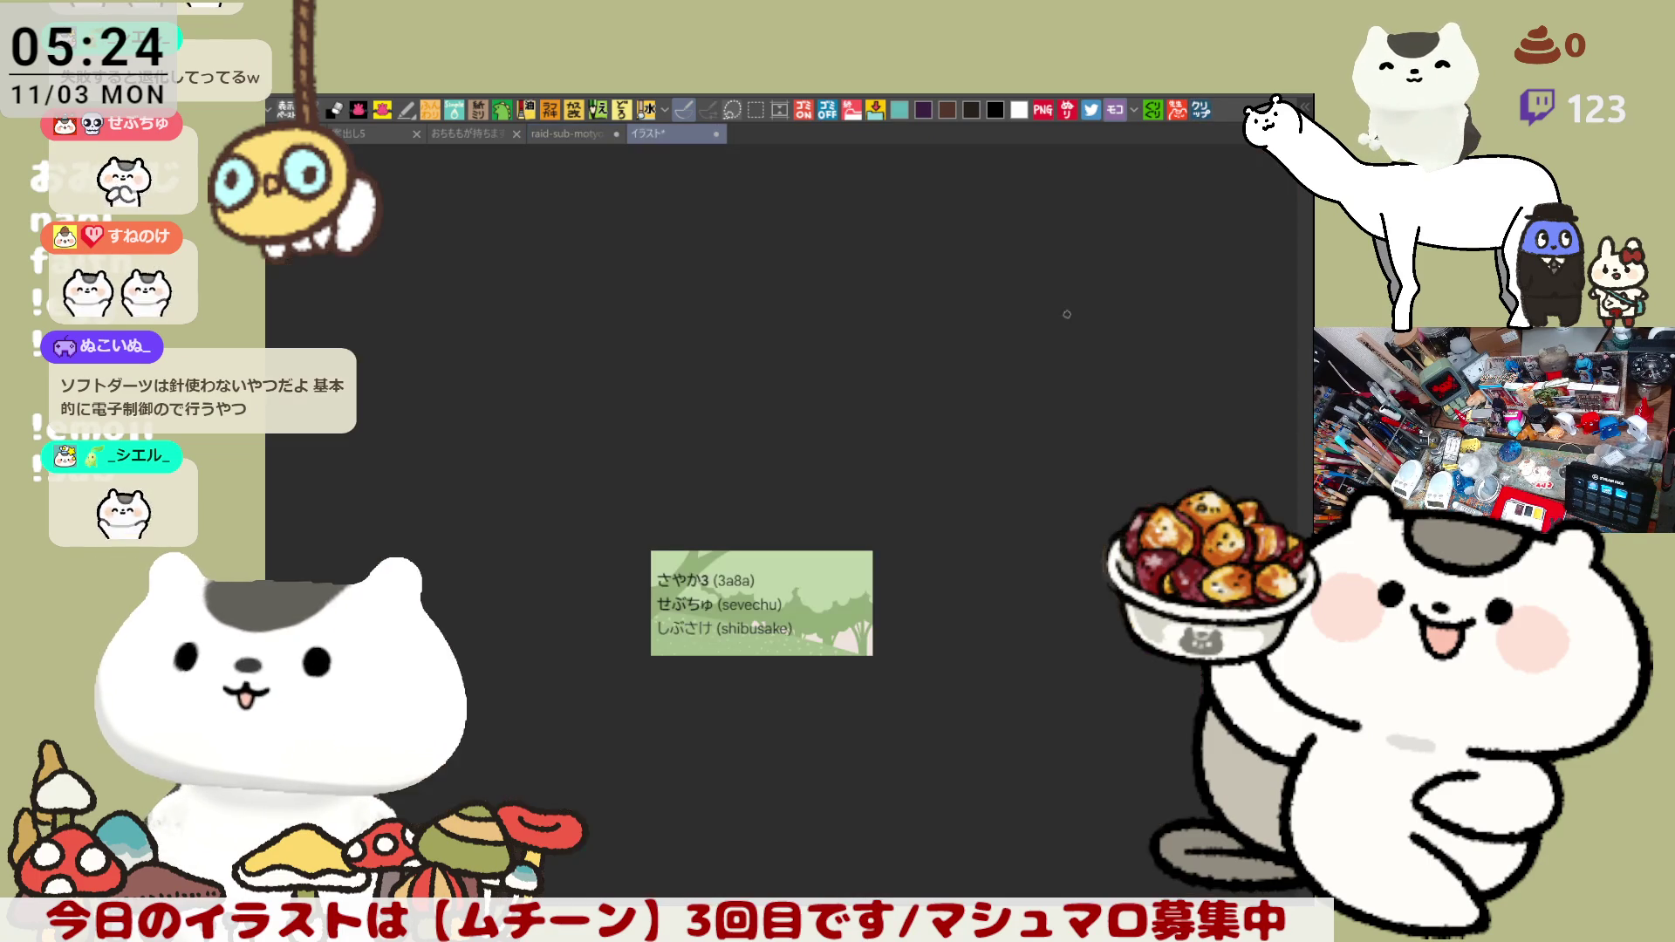
scroll(661, 707, up, 2)
scroll(652, 673, up, 2)
scroll(643, 650, up, 2)
scroll(638, 644, up, 1)
scroll(635, 638, up, 1)
scroll(629, 631, up, 1)
scroll(625, 625, up, 1)
scroll(624, 624, down, 1)
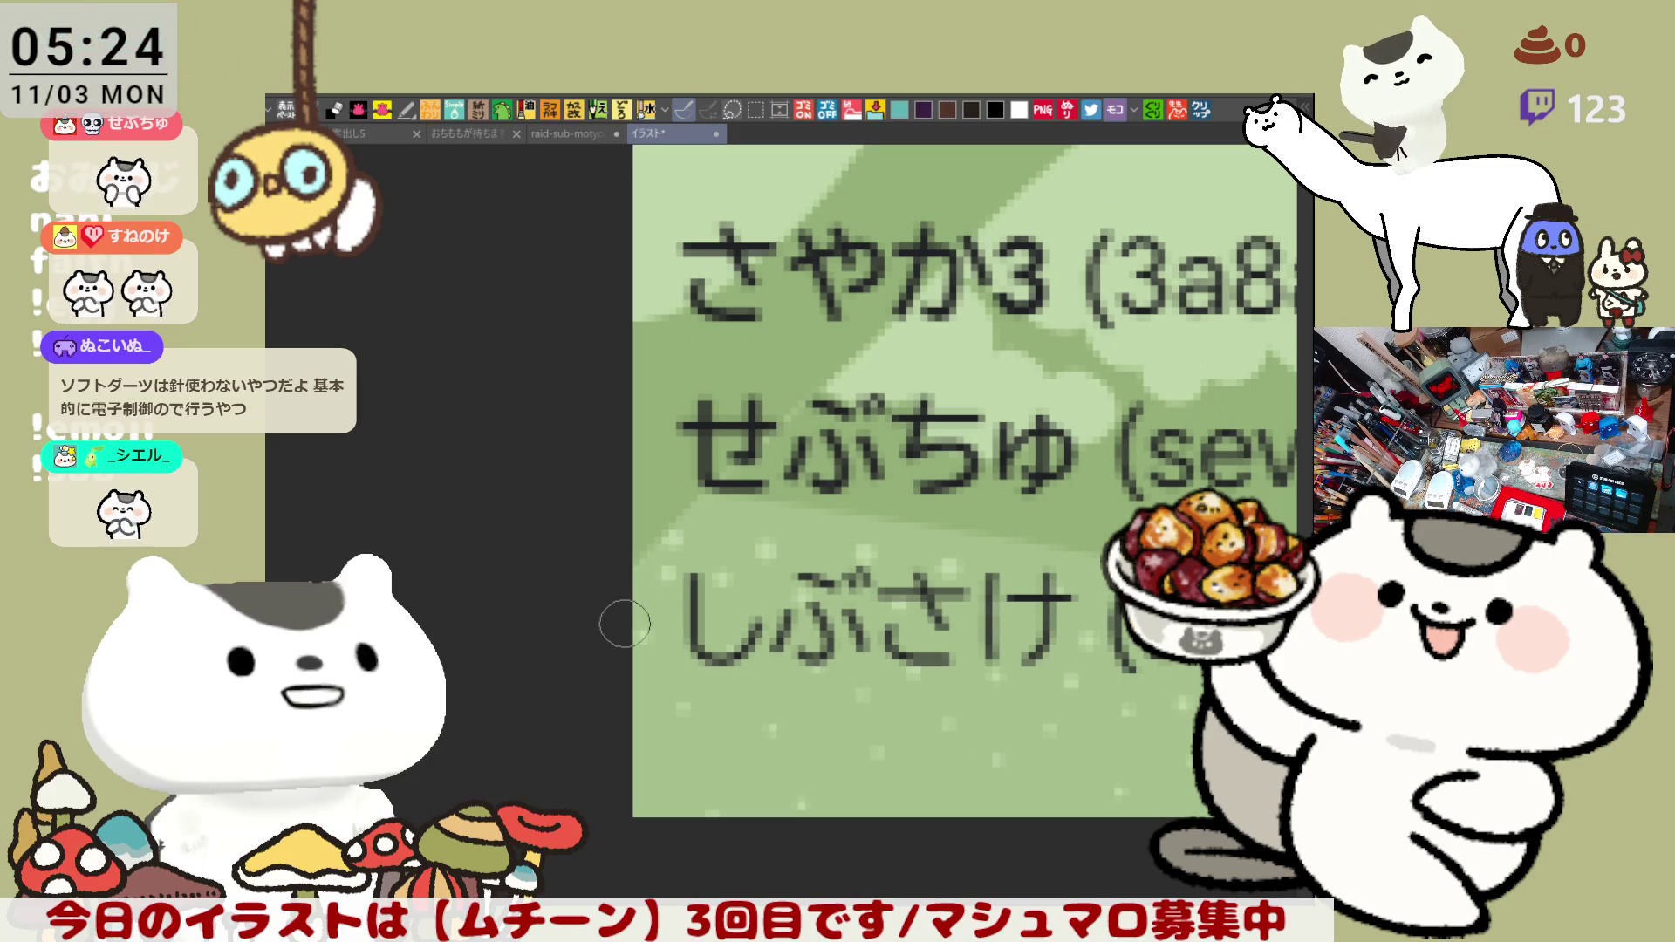
- Leave the name-list canvas and switch back to the chibi drawing document
drag(755, 414, 783, 581)
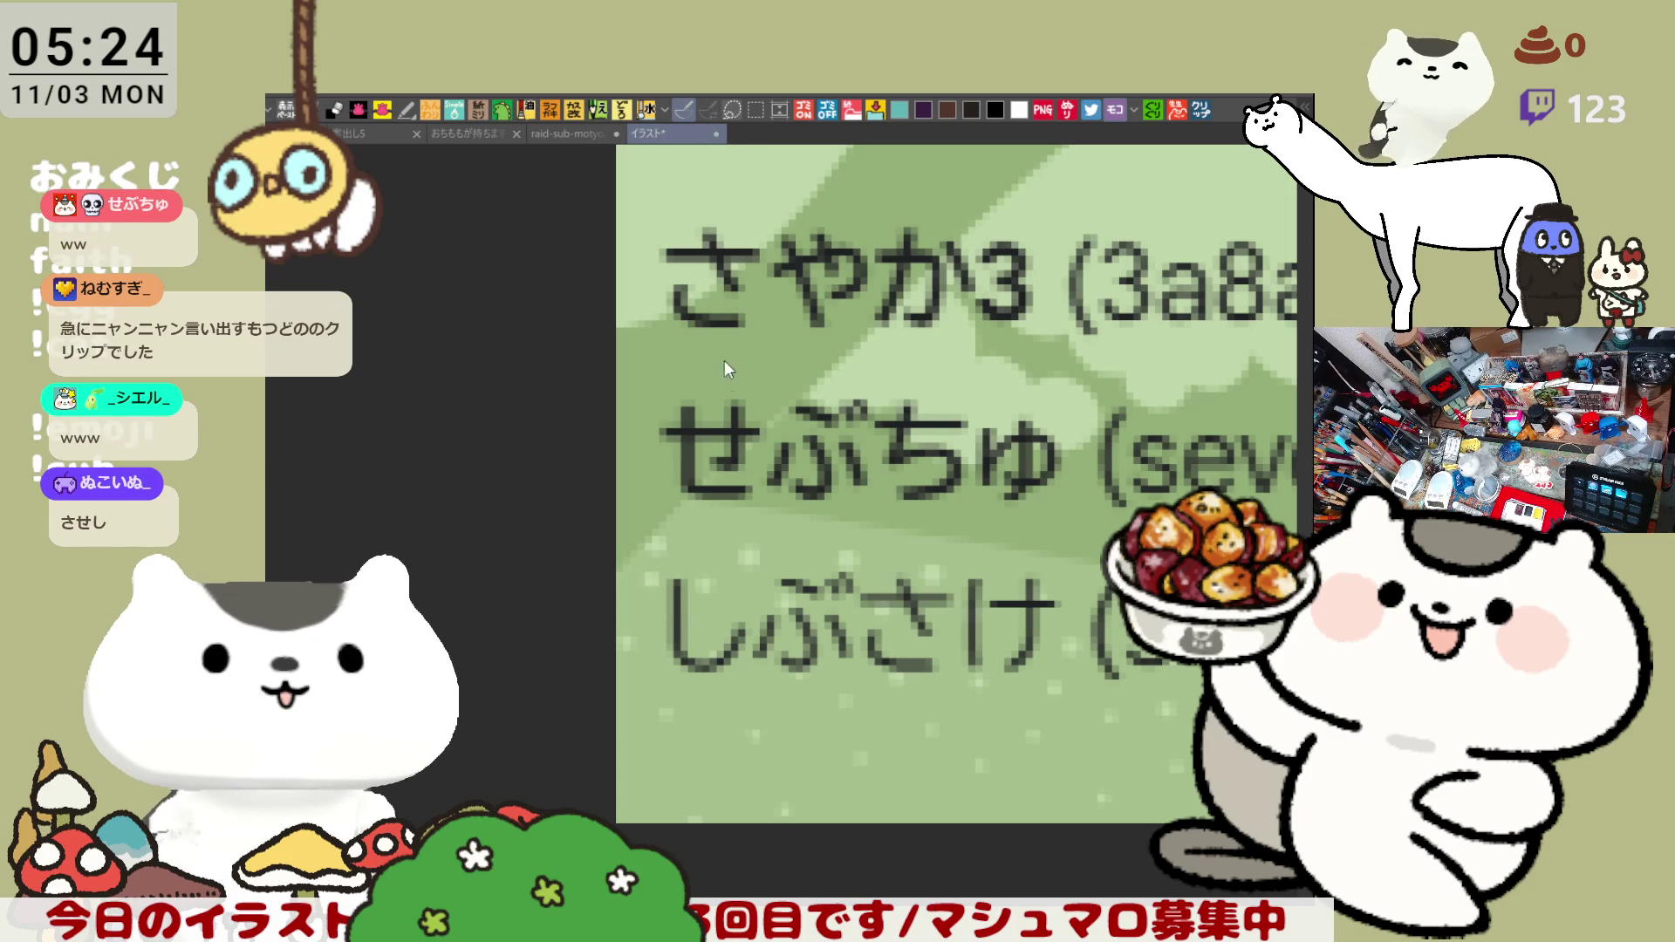
key(ctrl+shift+Tab)
scroll(733, 417, up, 2)
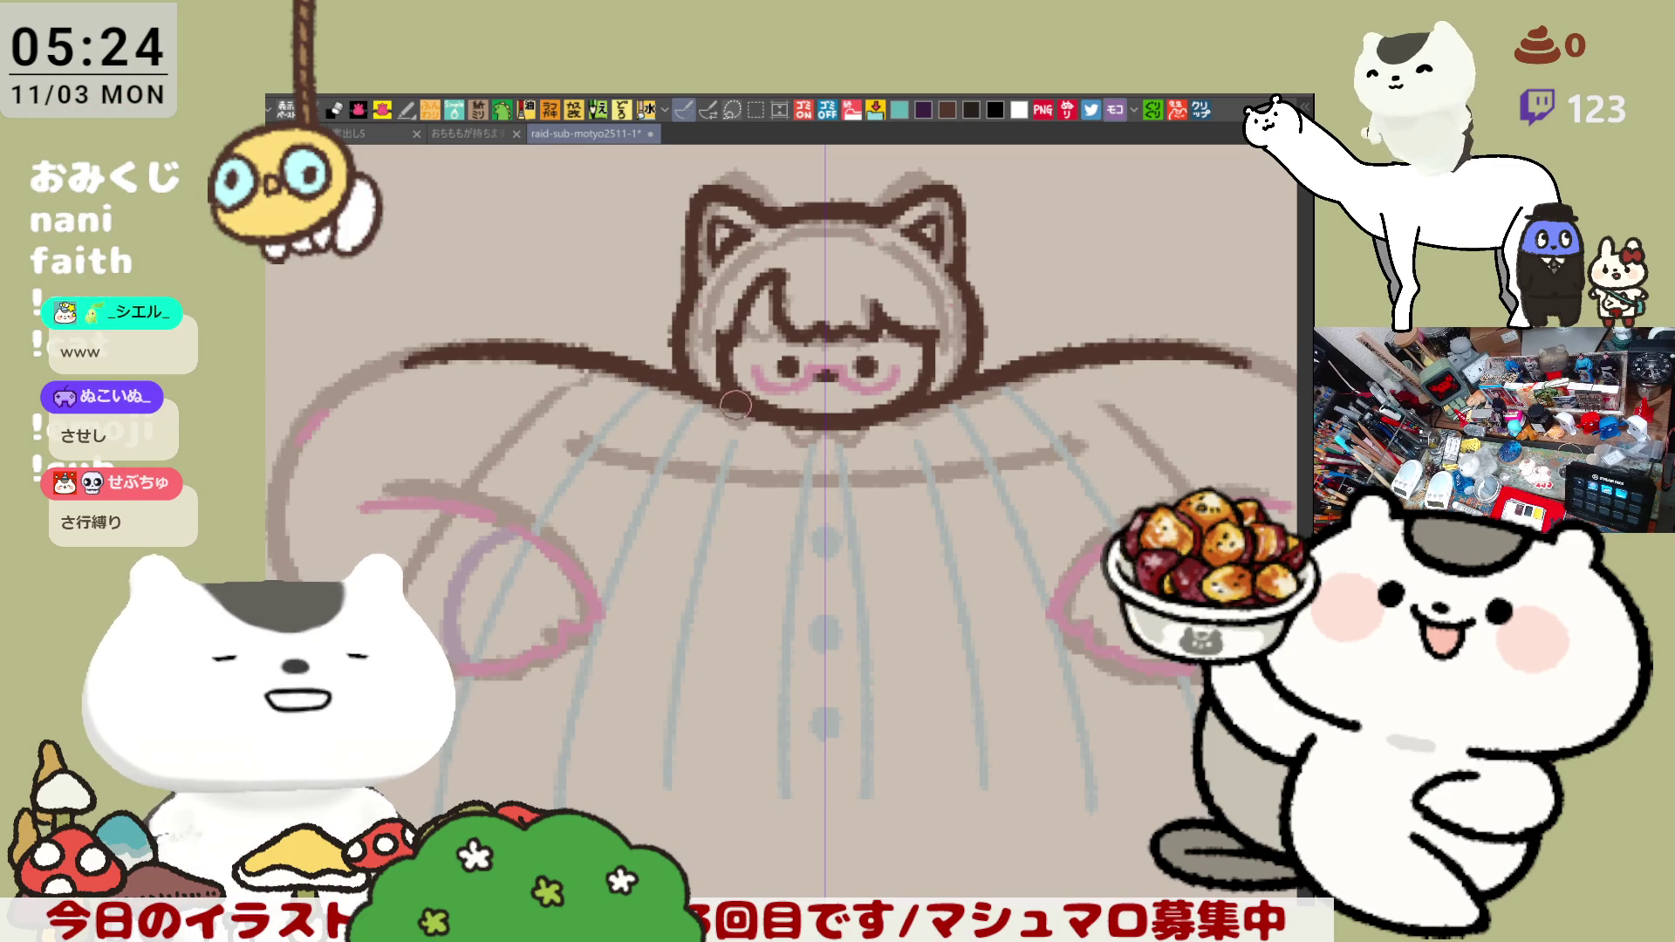
scroll(768, 487, up, 1)
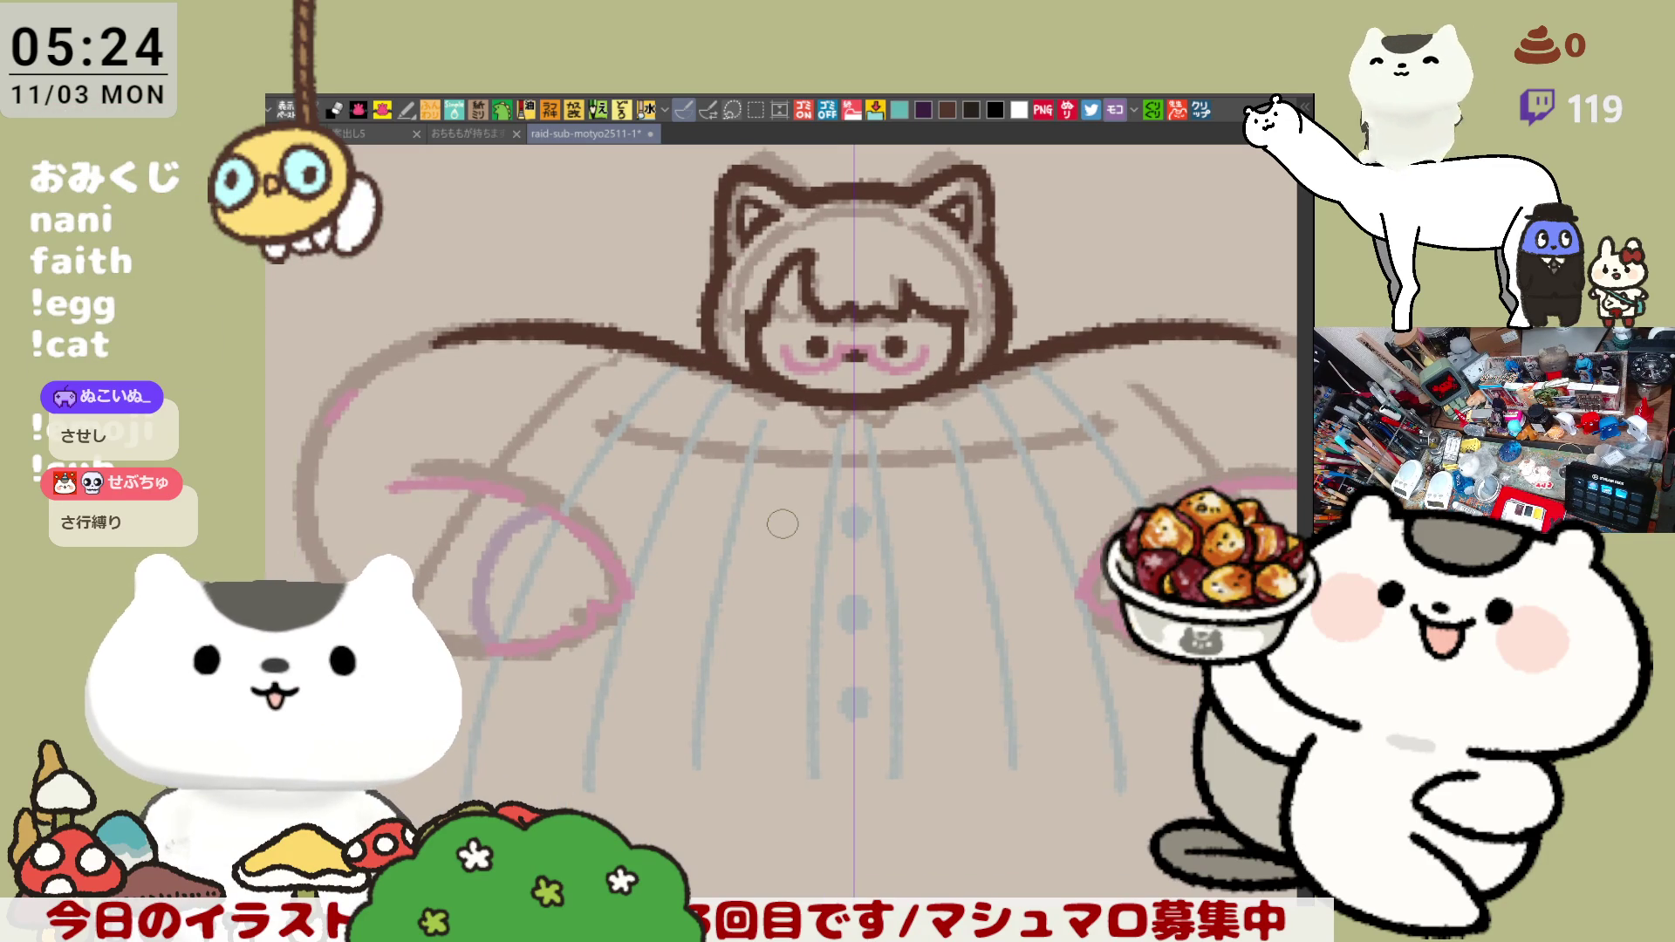
scroll(780, 523, down, 1)
scroll(781, 524, down, 1)
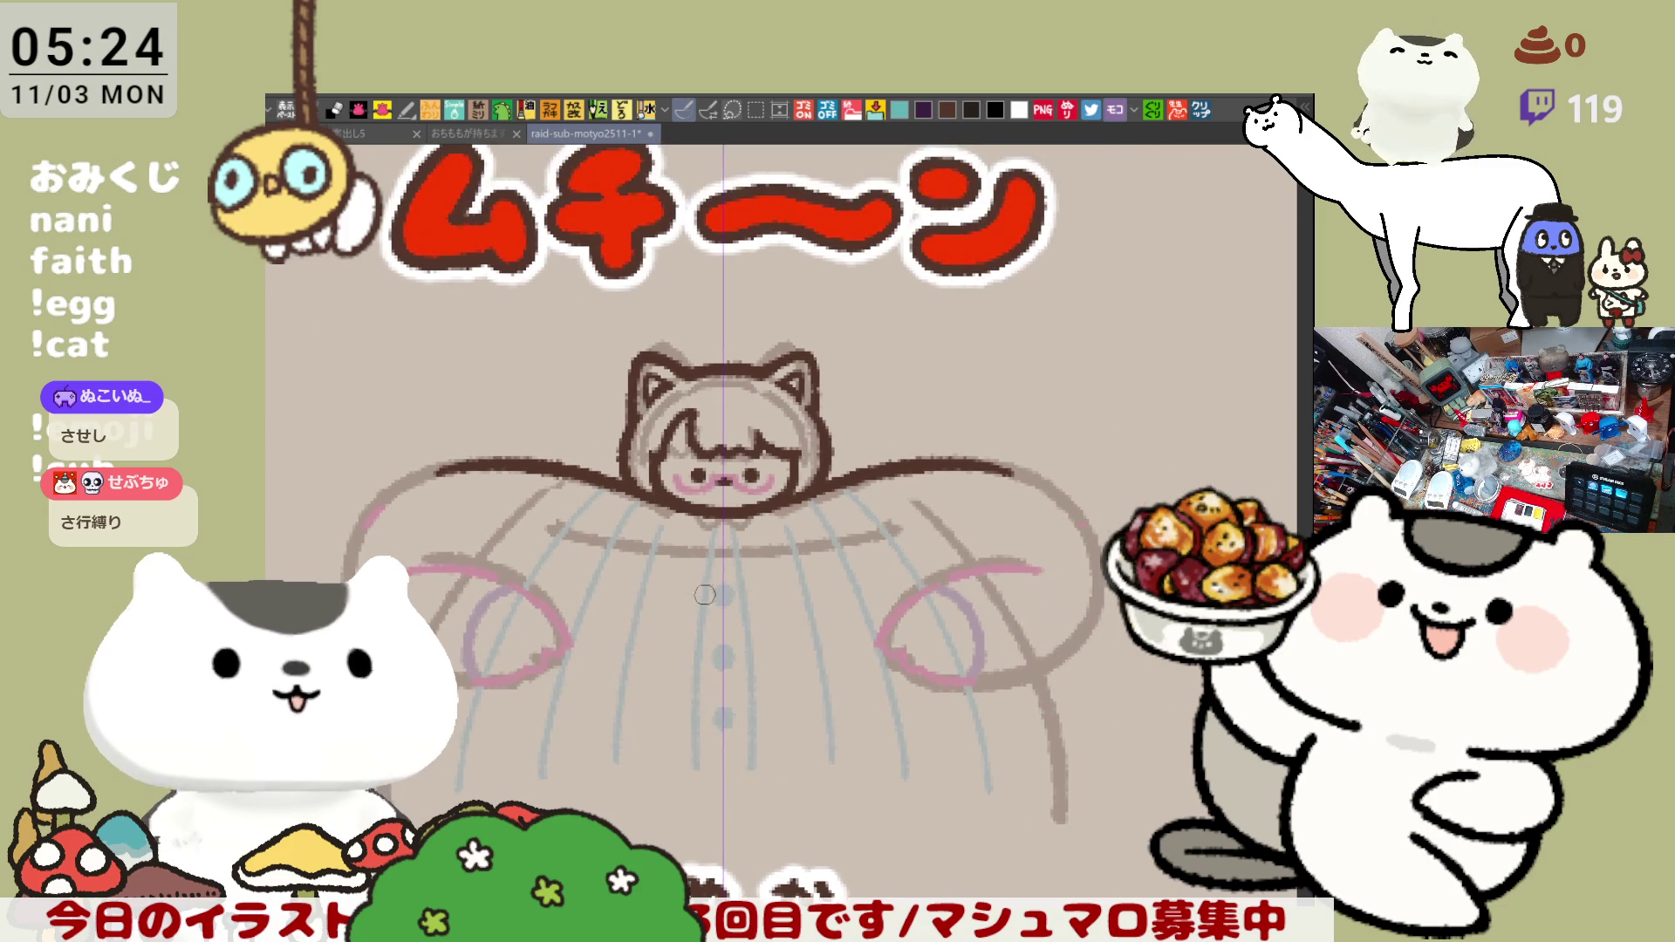
scroll(539, 511, up, 2)
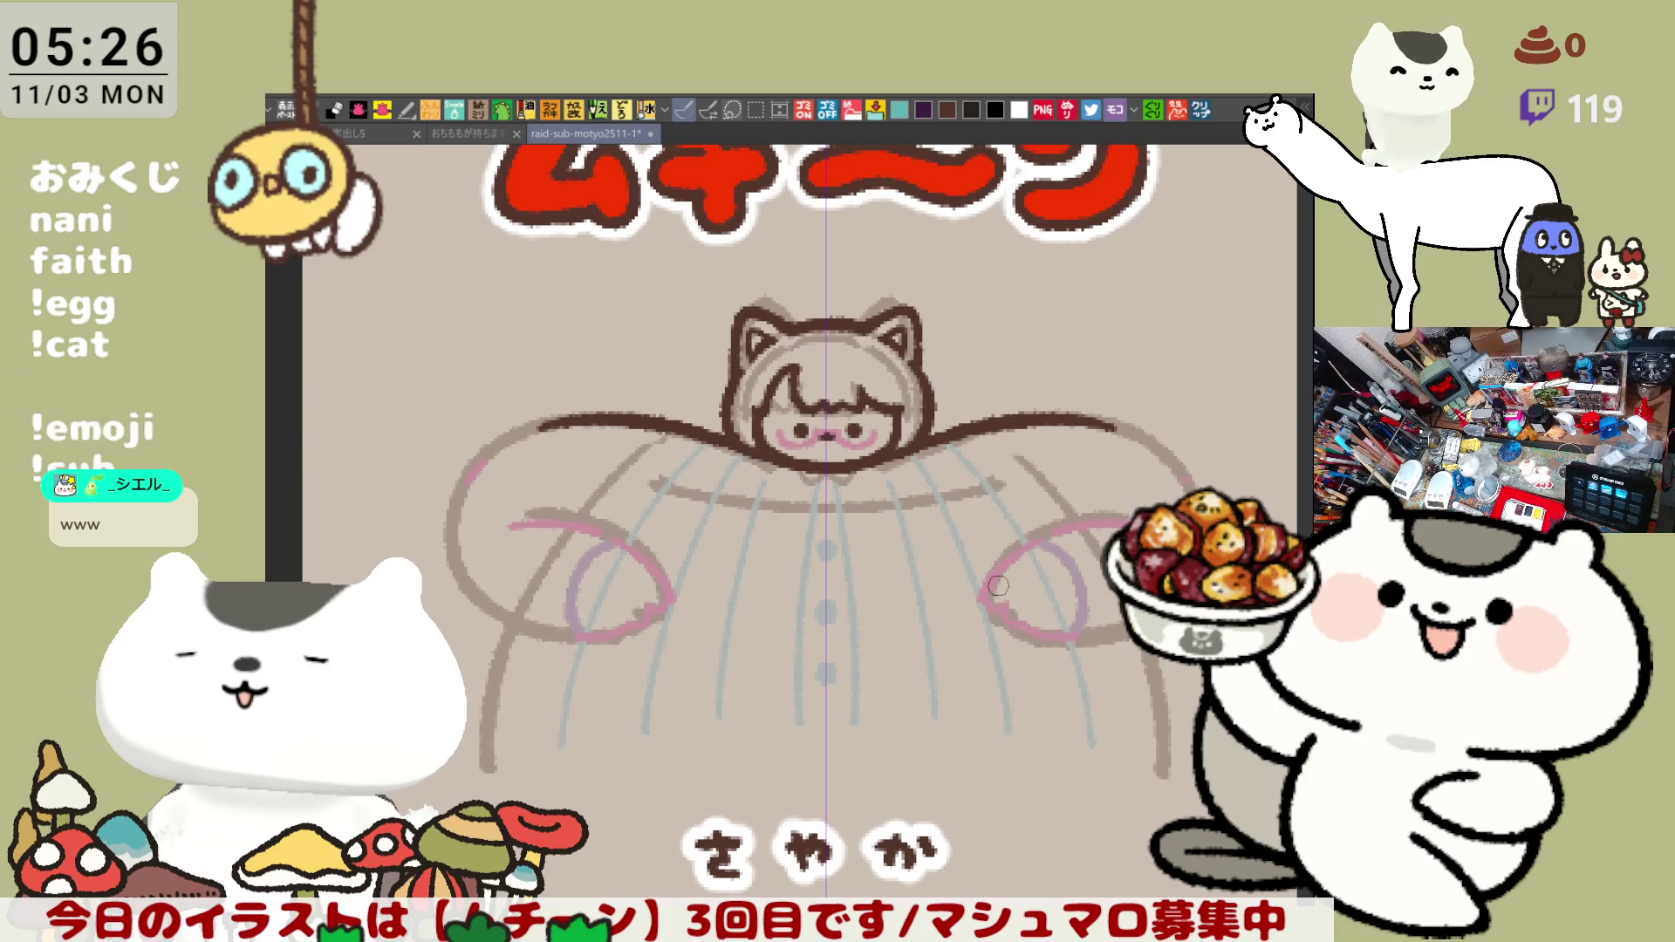
scroll(993, 583, down, 1)
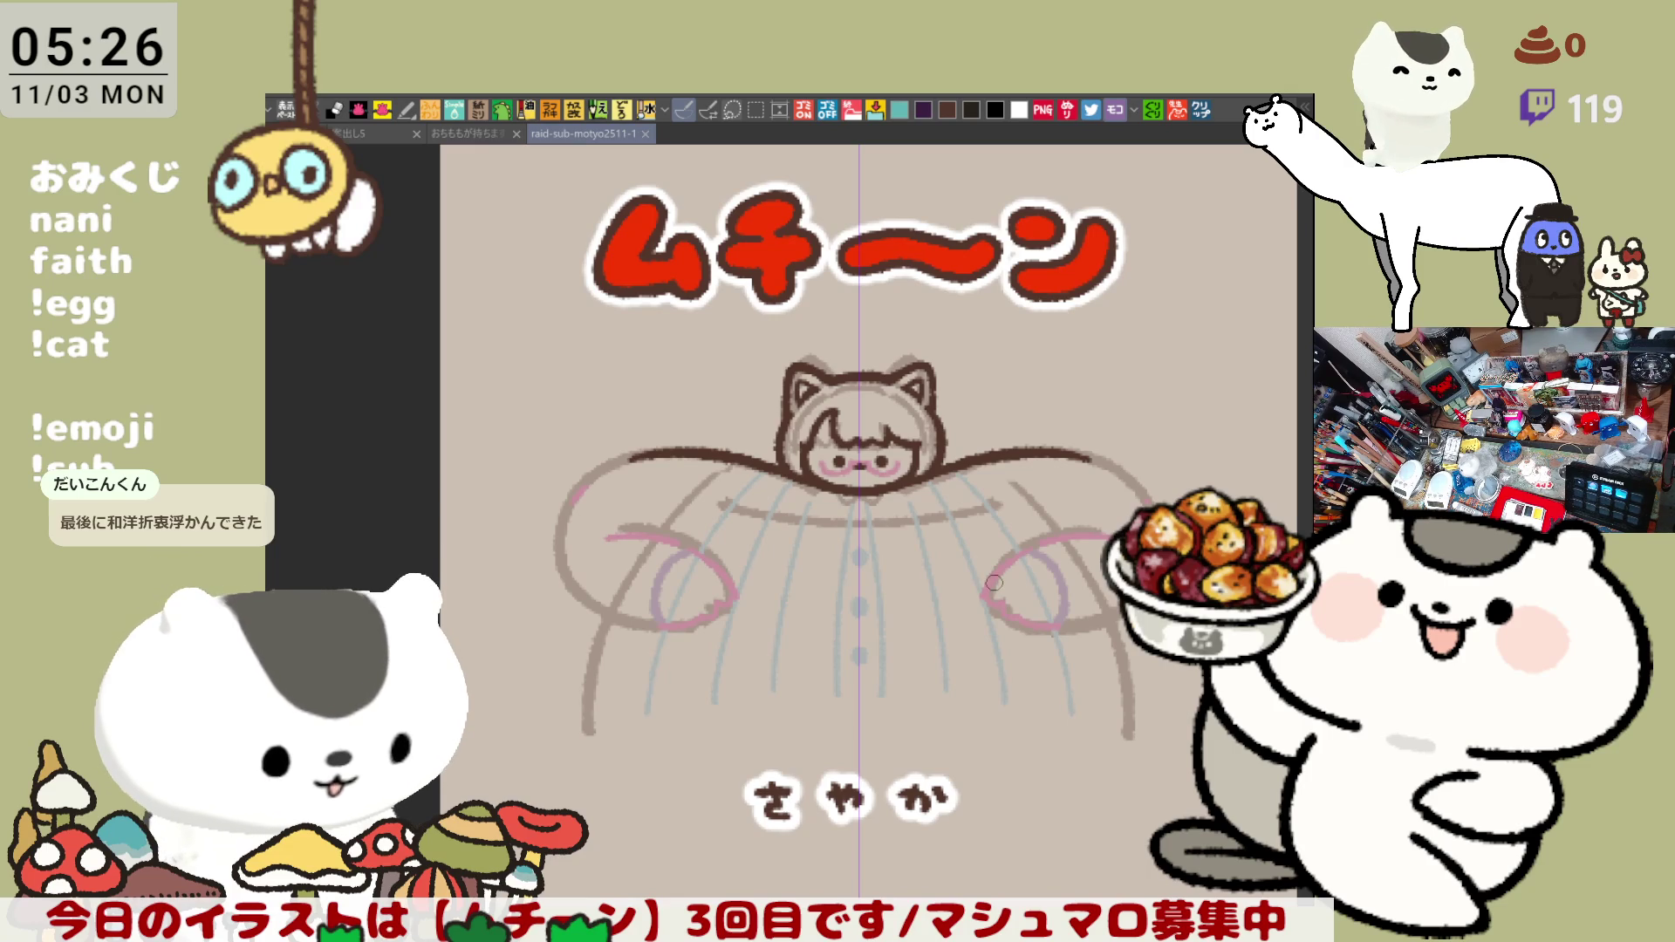
scroll(657, 587, up, 1)
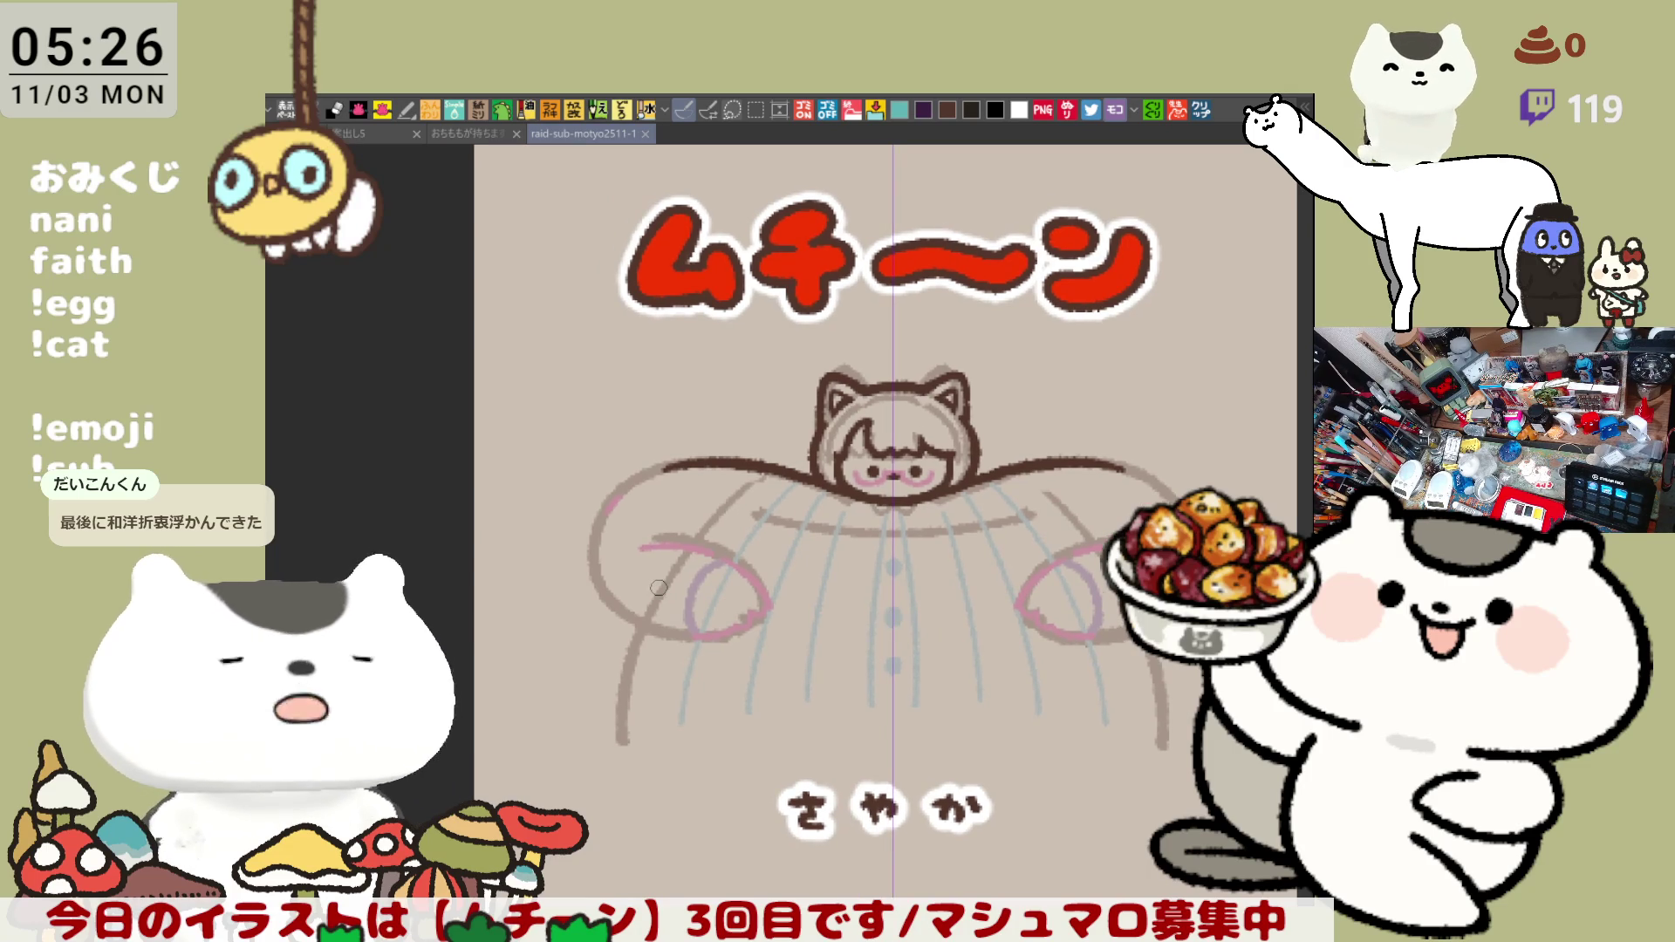
scroll(657, 588, up, 1)
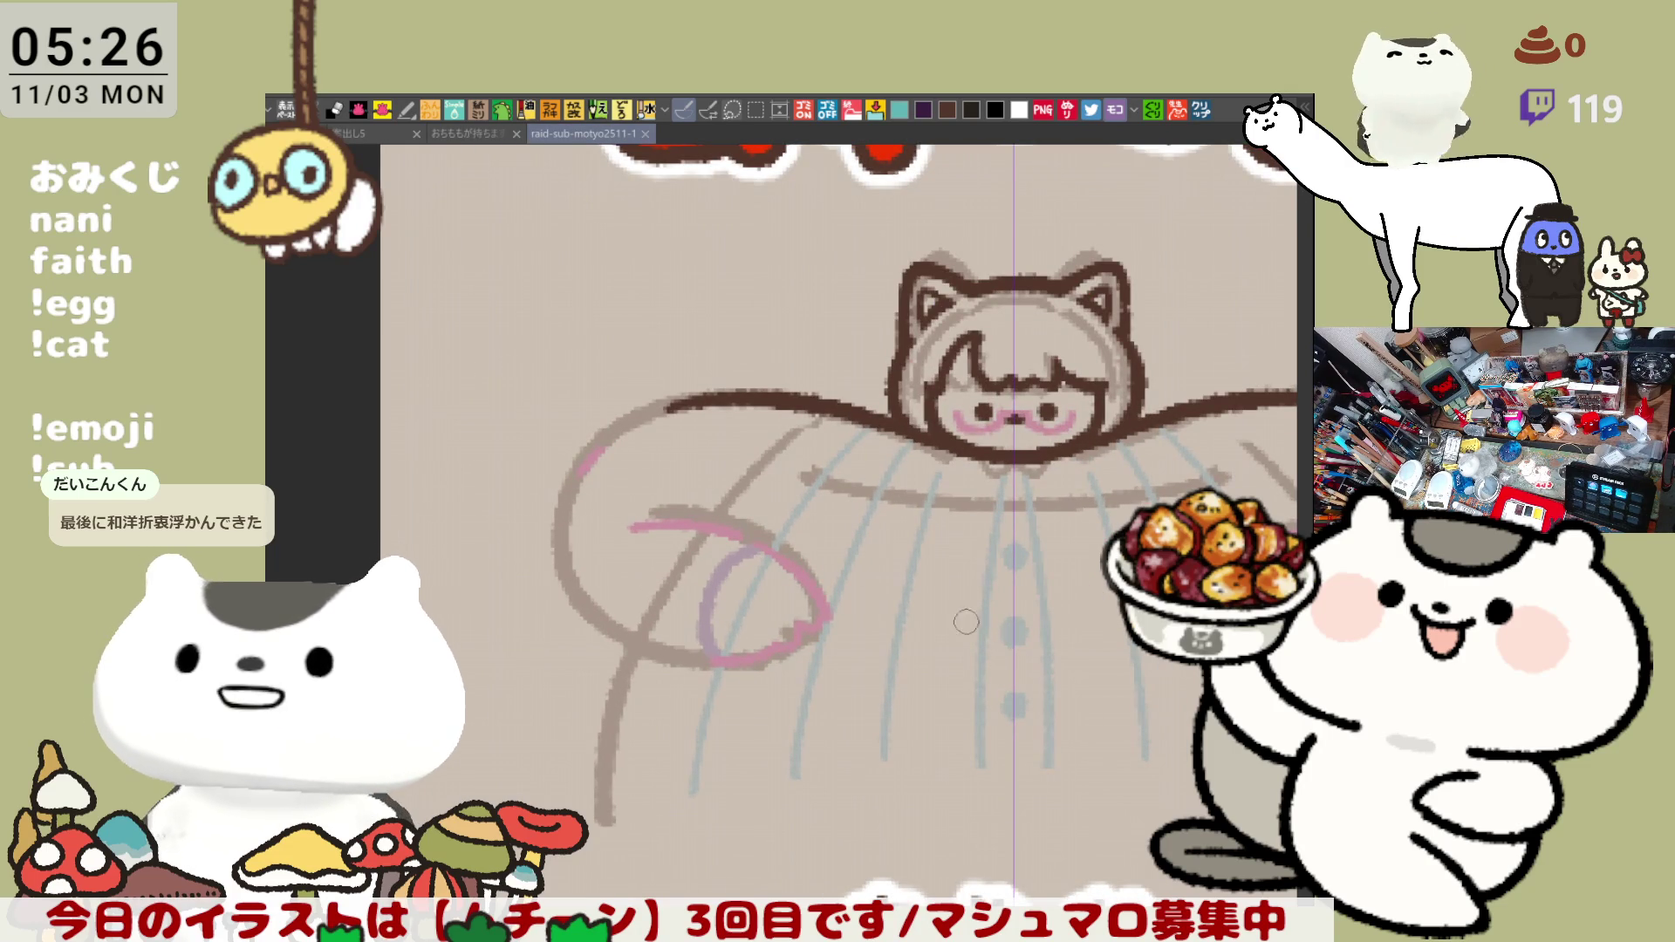
- Trace the left arm curve in dark brown with mirrored strokes, retrying several times, and extend it at the shoulder
mouse_move(600, 491)
mouse_down()
mouse_move(539, 457)
mouse_move(571, 623)
mouse_up()
key(ctrl+z)
drag(535, 436, 615, 654)
key(ctrl+z)
drag(535, 449, 622, 644)
key(ctrl+z)
drag(534, 439, 615, 647)
key(ctrl+z)
drag(760, 564, 629, 562)
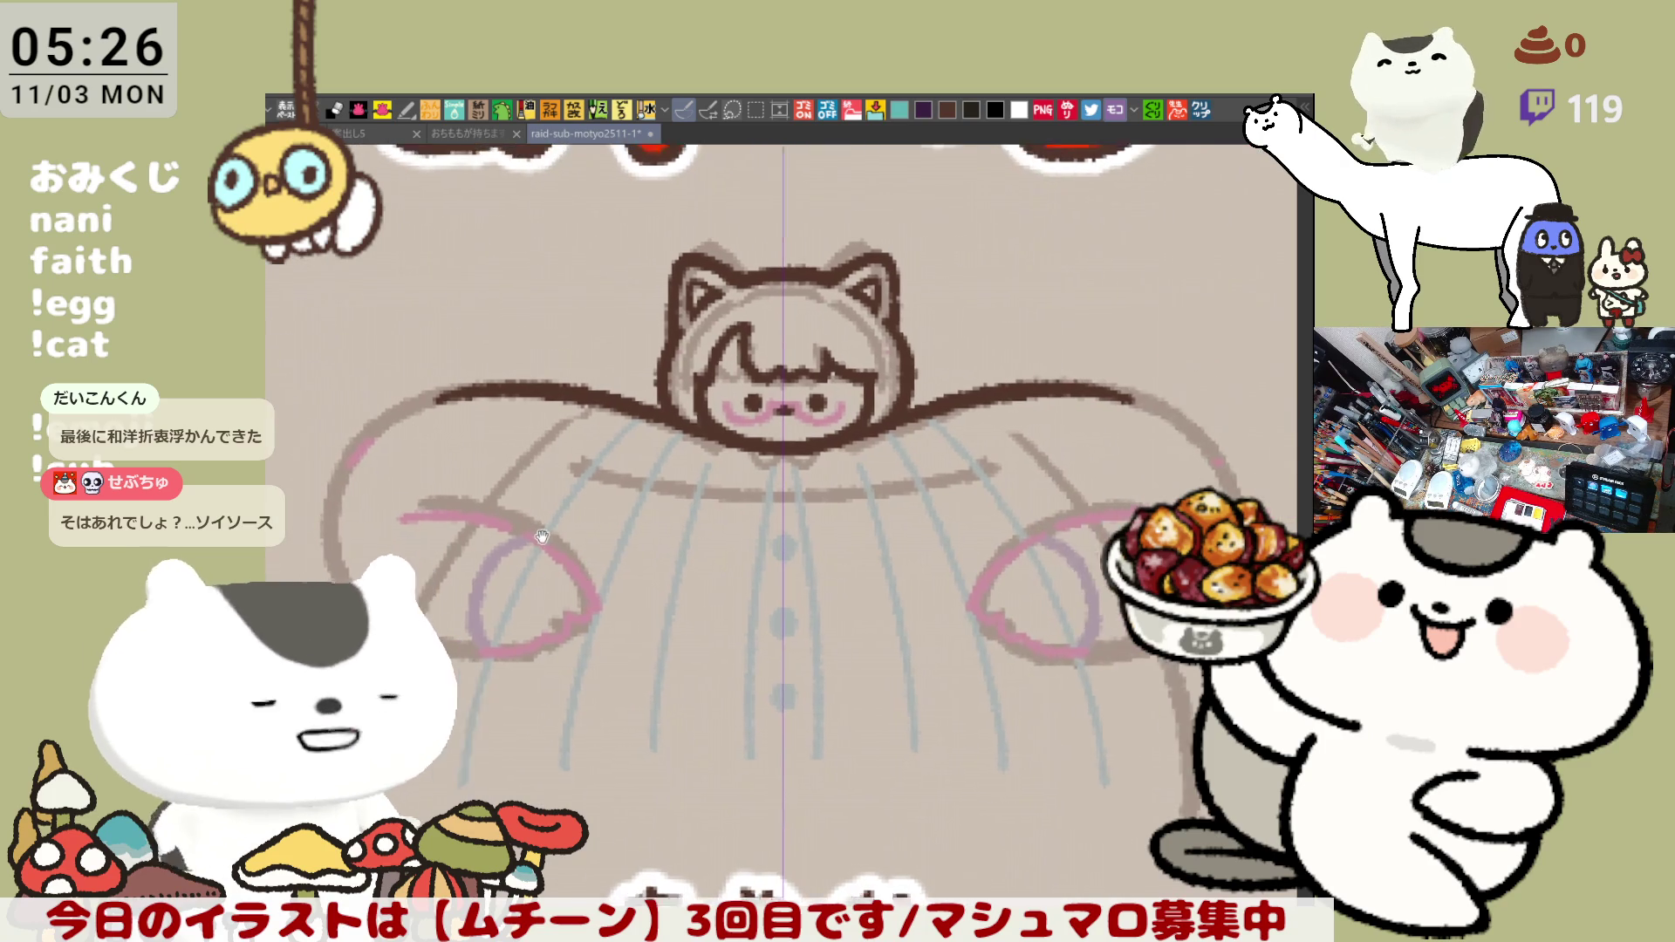
drag(408, 438, 517, 396)
key(ctrl+z)
key(ctrl+z)
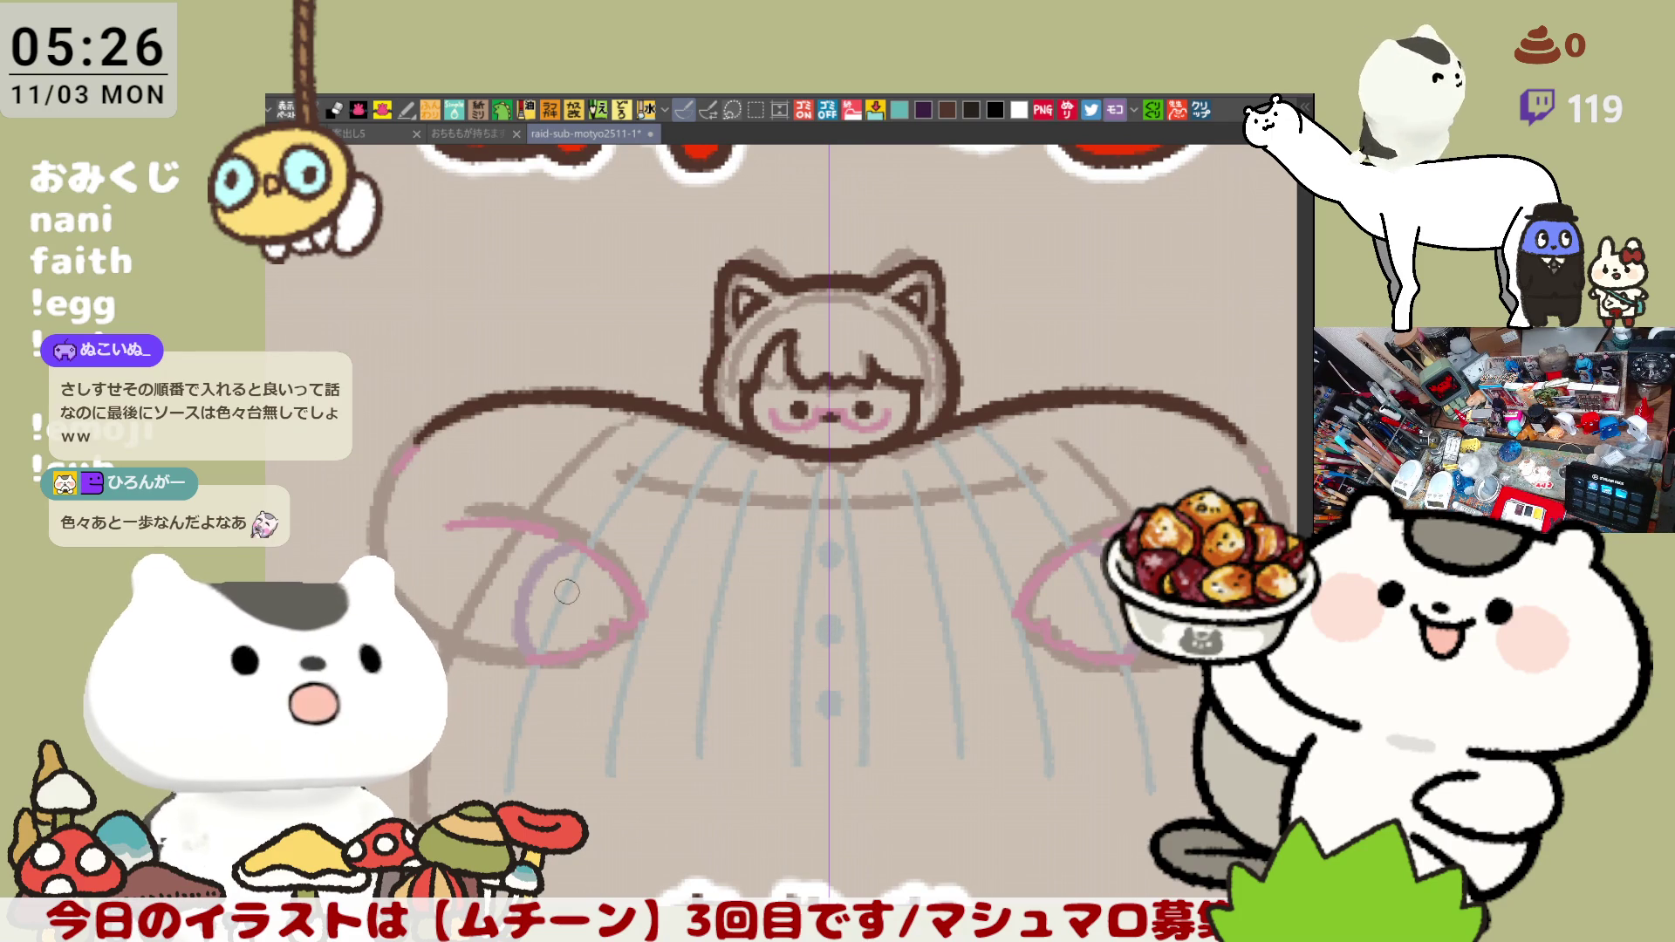
- Draw a dark brown arc on the sleeve, redoing it until the curve is right
drag(481, 492, 650, 581)
key(ctrl+z)
mouse_move(482, 495)
mouse_down()
mouse_move(586, 524)
mouse_move(644, 626)
mouse_up()
key(ctrl+z)
drag(482, 494, 638, 629)
key(ctrl+z)
key(ctrl+z)
mouse_move(471, 503)
mouse_down()
mouse_move(646, 602)
mouse_move(639, 625)
mouse_up()
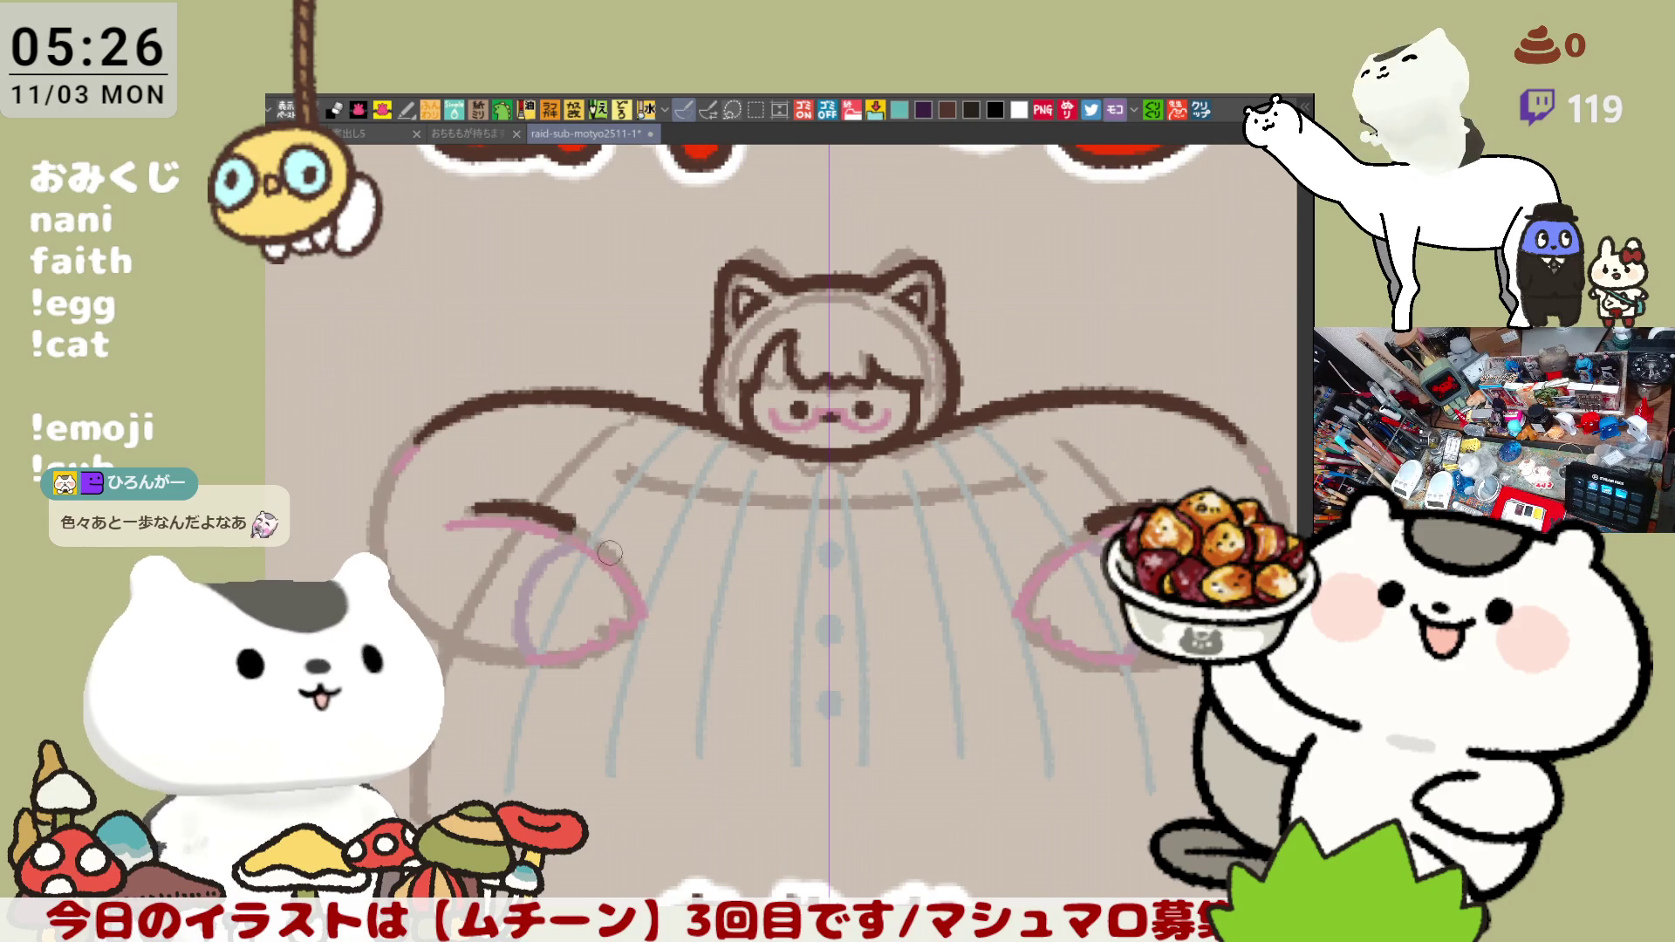
- Ink the outline down the left shoulder, trying longer, shorter and differently curved versions
drag(417, 436, 381, 542)
key(ctrl+z)
drag(419, 433, 367, 547)
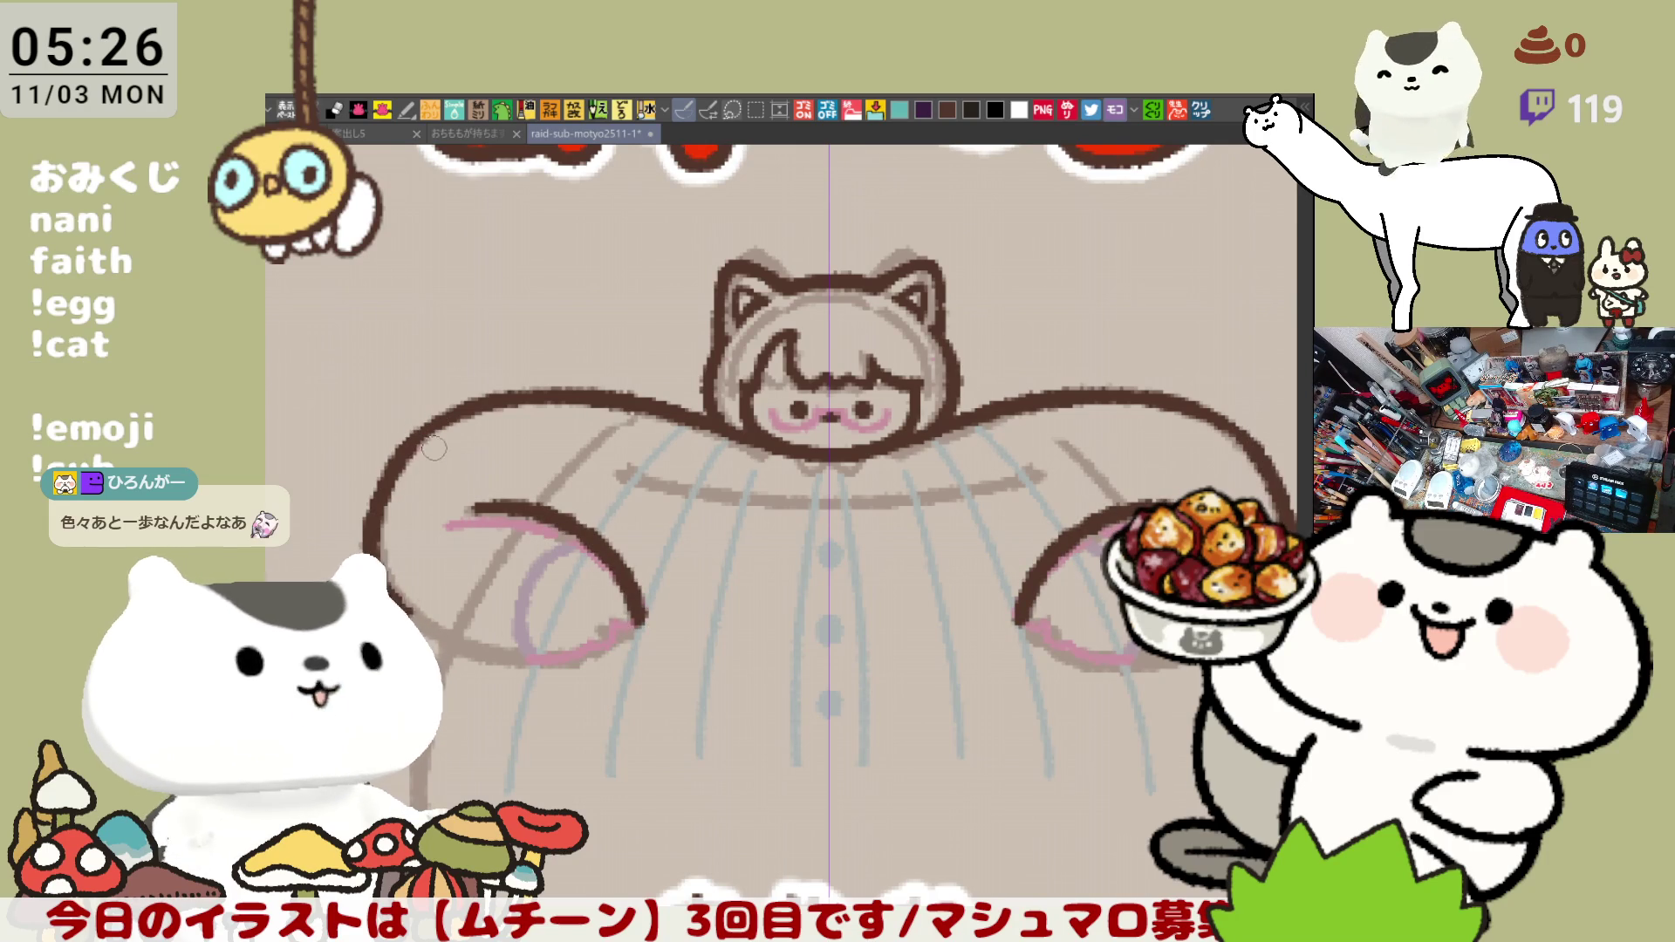
key(ctrl+z)
drag(422, 430, 371, 545)
key(ctrl+z)
drag(432, 424, 410, 600)
key(ctrl+z)
drag(393, 458, 461, 406)
key(ctrl+z)
drag(390, 487, 457, 411)
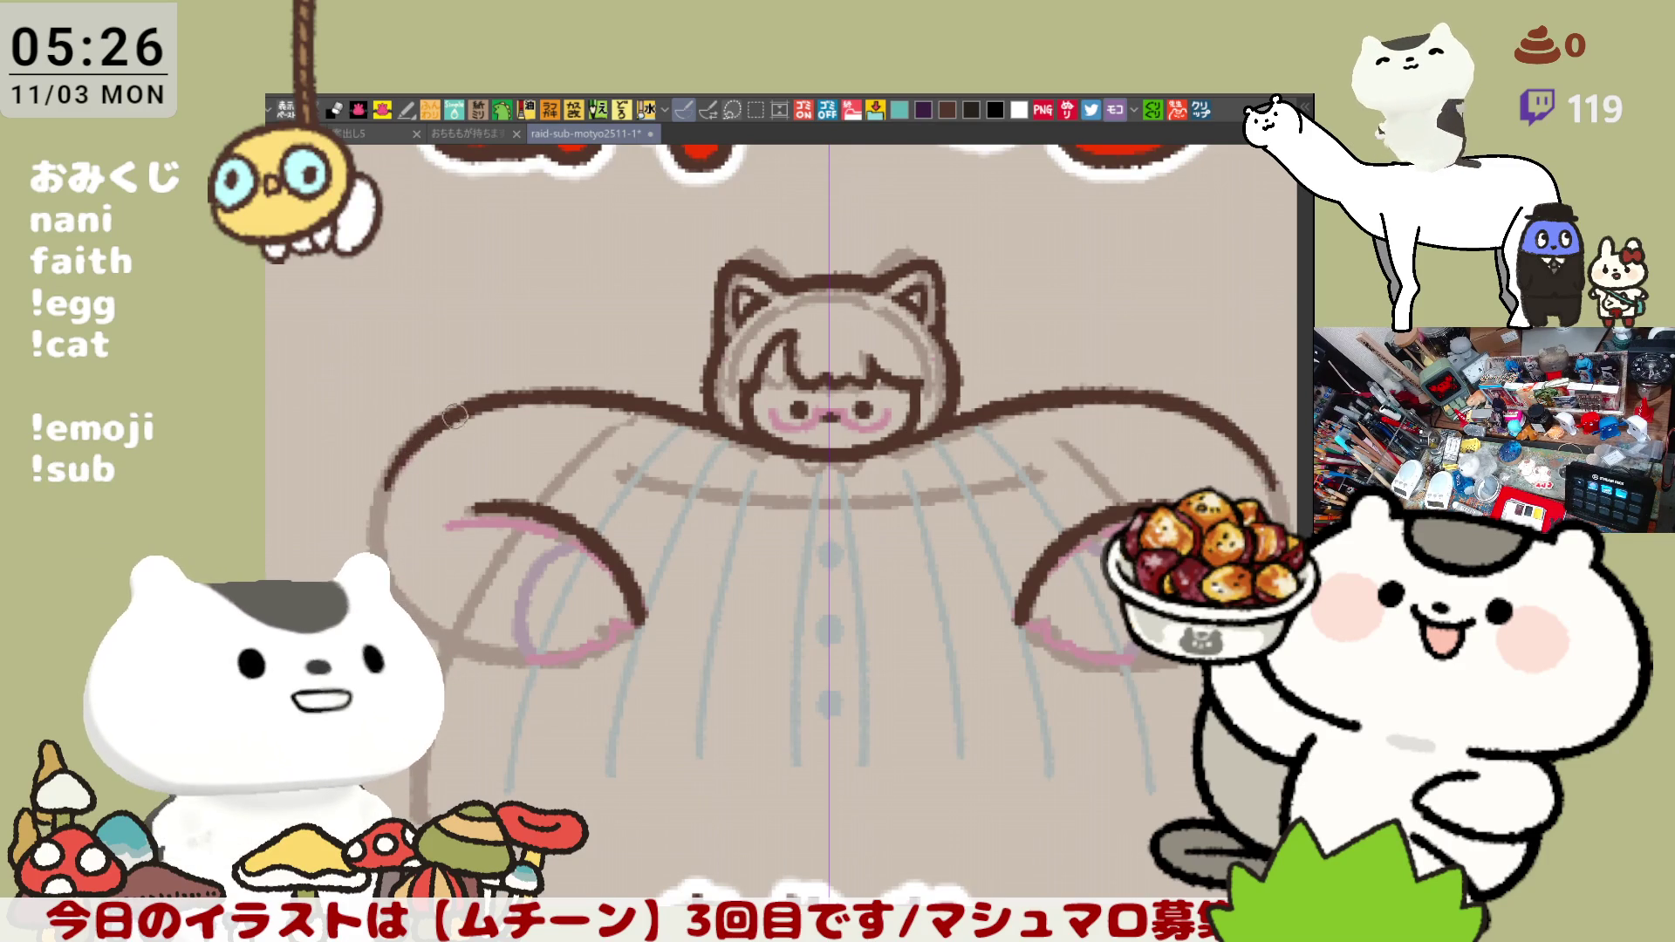
key(ctrl+z)
mouse_move(458, 408)
mouse_down()
mouse_move(387, 484)
mouse_move(374, 544)
mouse_up()
key(ctrl+z)
mouse_move(458, 408)
mouse_down()
mouse_move(367, 543)
mouse_move(380, 501)
mouse_move(423, 626)
mouse_up()
key(ctrl+z)
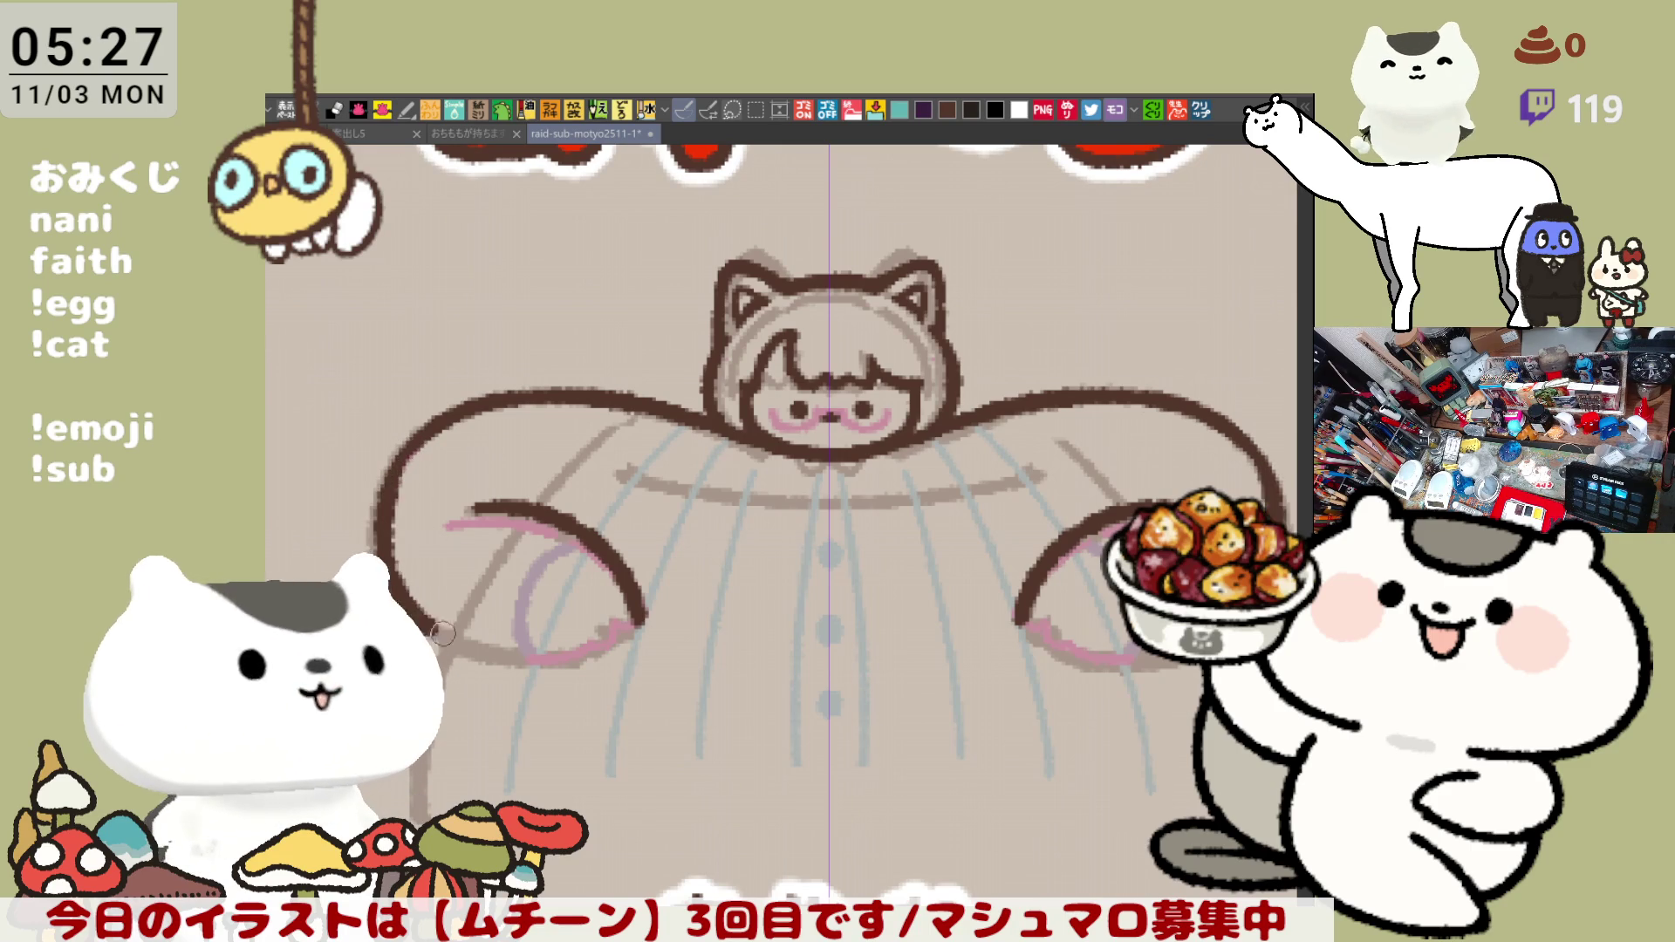
- Extend the lower shoulder outline downward on both sides, redrawing it repeatedly
drag(425, 624, 441, 636)
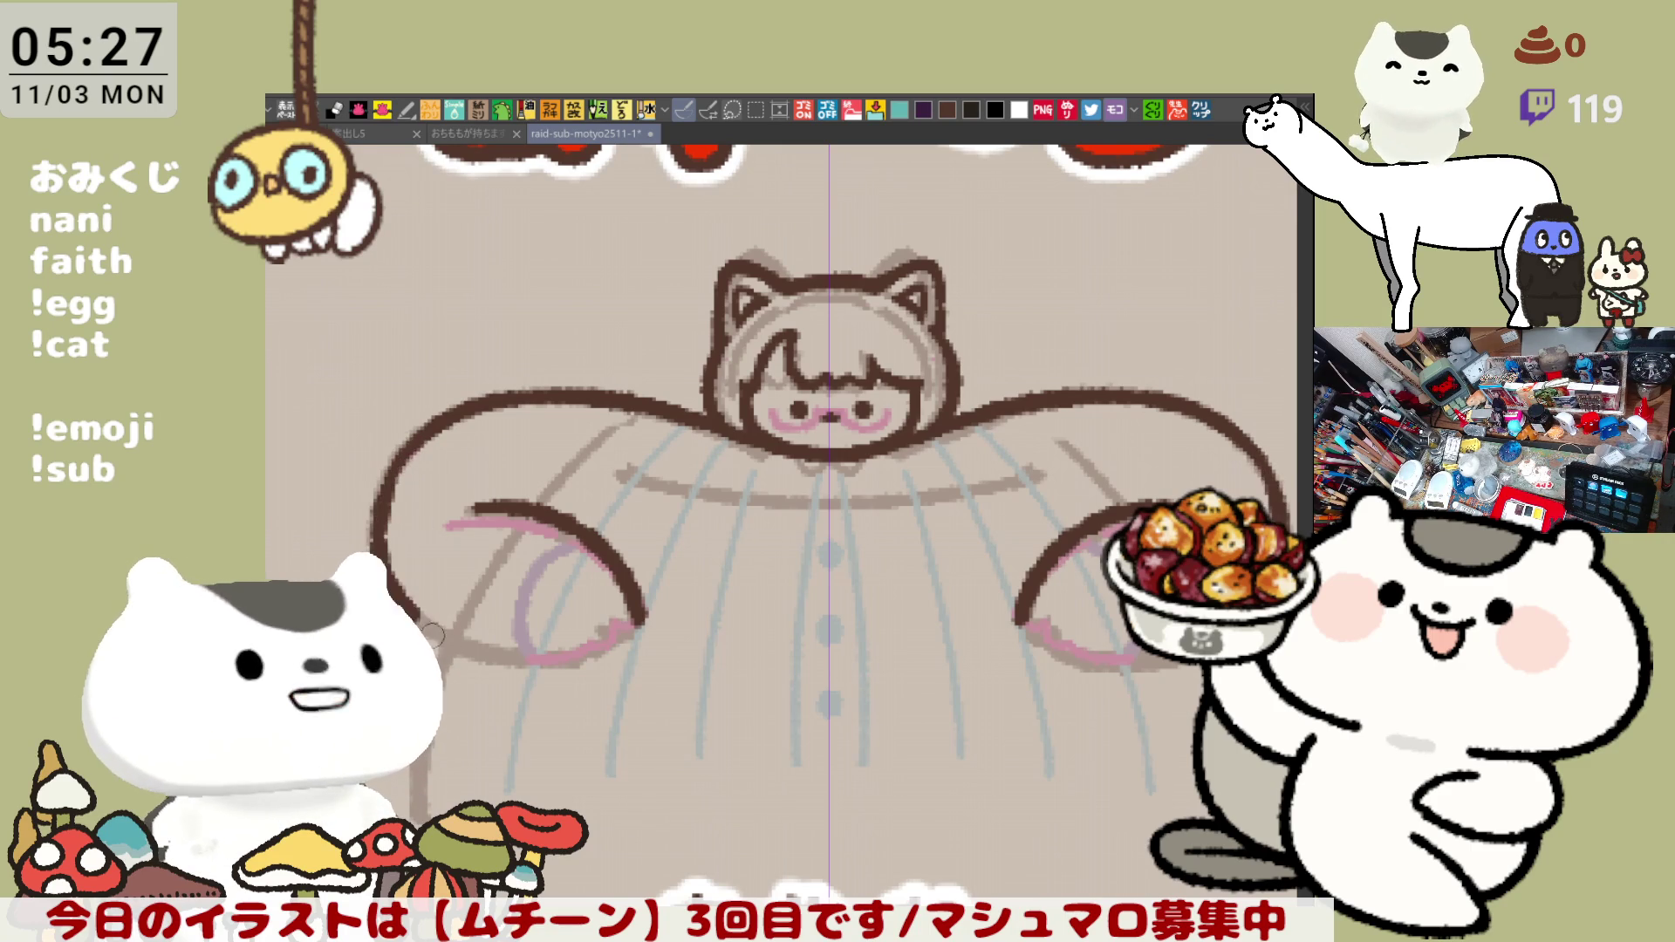
key(ctrl+z)
key(ctrl+z)
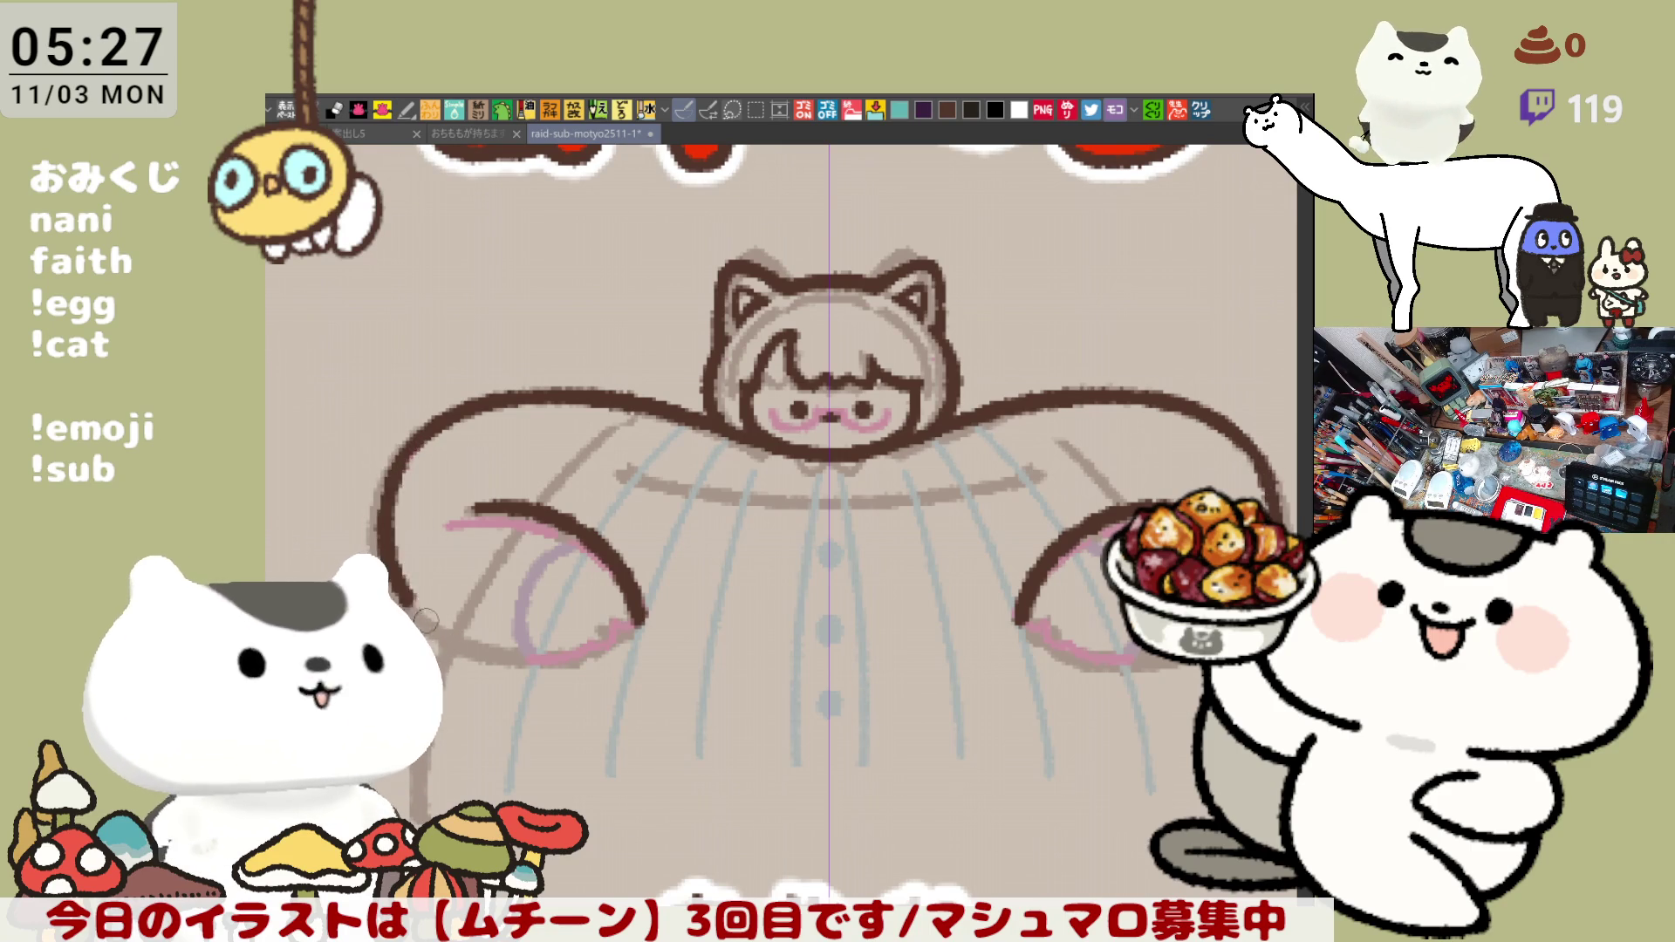
drag(376, 504, 438, 644)
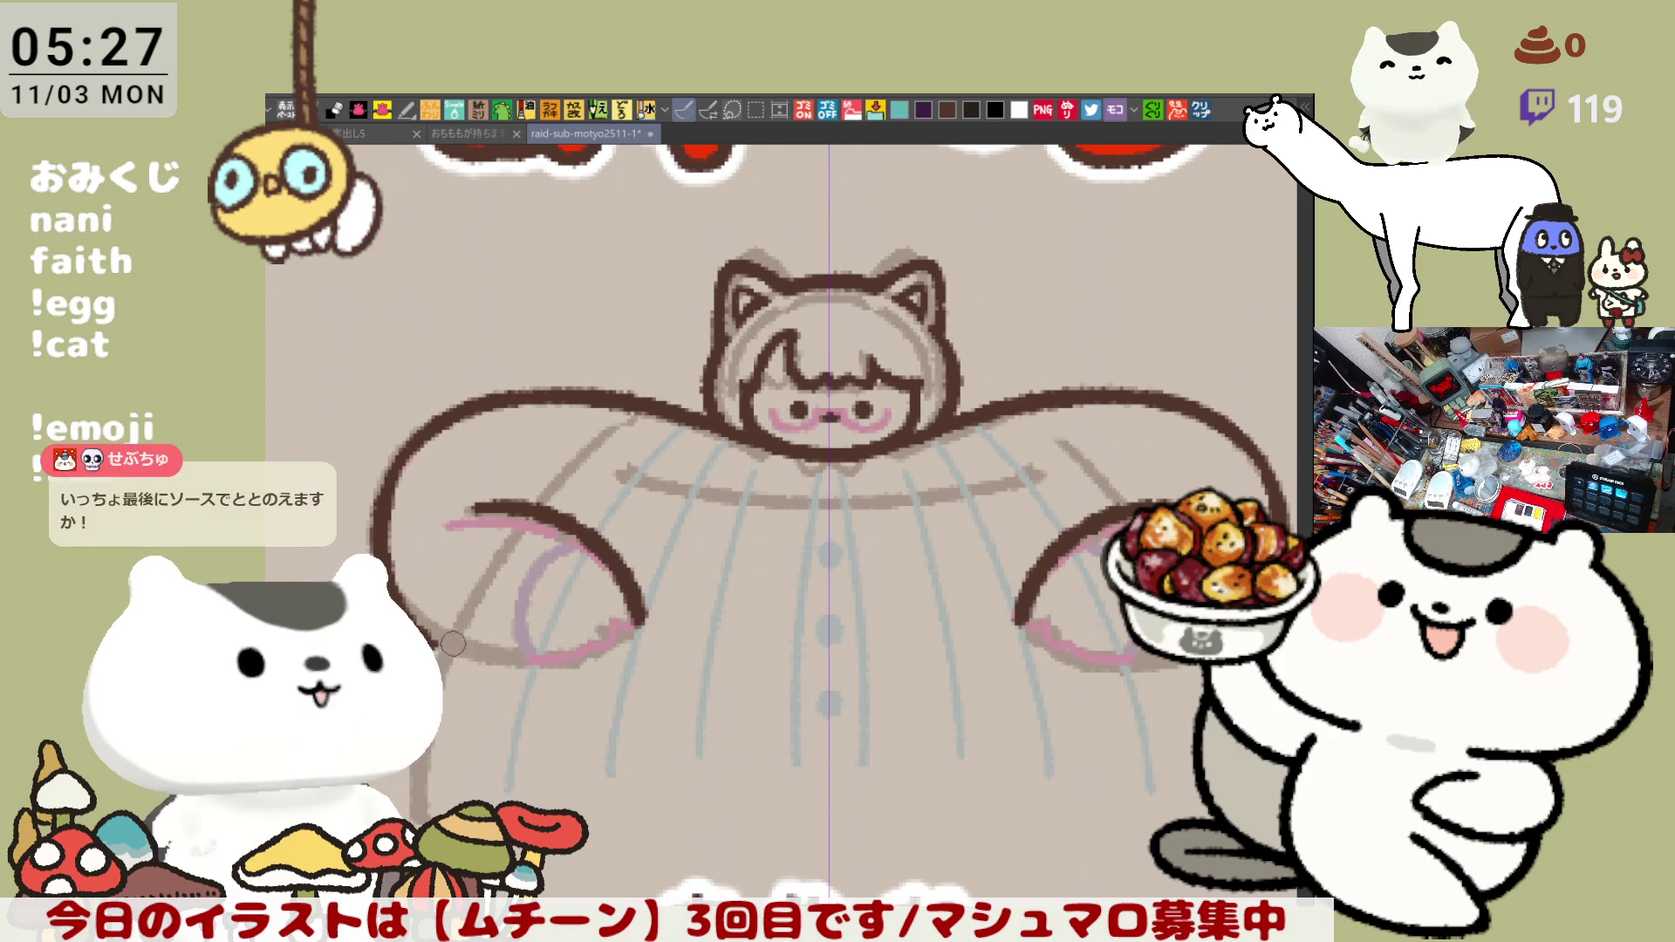
key(ctrl+z)
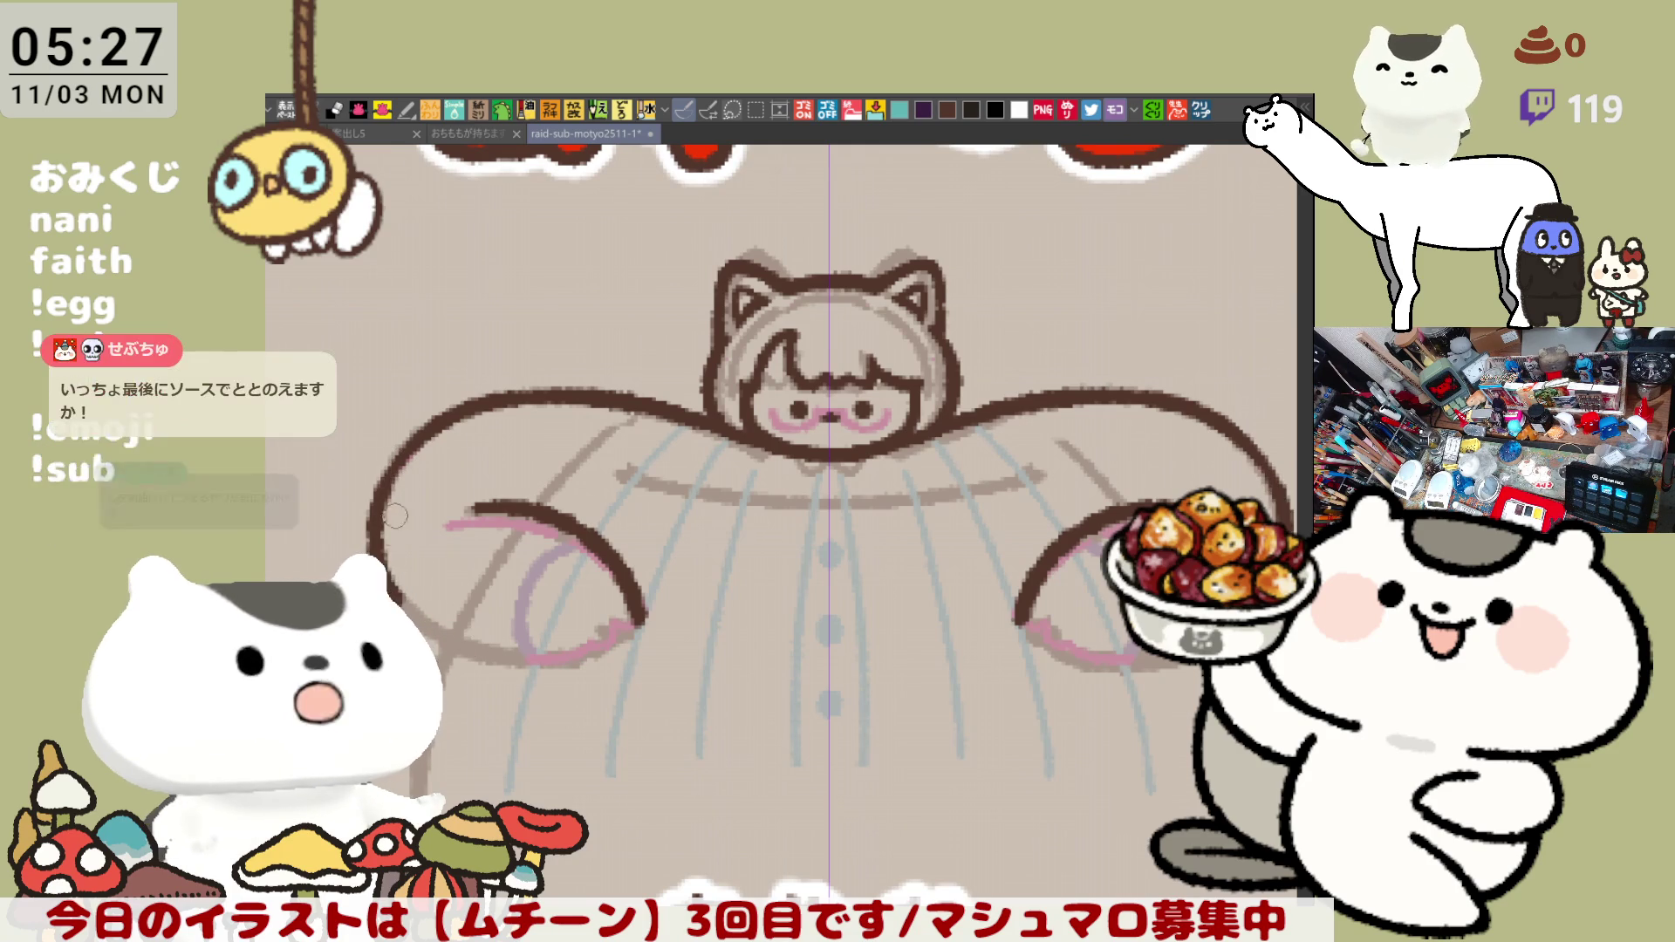
drag(376, 500, 416, 619)
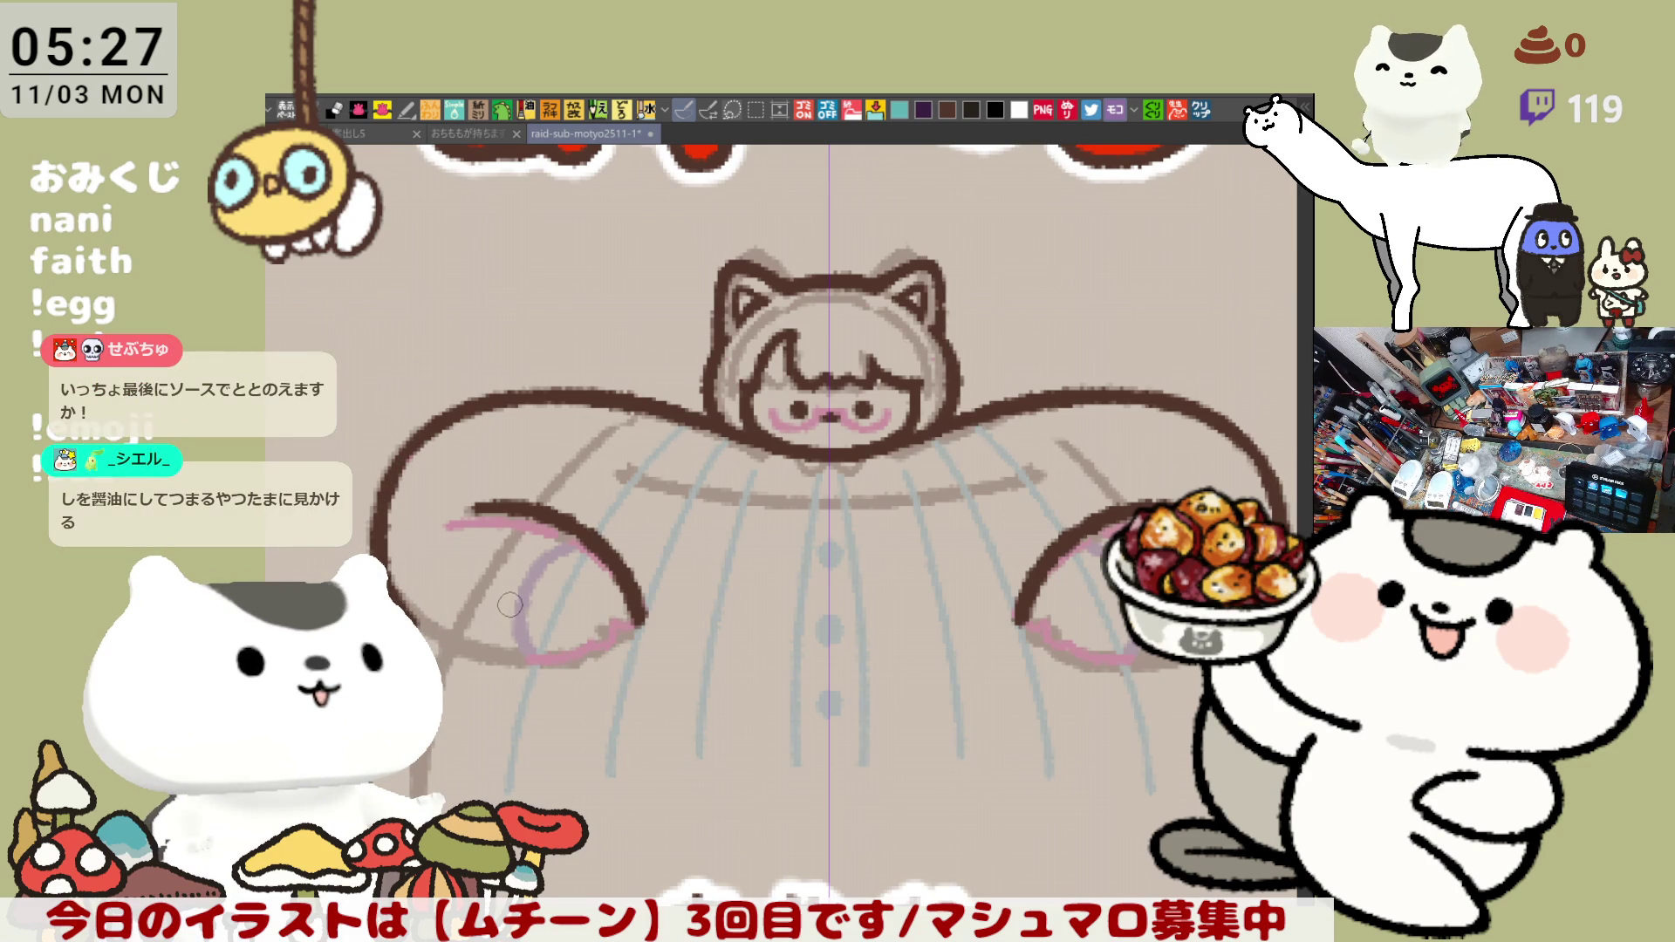
key(ctrl+z)
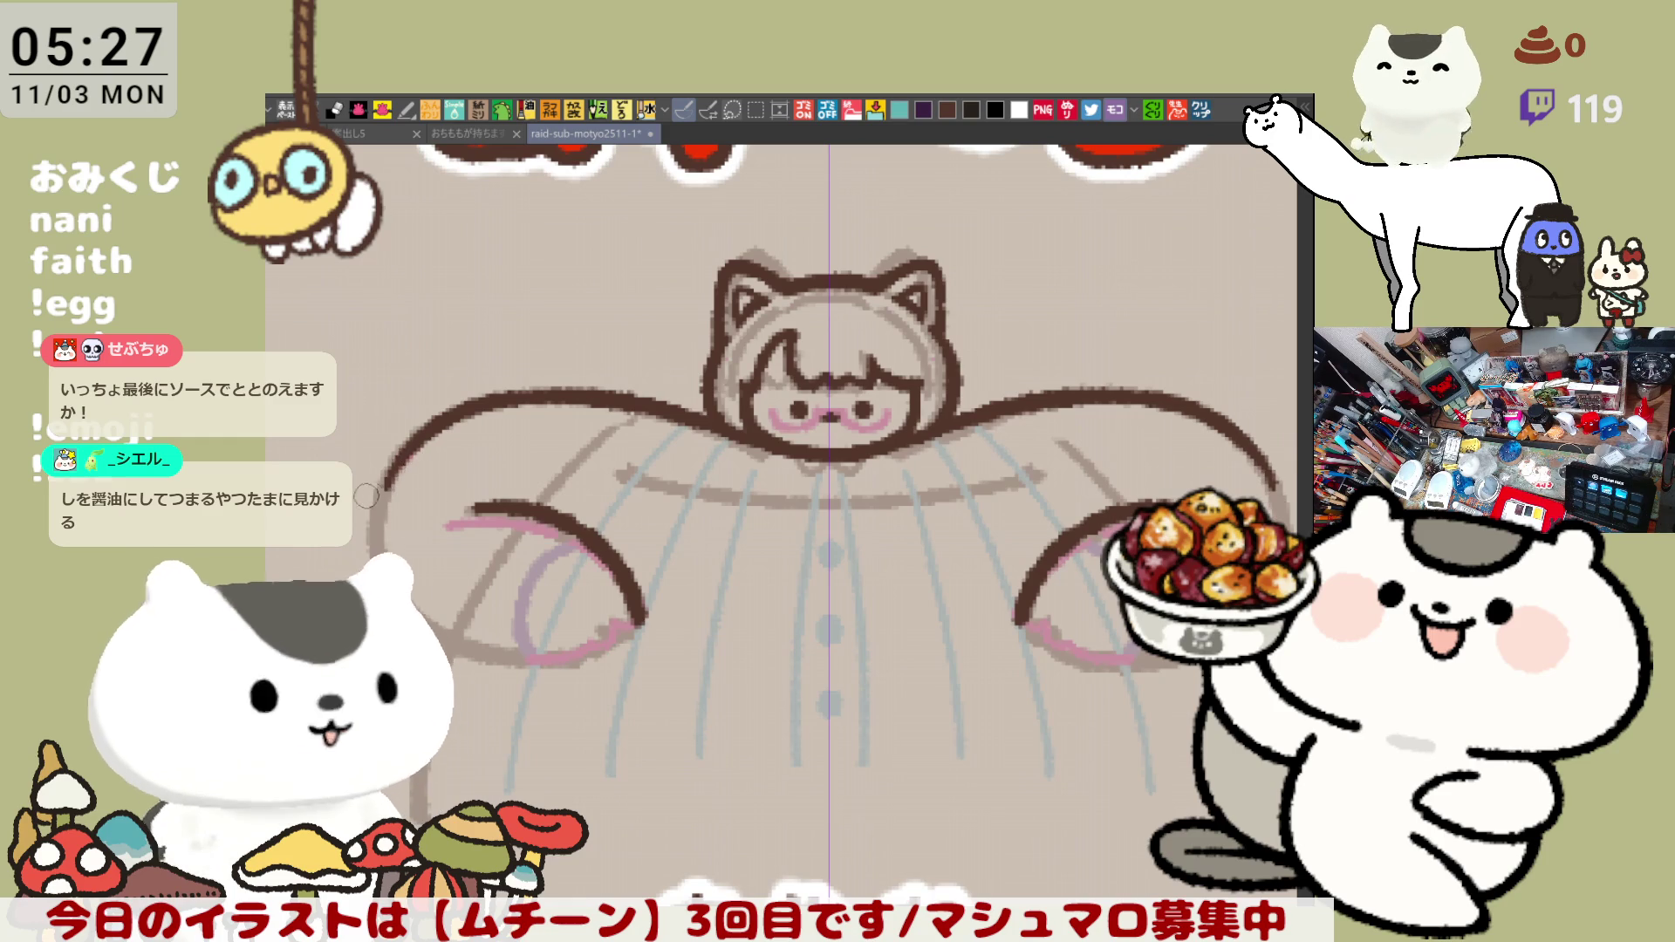
drag(376, 500, 427, 614)
key(ctrl+z)
drag(376, 500, 428, 612)
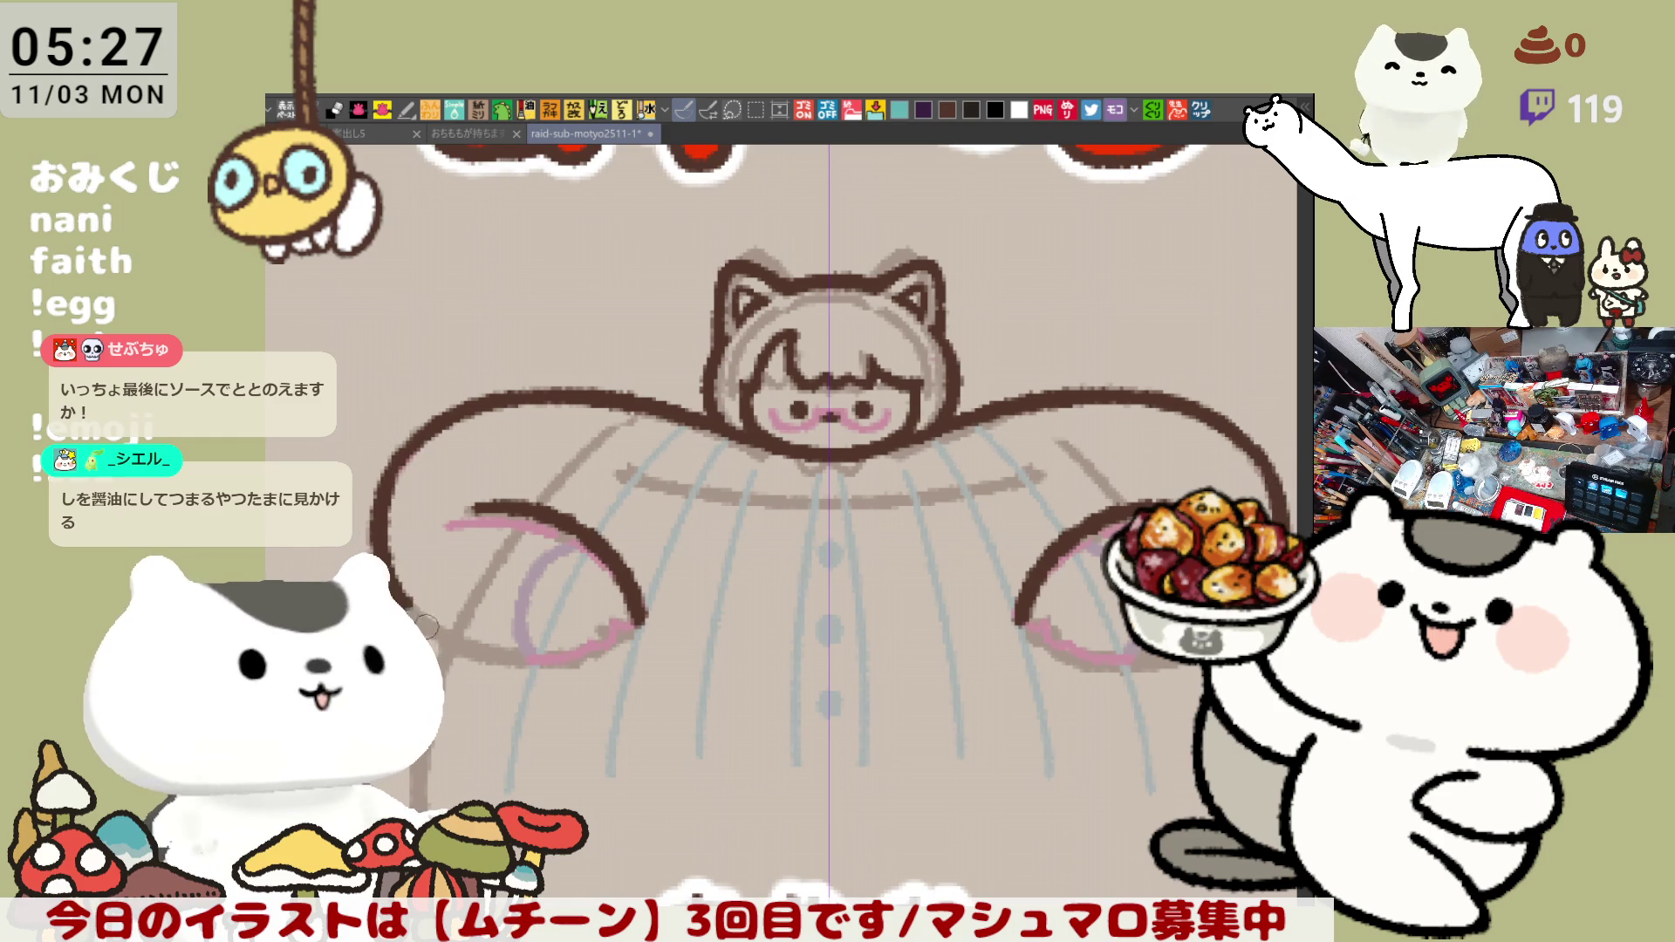
key(ctrl+z)
- Compare the shoulder outline with and without via undo/redo and keep the extended version
key(ctrl+y)
key(ctrl+z)
key(ctrl+y)
key(ctrl+z)
key(ctrl+y)
key(ctrl+z)
key(ctrl+y)
key(ctrl+z)
key(ctrl+y)
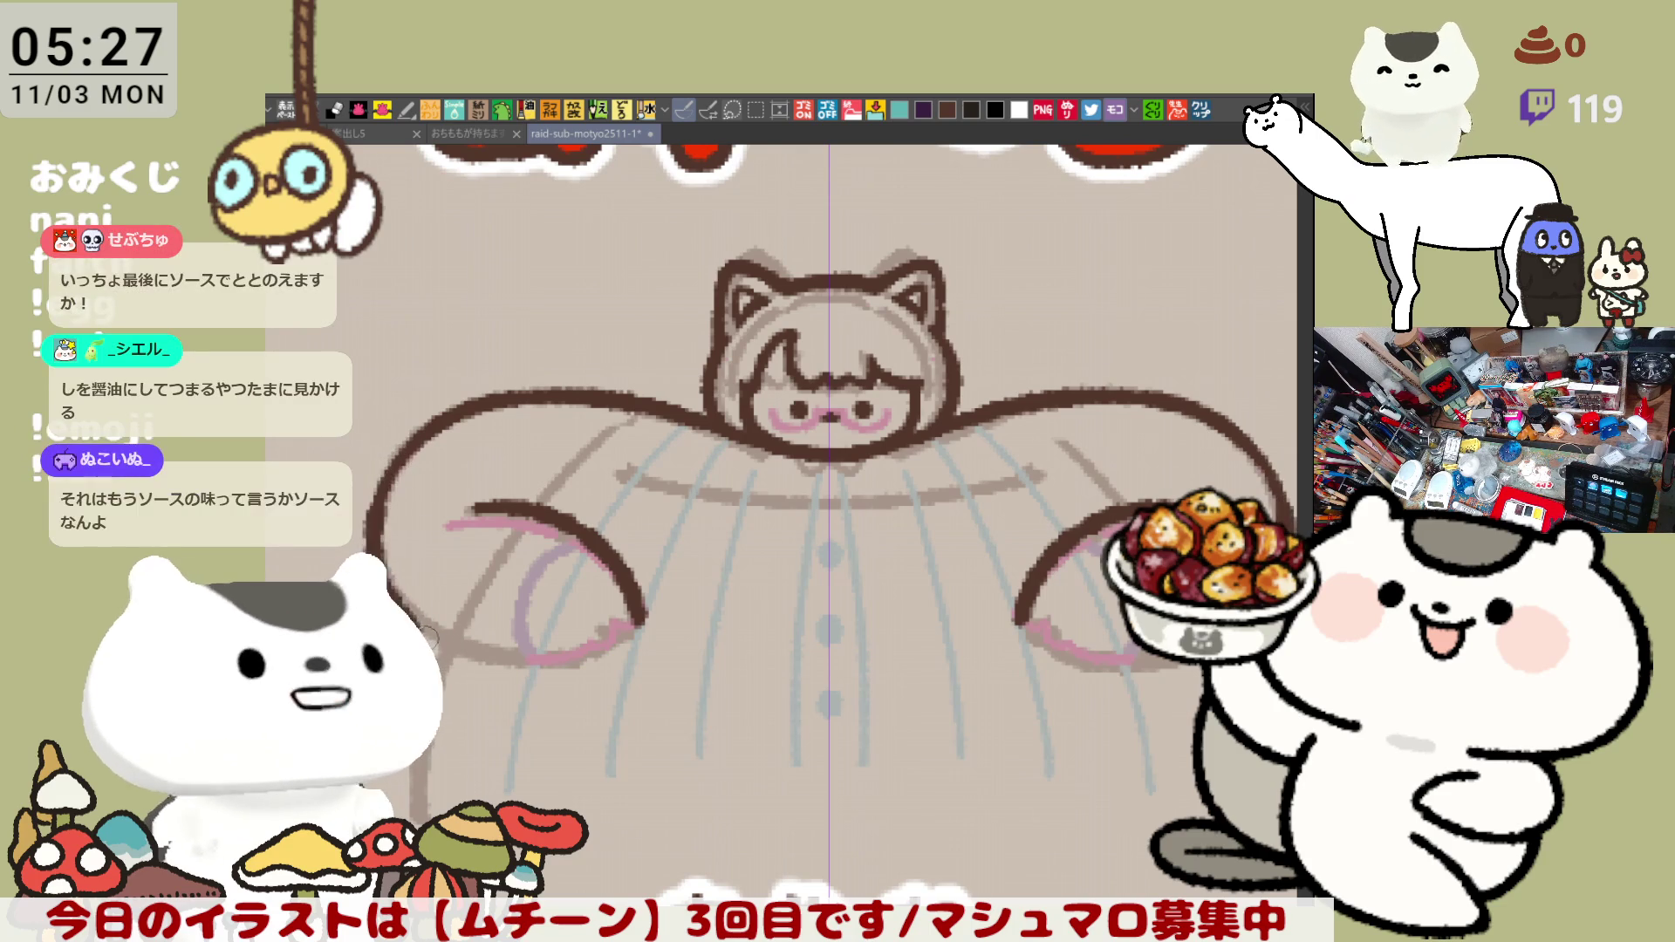
key(ctrl+y)
key(ctrl+z)
key(ctrl+y)
key(ctrl+y)
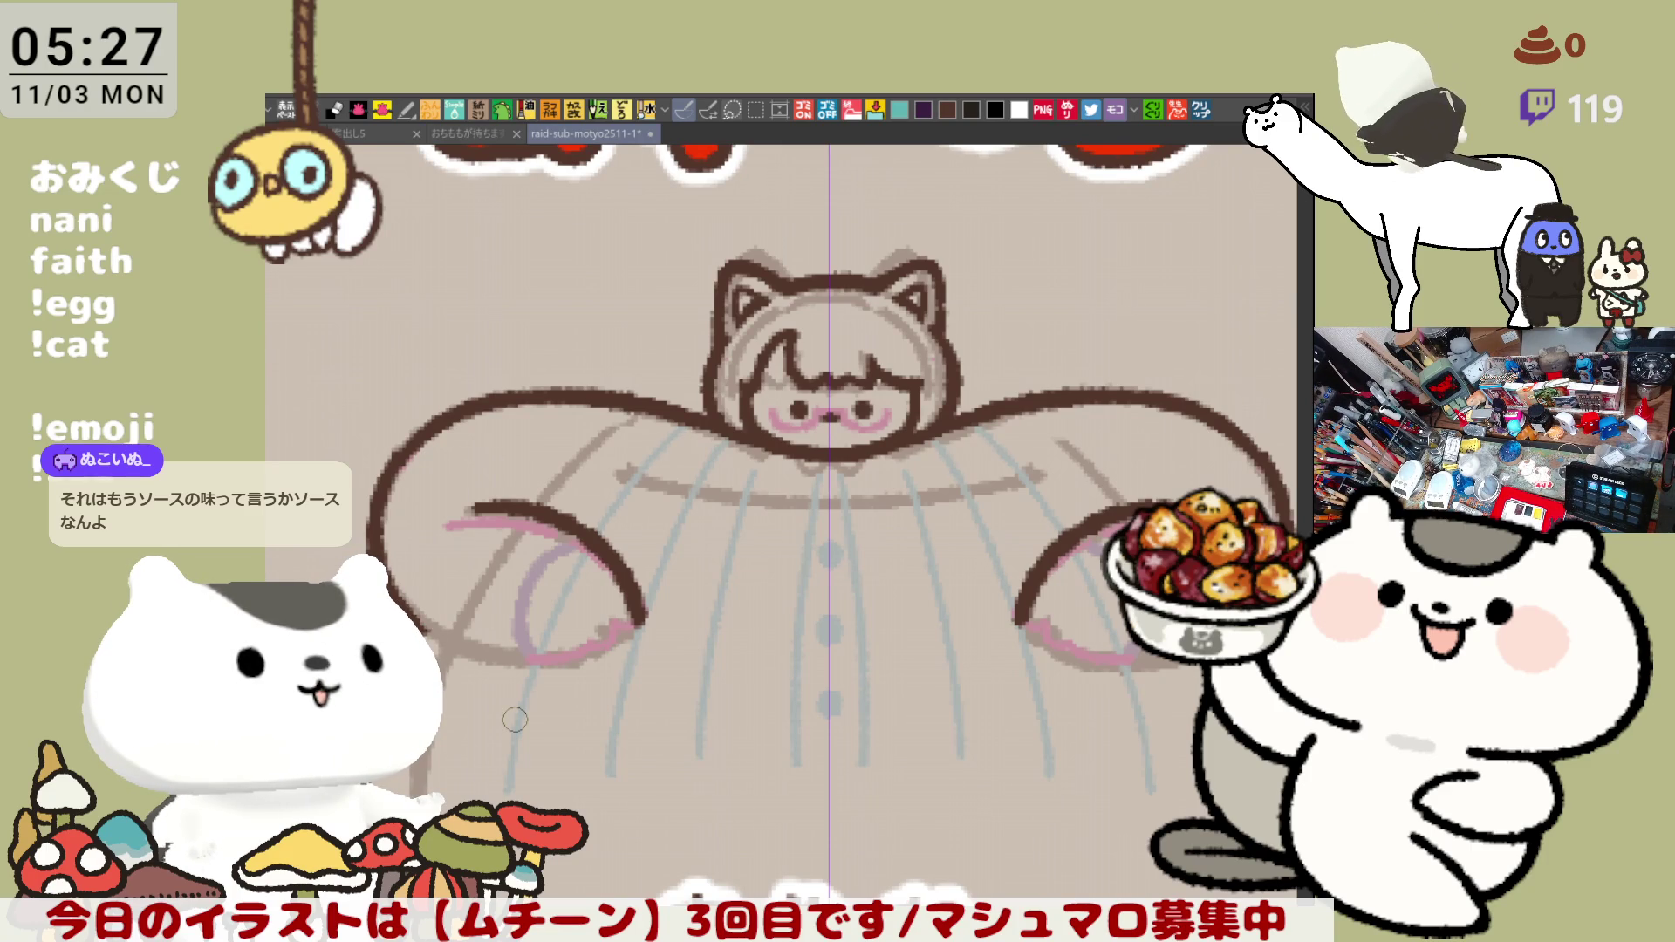
- Ink the bottom curve of both arms into rounded sleeve ends and add a short pink stroke at the arm end
drag(515, 719, 499, 642)
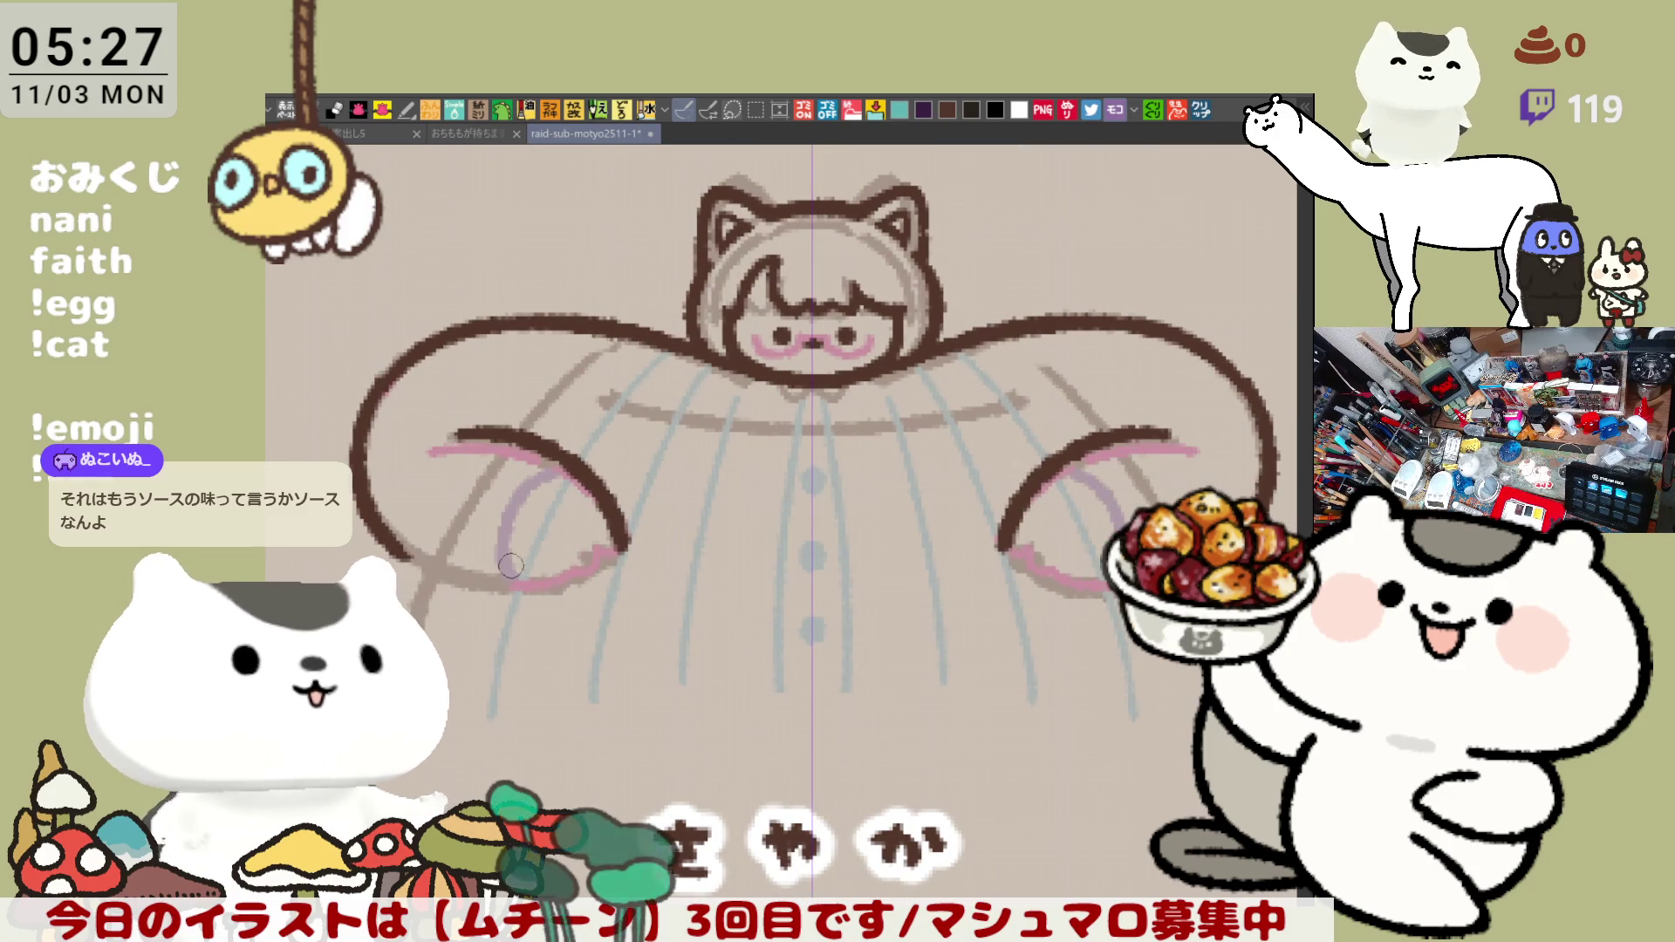
drag(426, 556, 549, 595)
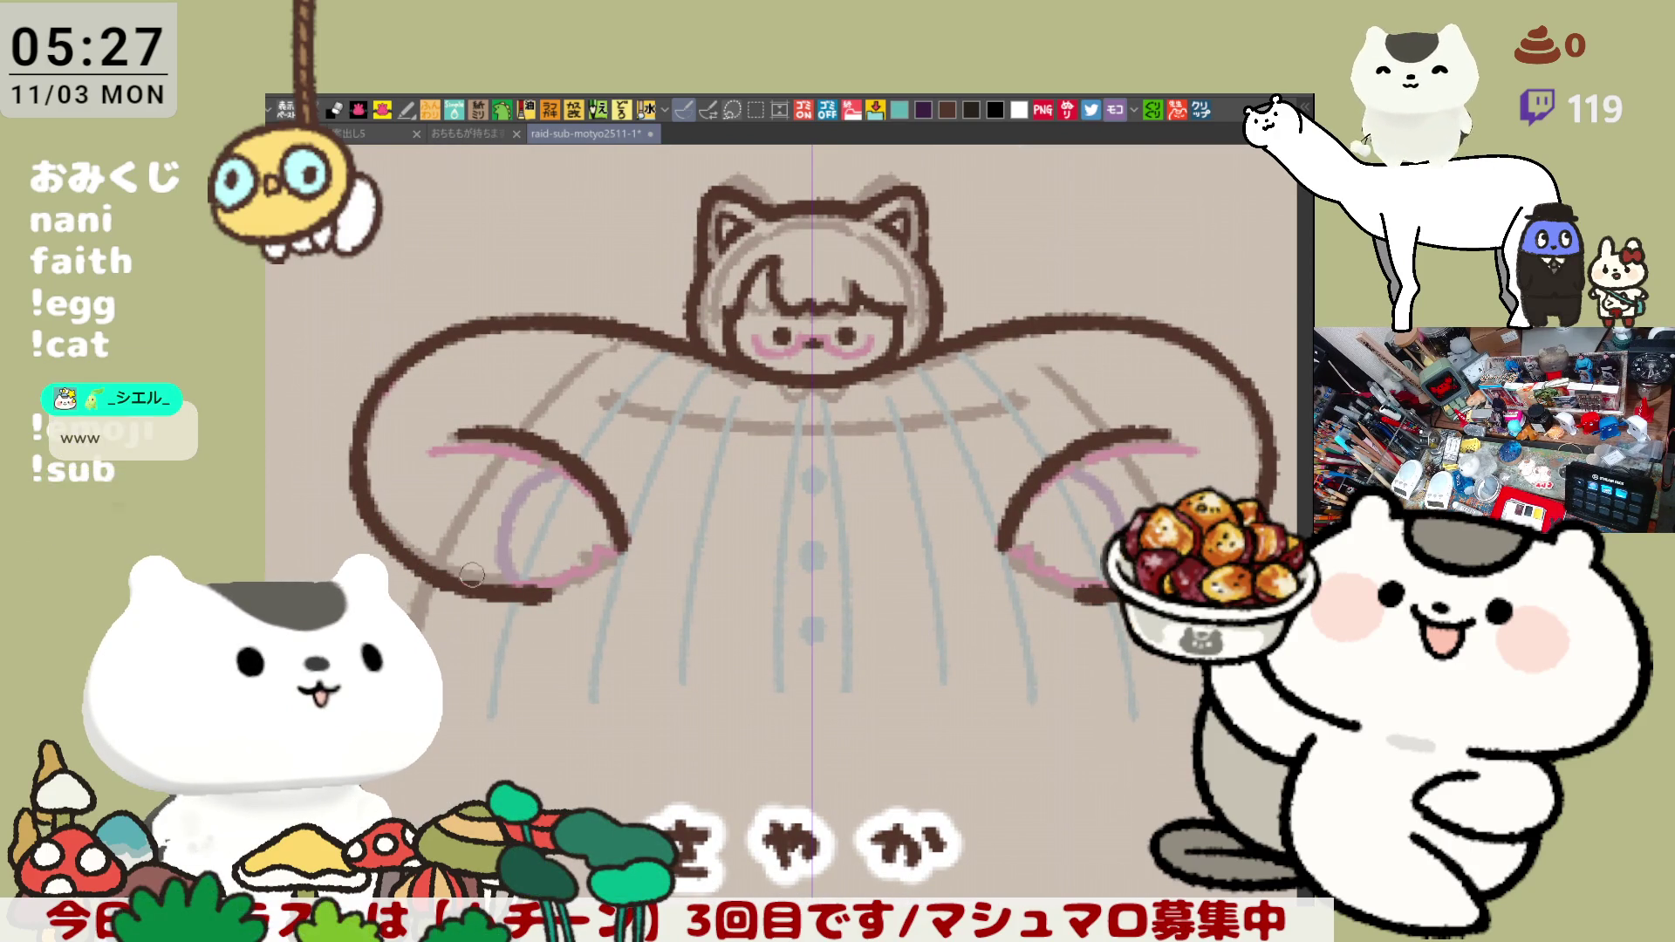
key(ctrl+z)
drag(421, 557, 530, 596)
key(ctrl+z)
drag(421, 556, 520, 591)
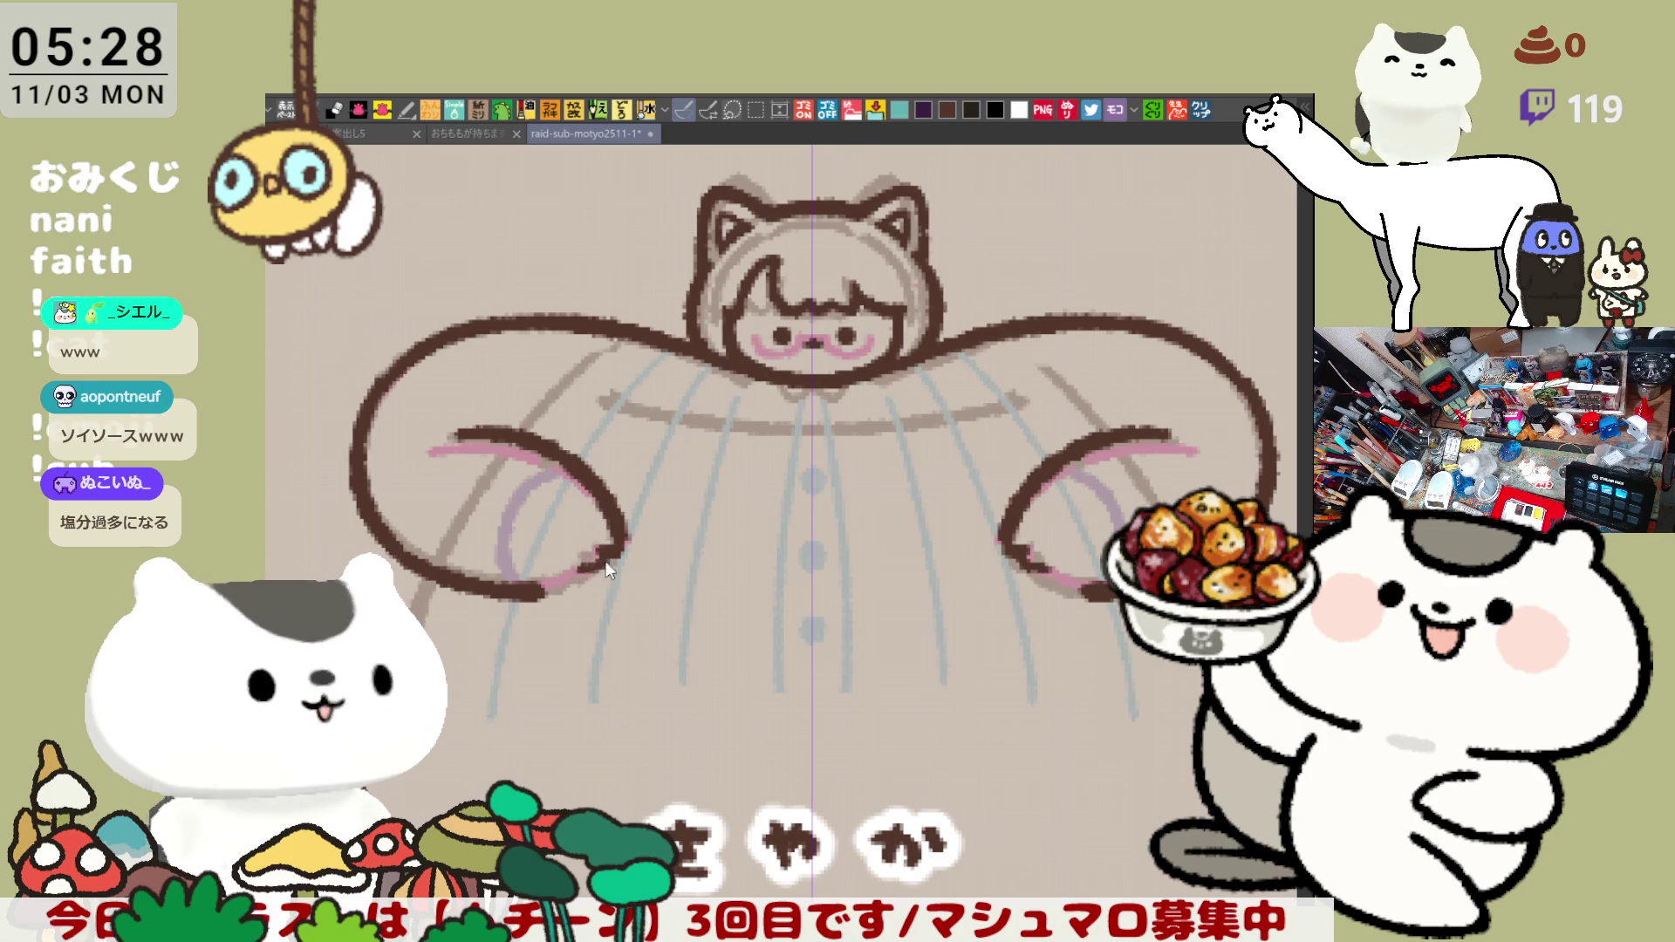
mouse_move(582, 565)
mouse_down()
mouse_move(612, 538)
mouse_move(531, 603)
mouse_up()
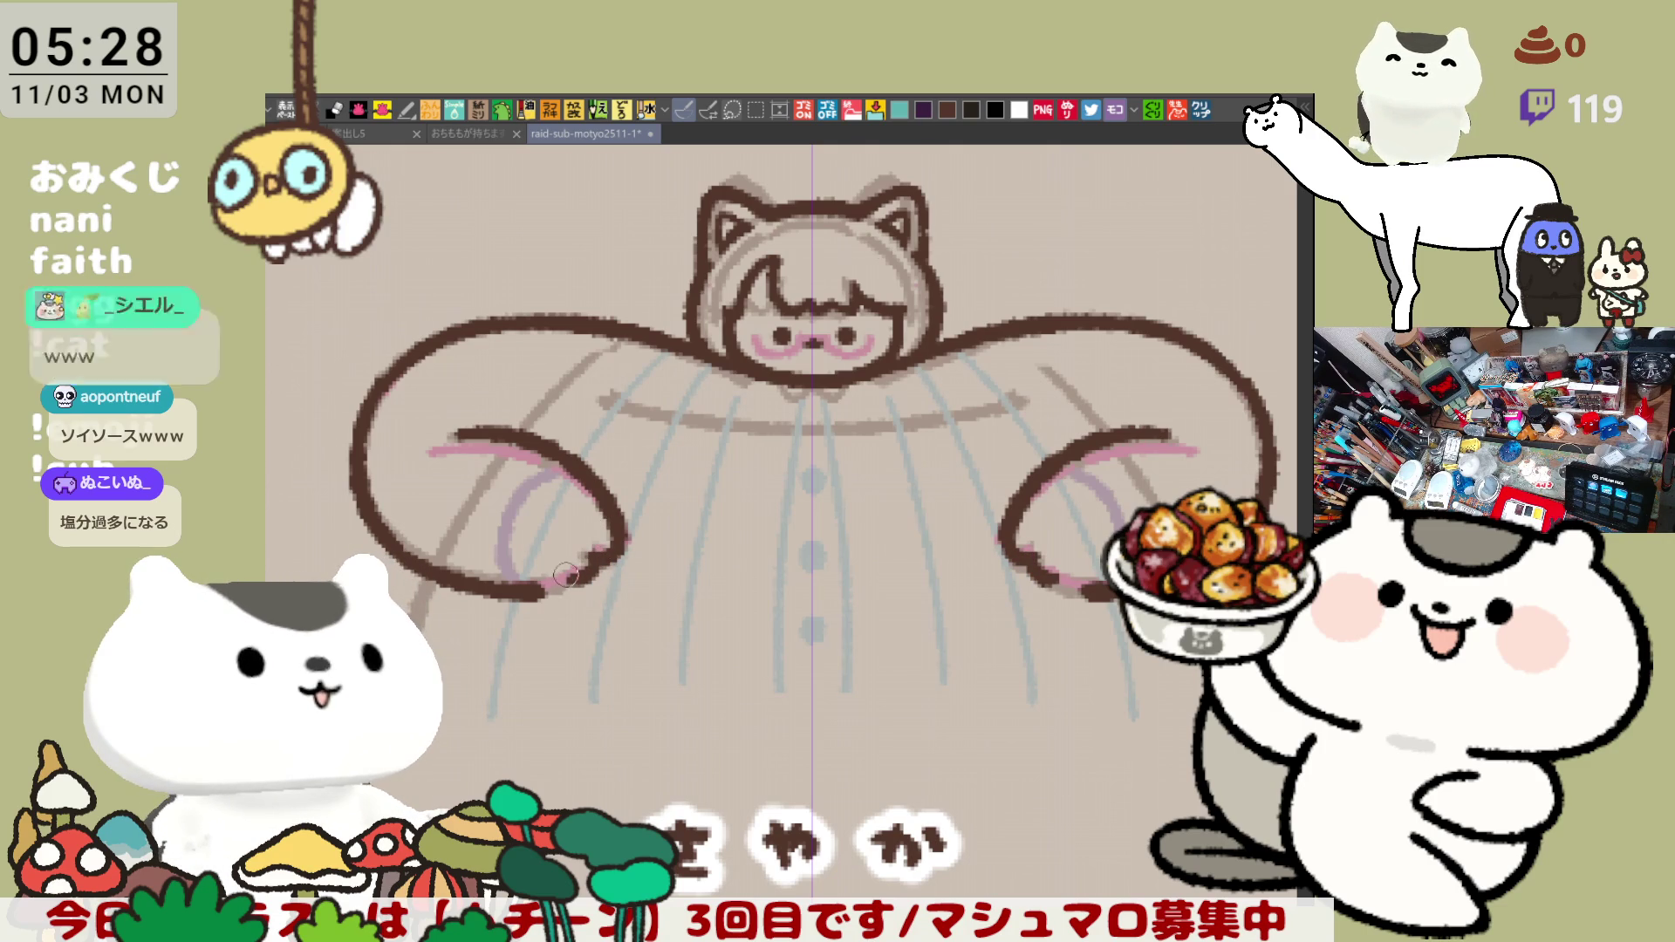
drag(916, 558, 718, 557)
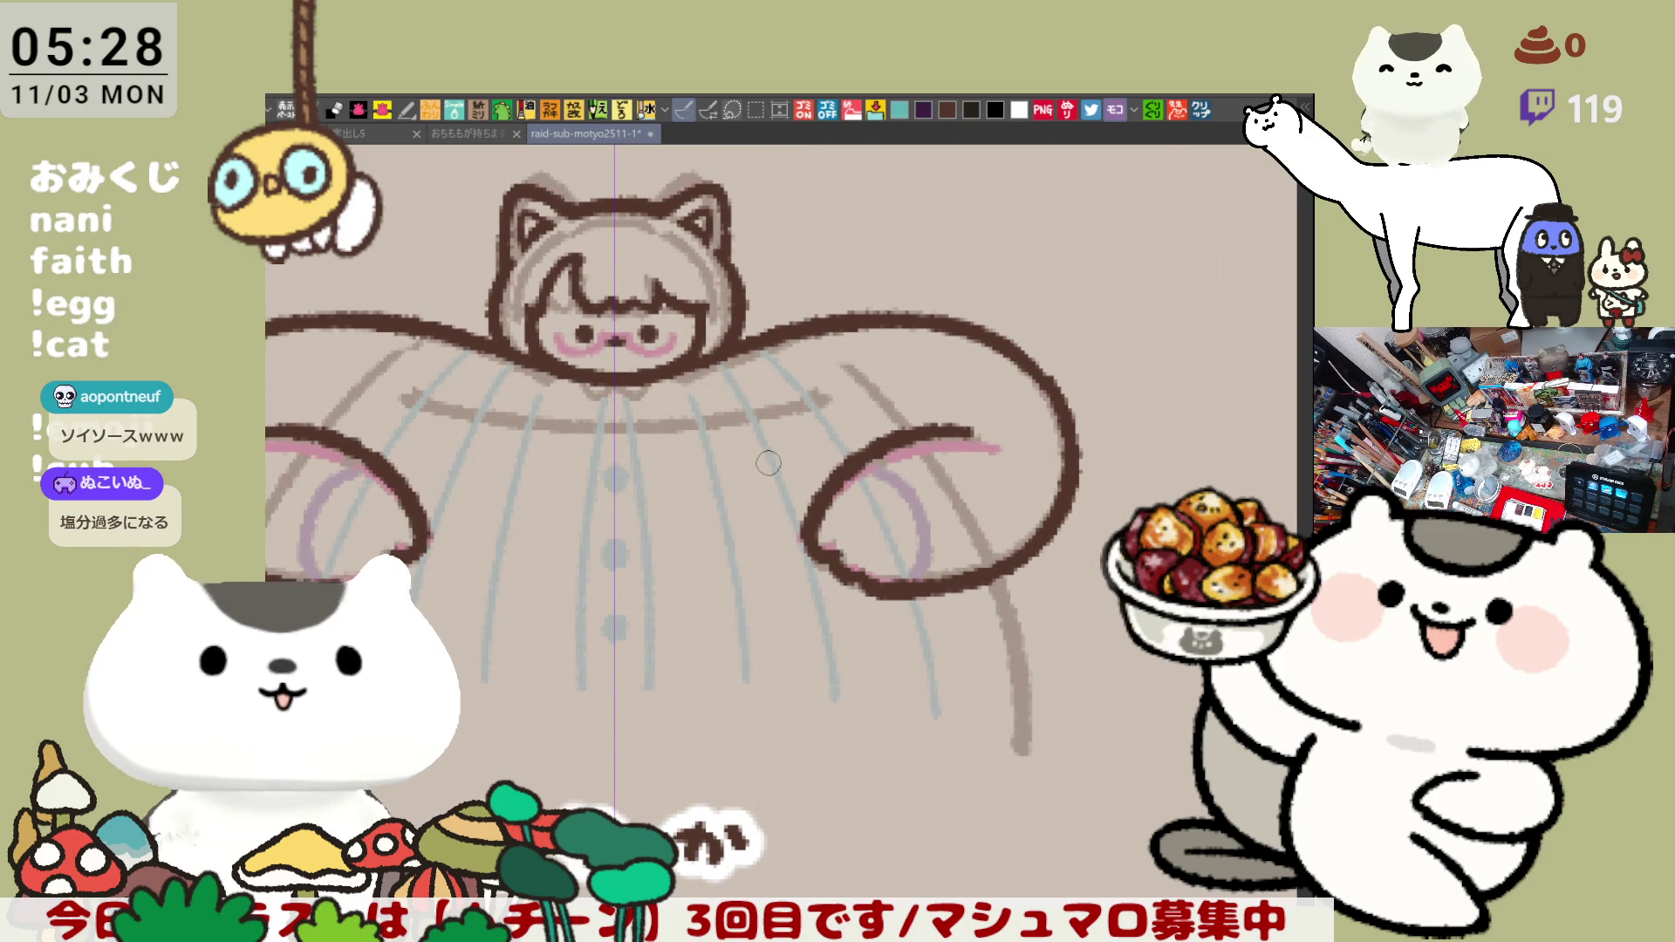
- Add a jagged fluffy edge where the arms meet the body and recentre on the head and chest
mouse_move(376, 318)
mouse_down()
mouse_move(488, 300)
mouse_move(435, 335)
mouse_up()
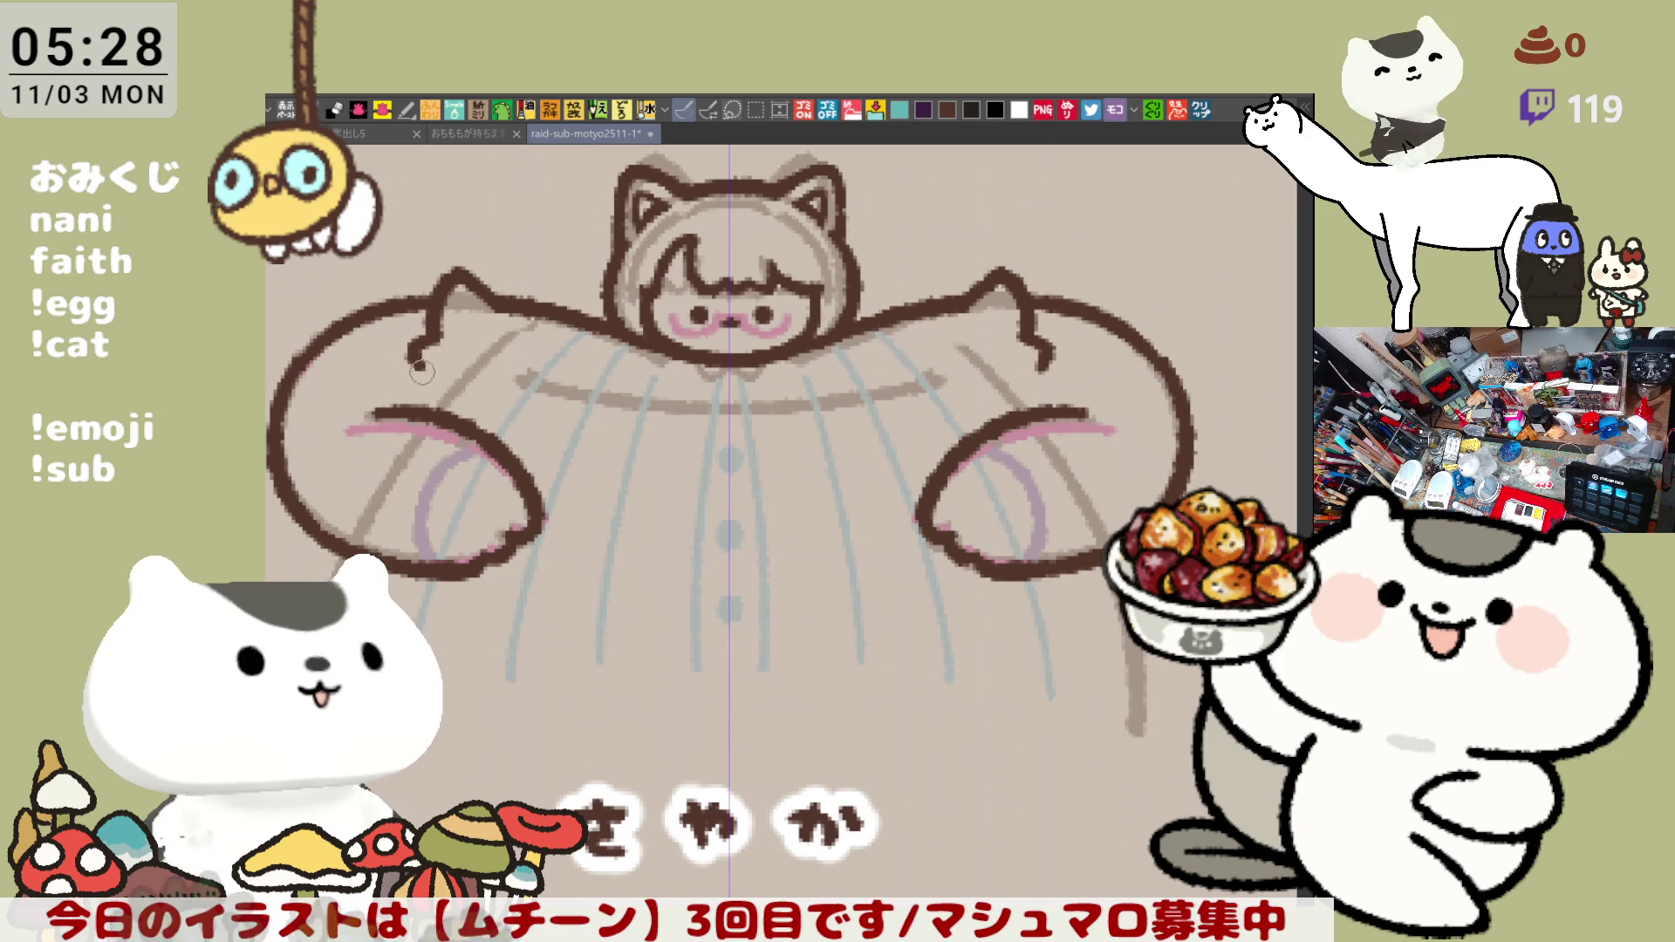
drag(432, 344, 406, 407)
scroll(654, 446, down, 3)
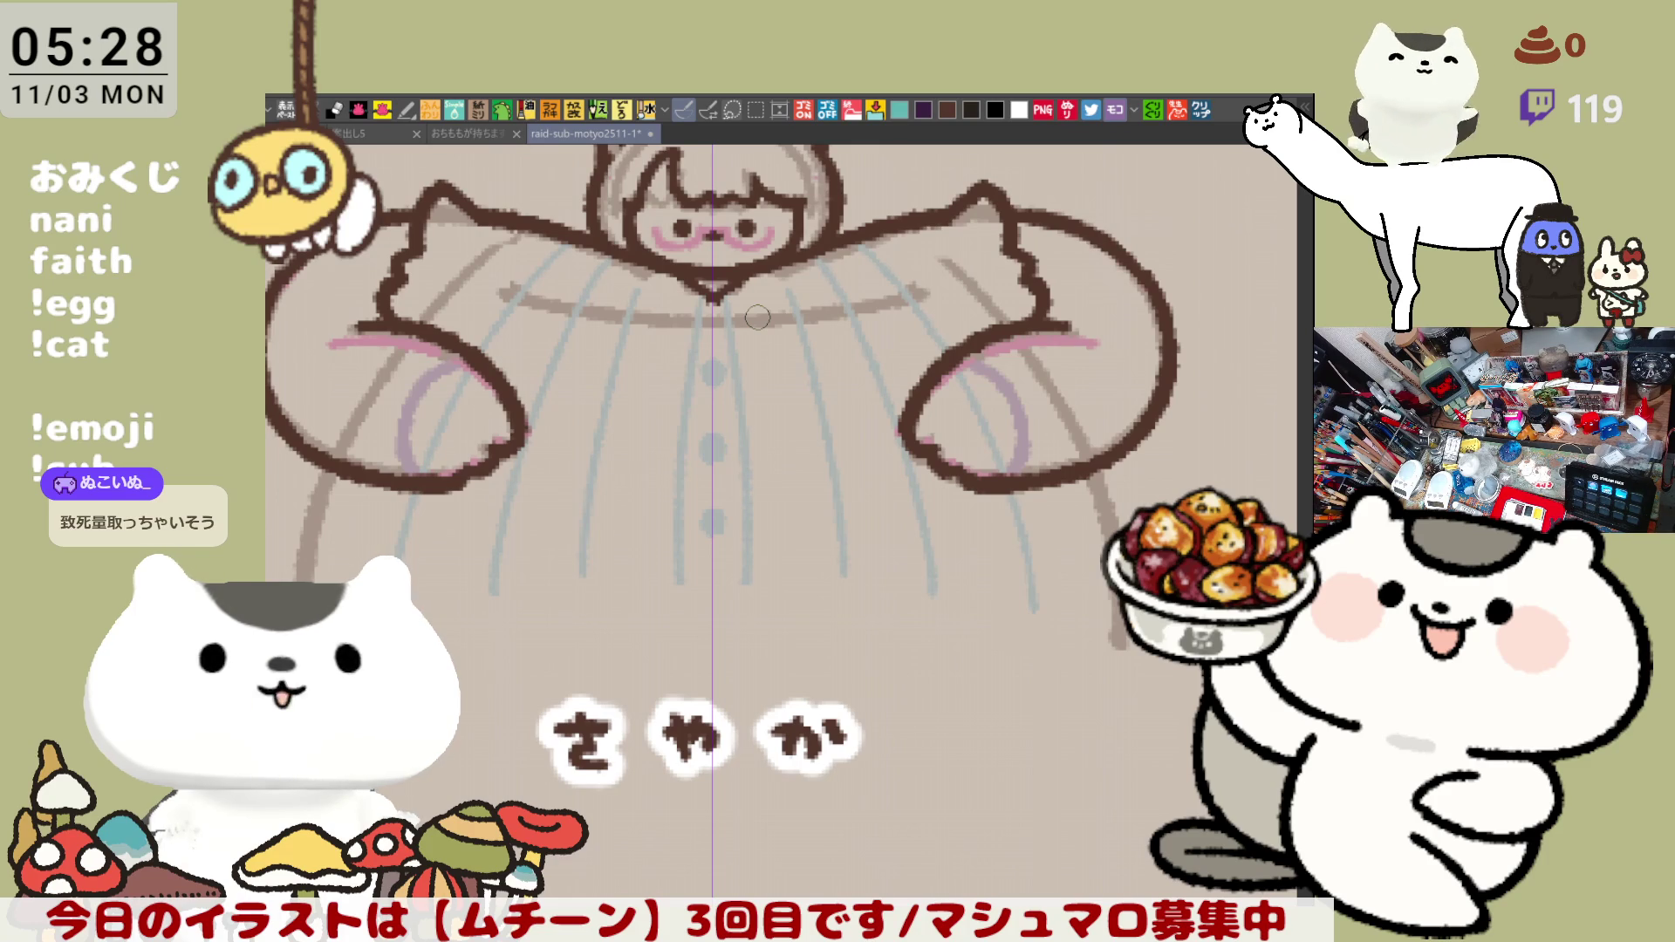
scroll(758, 316, up, 2)
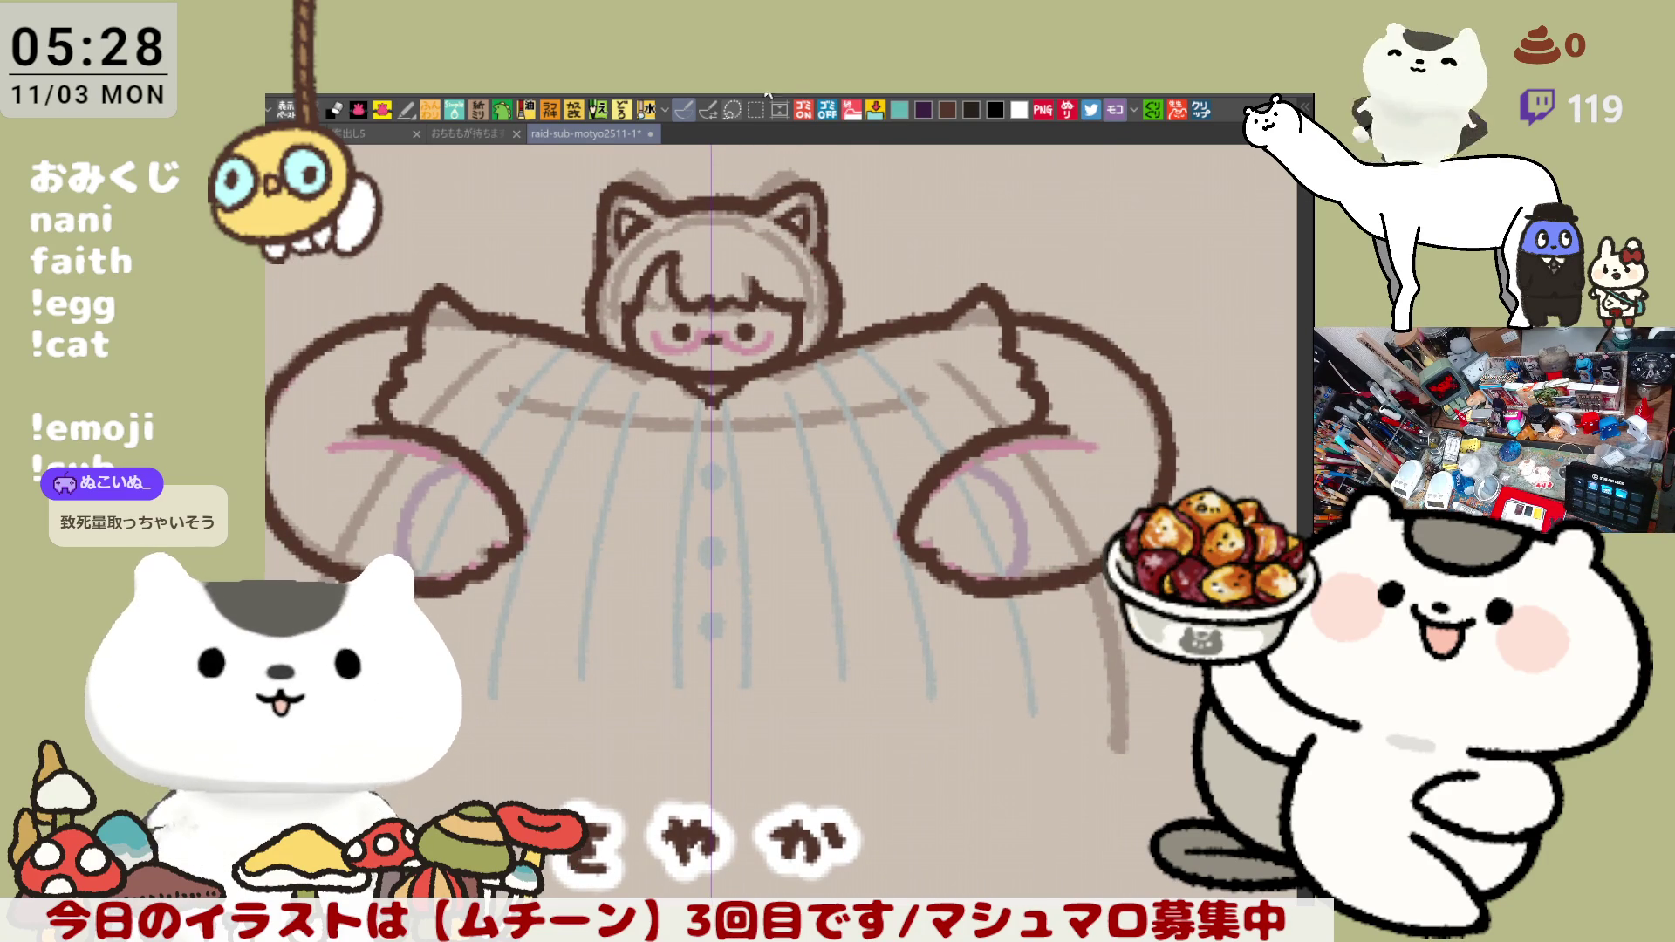
scroll(786, 347, down, 2)
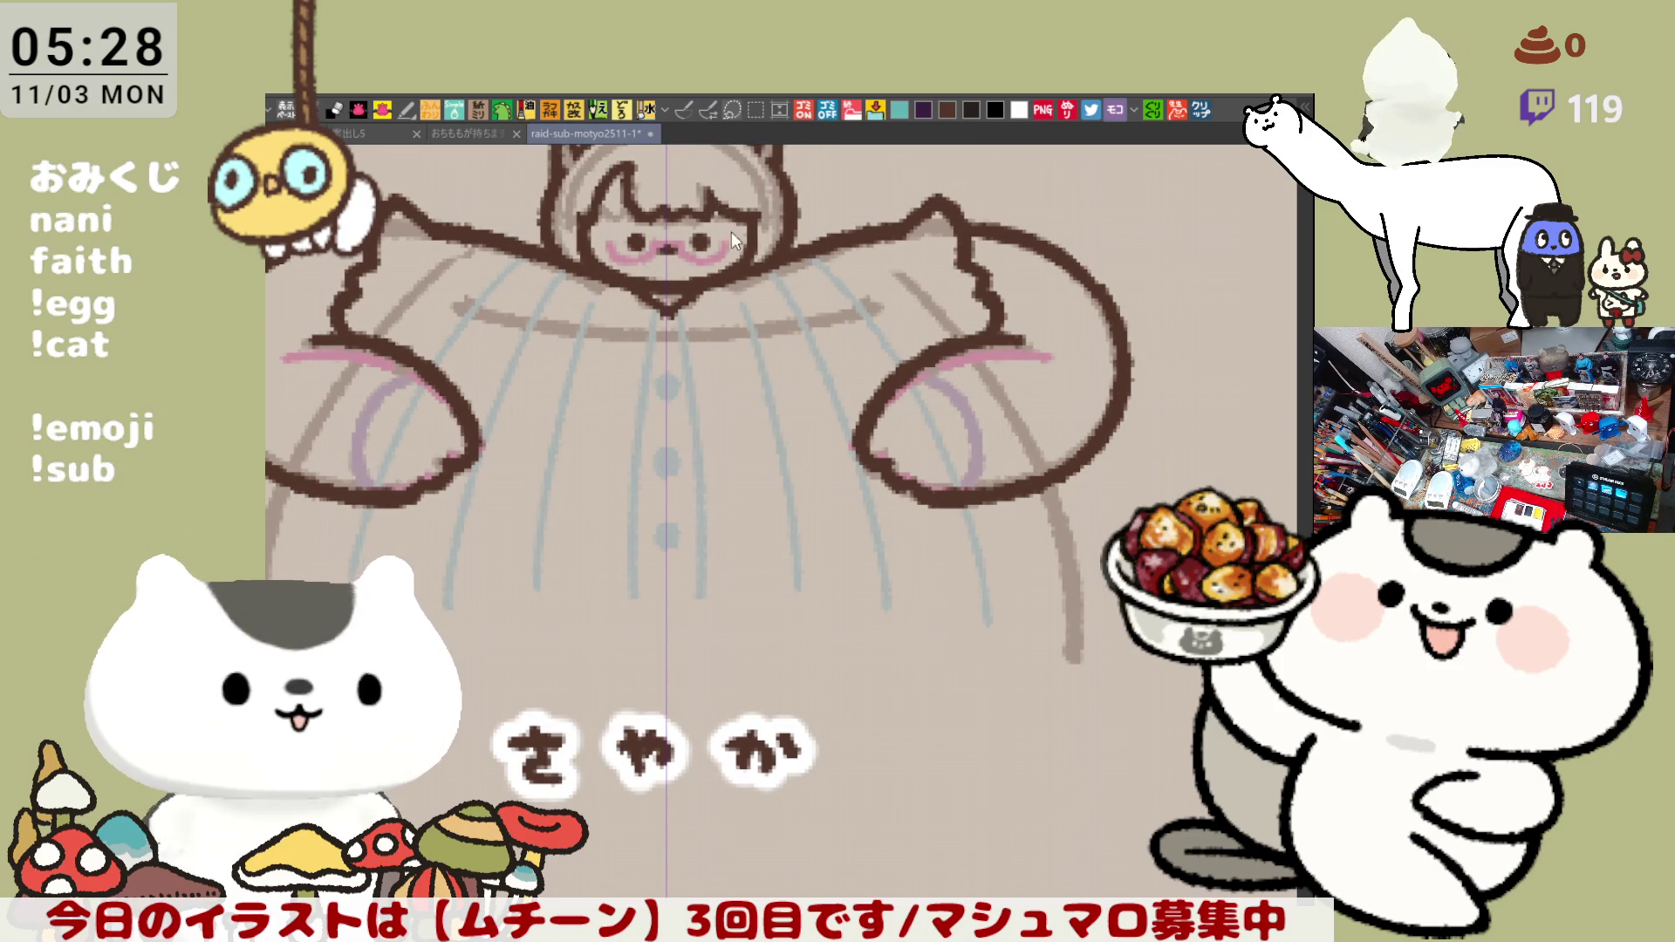
drag(772, 289, 812, 348)
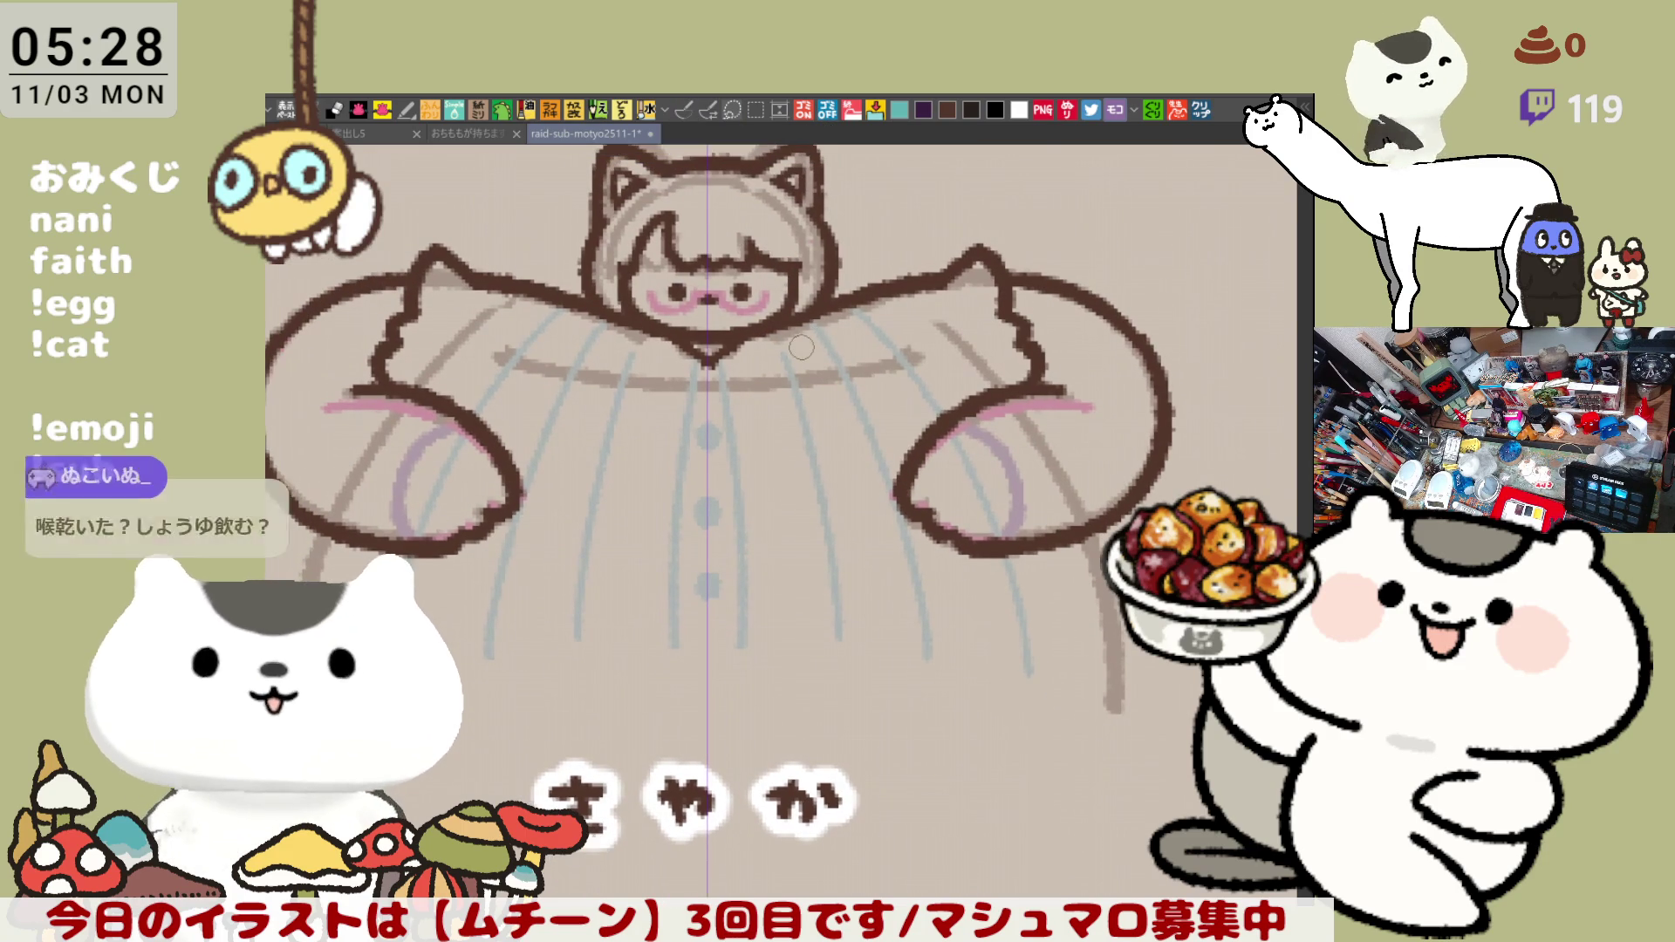
scroll(804, 347, up, 1)
scroll(801, 347, up, 1)
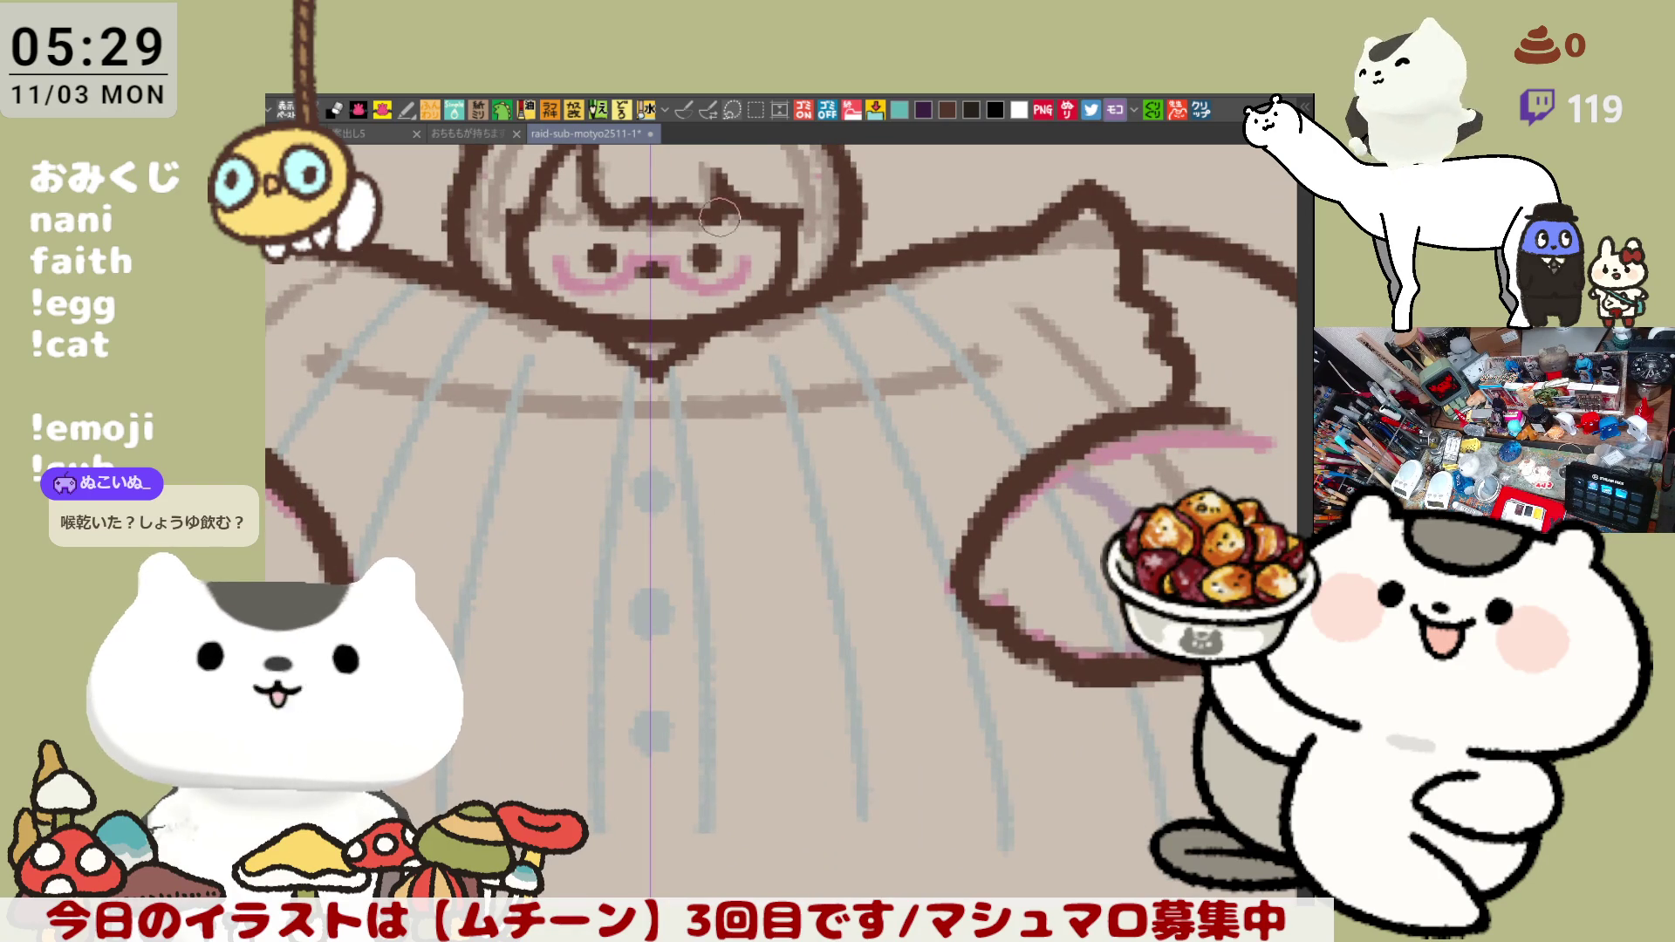
- Ink two trial vertical lines below the chin and undo them
drag(722, 200, 674, 303)
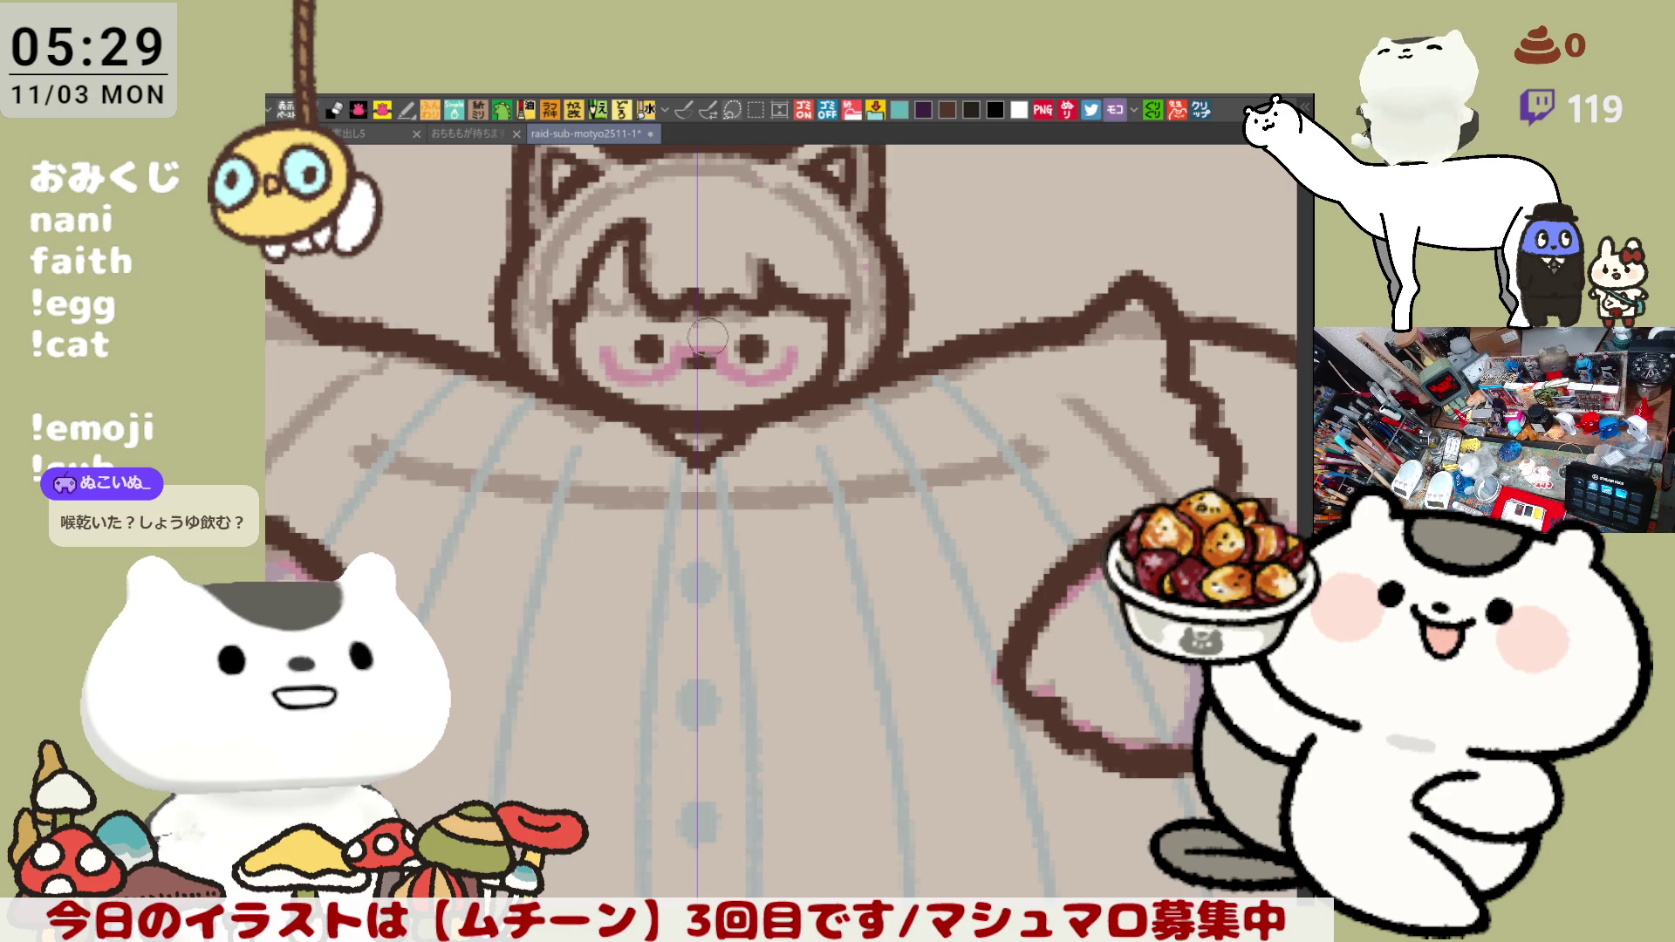
drag(699, 327, 785, 346)
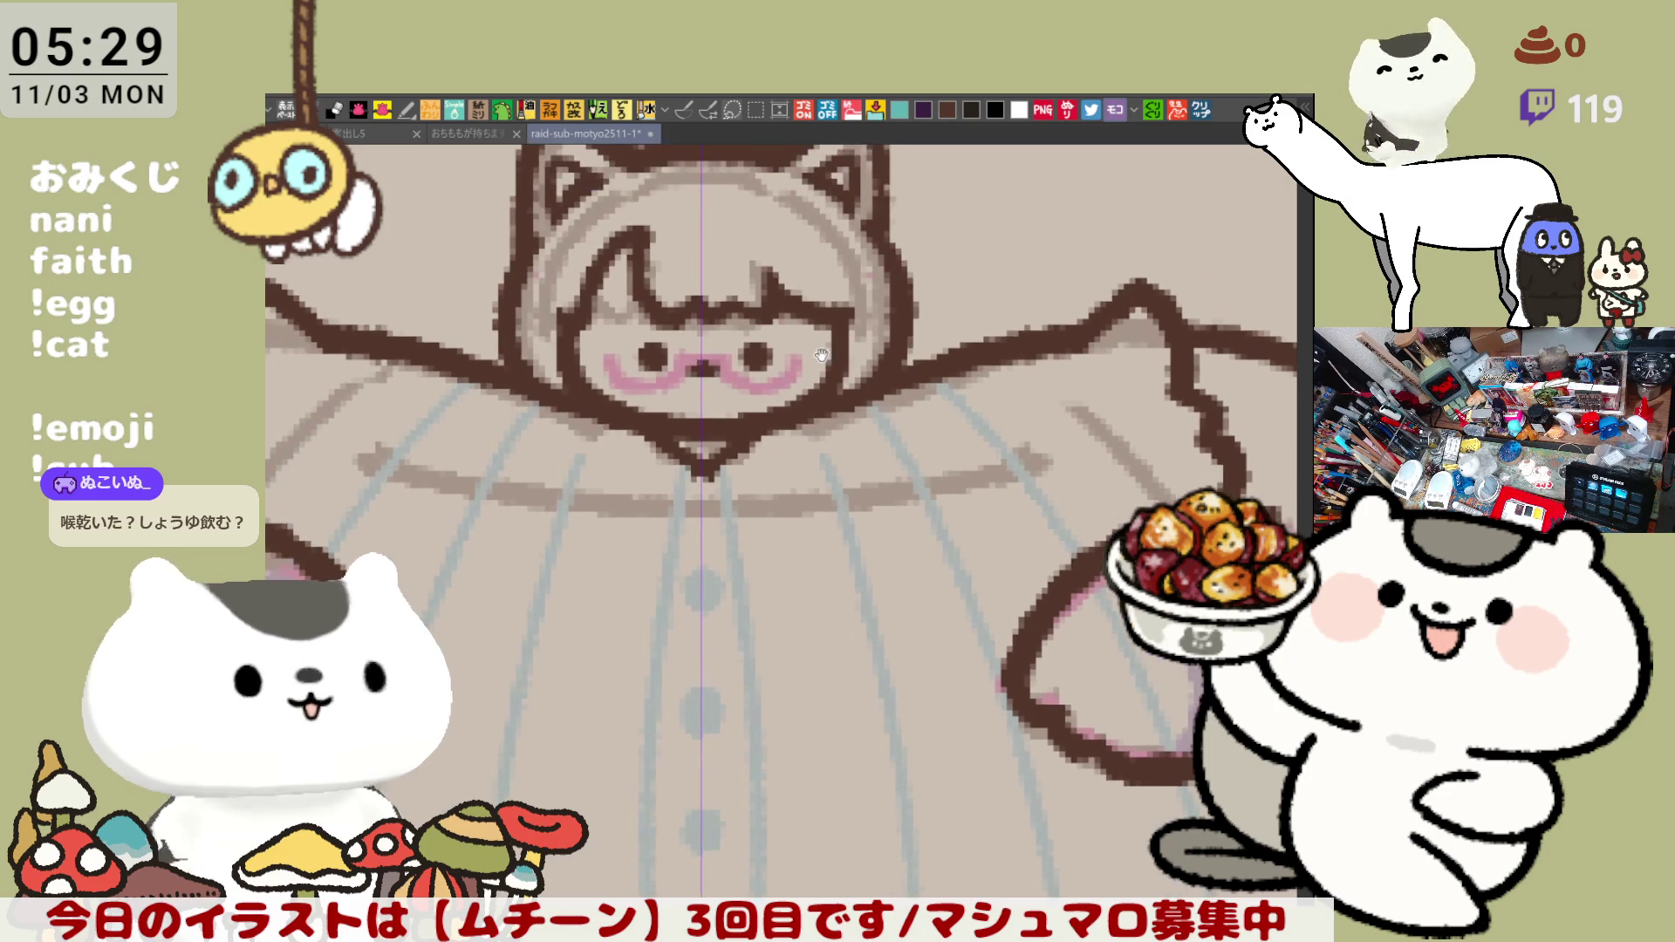
mouse_move(785, 345)
mouse_down()
mouse_move(929, 383)
mouse_move(871, 340)
mouse_up()
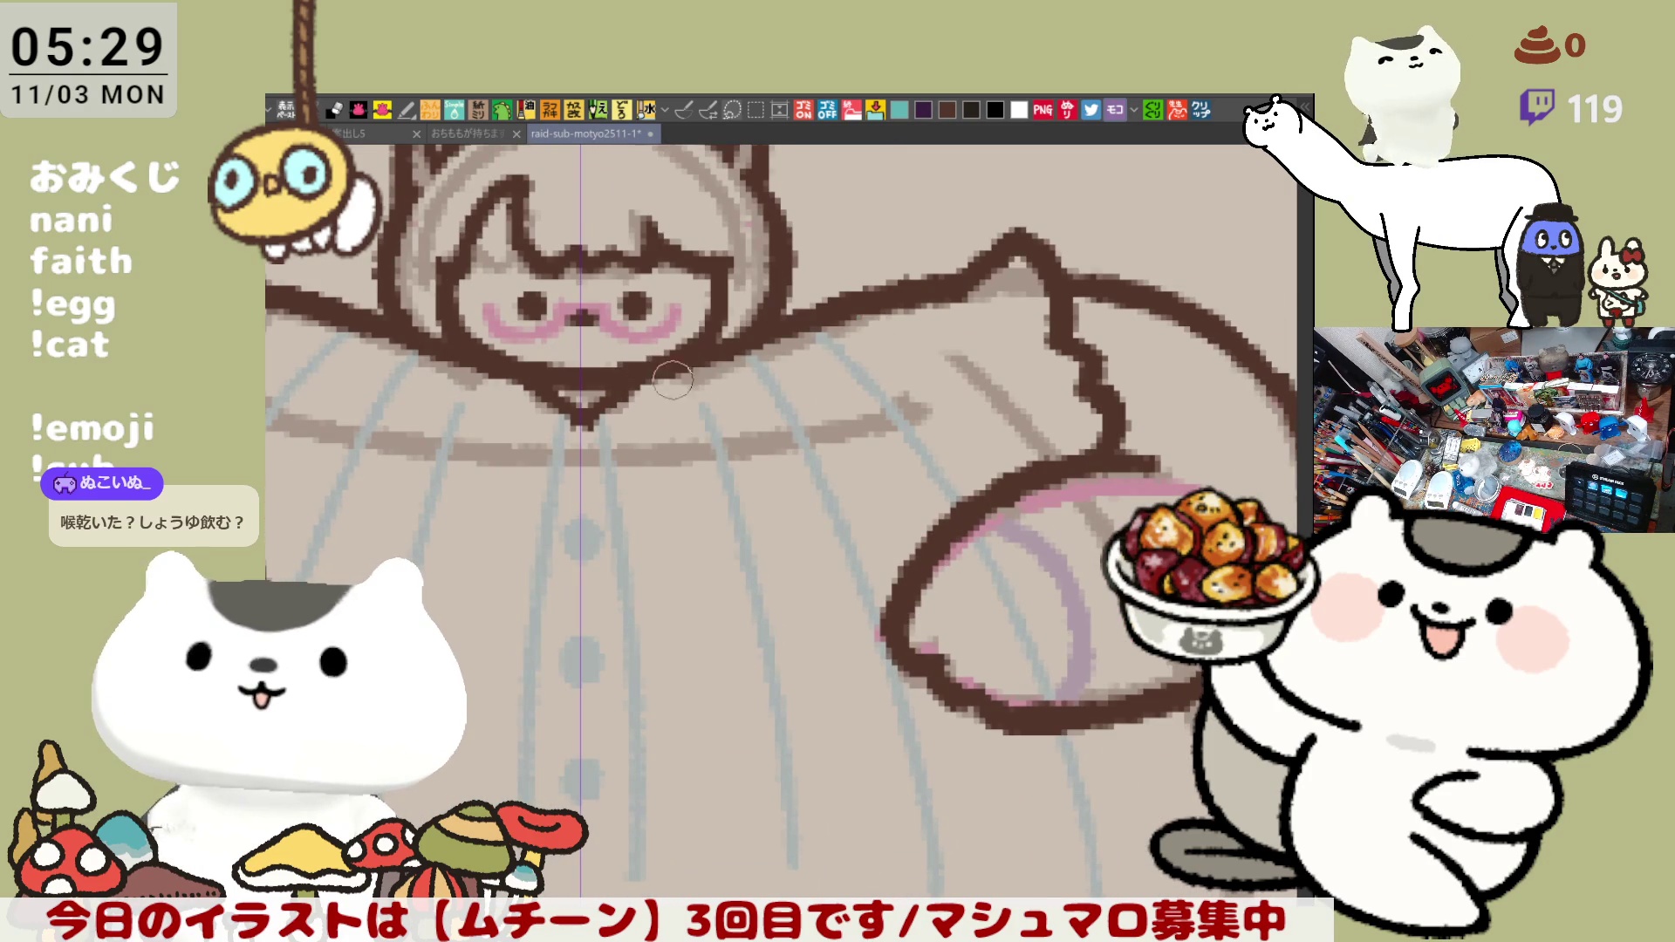
drag(488, 381, 482, 467)
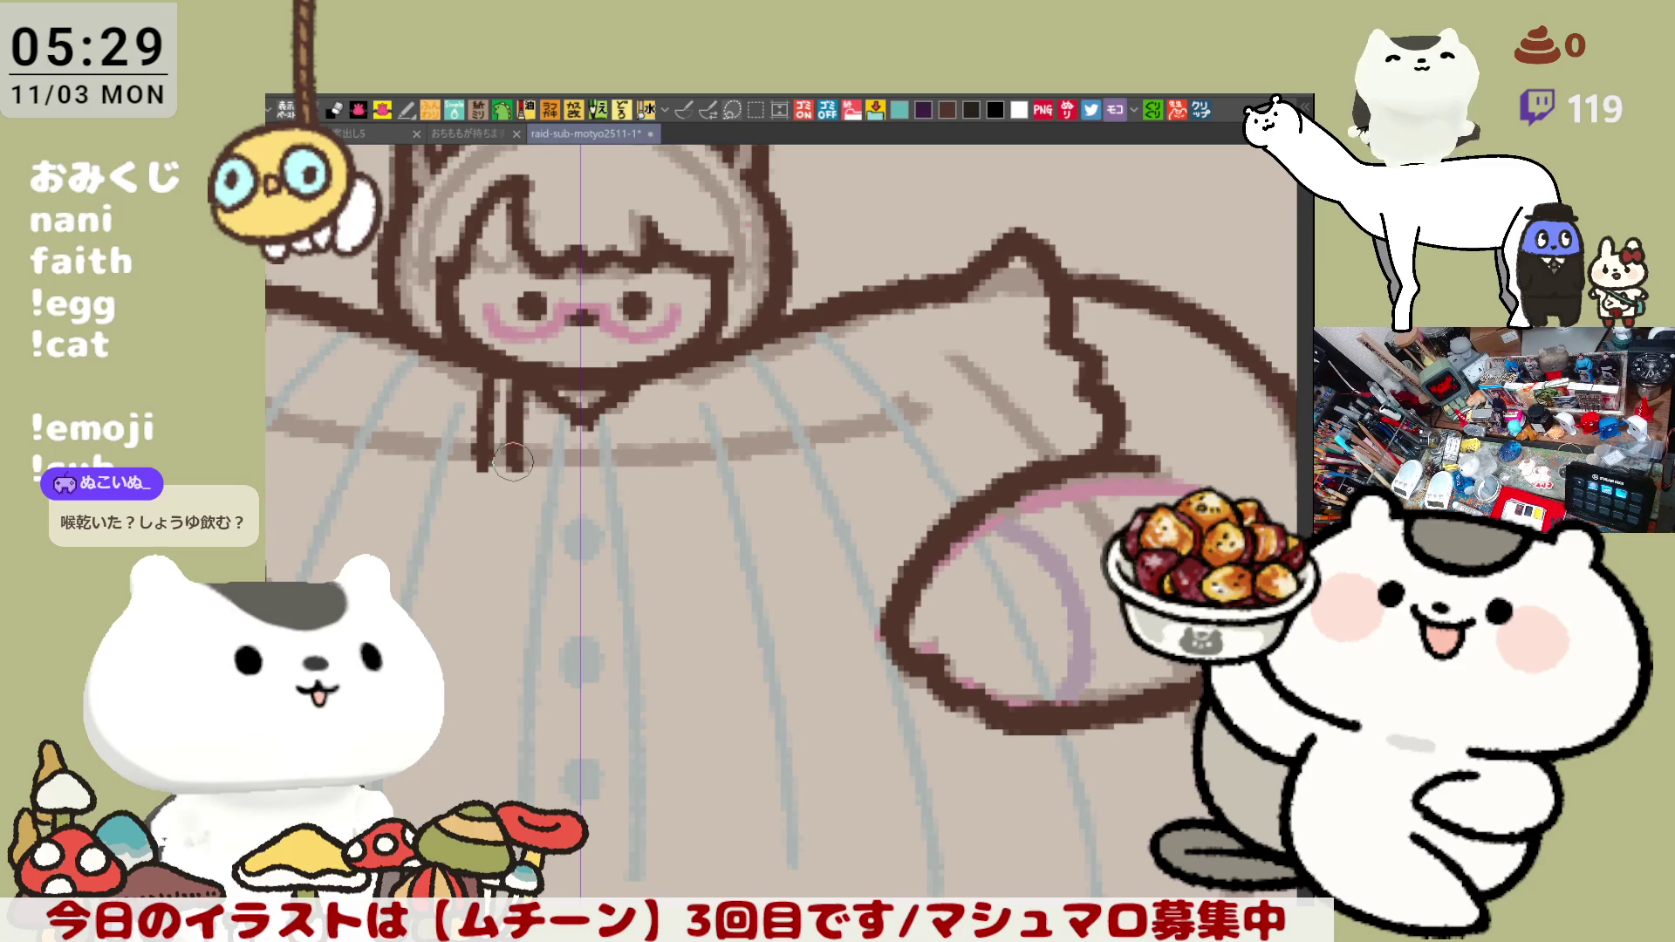
drag(512, 386, 508, 468)
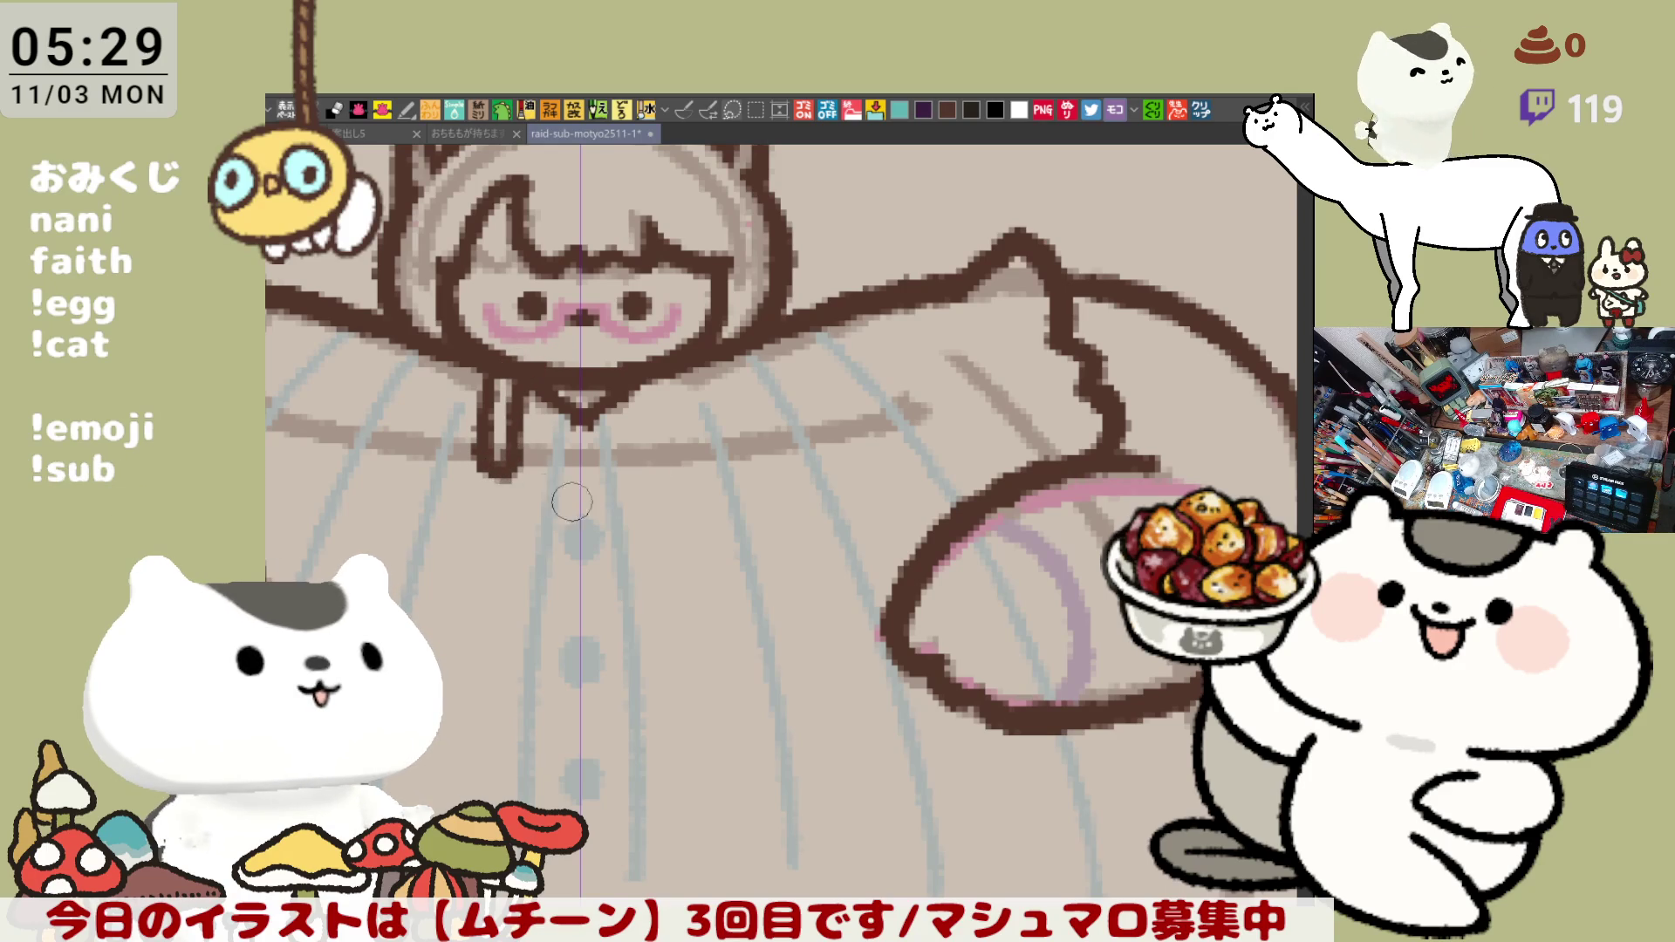
key(ctrl+z)
key(ctrl+z)
- Redraw the mirrored lines and round them into U-shaped legs, adding a curve beside the left arm
click(687, 106)
drag(472, 377, 472, 471)
drag(691, 378, 692, 471)
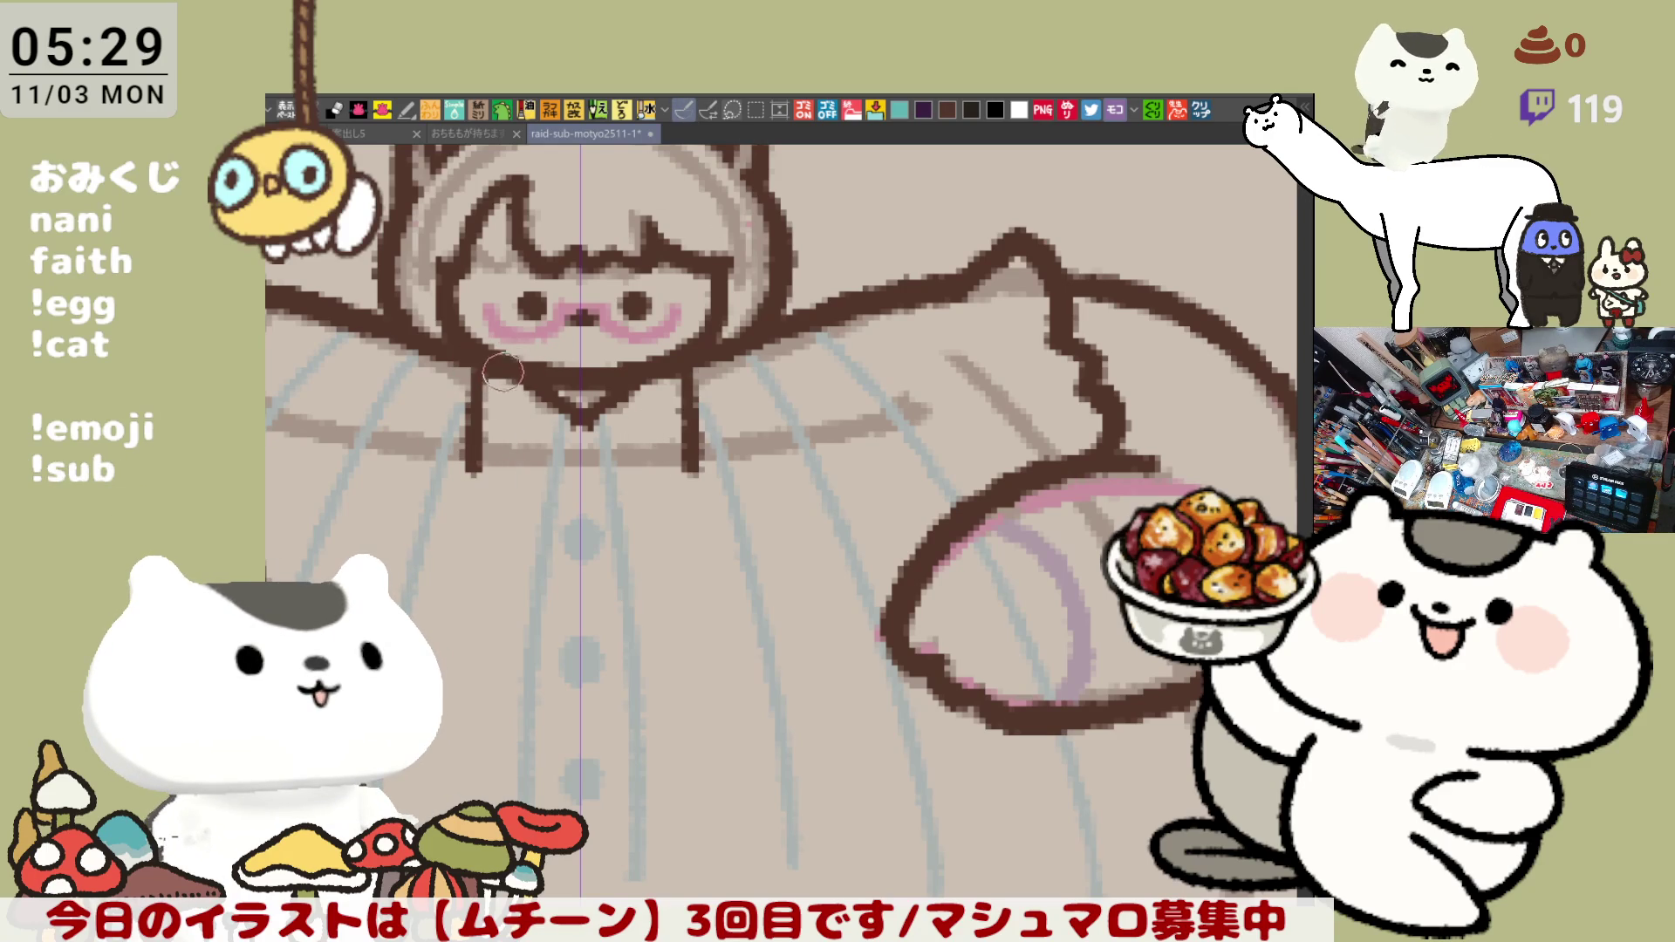
drag(503, 377, 502, 478)
drag(662, 377, 668, 478)
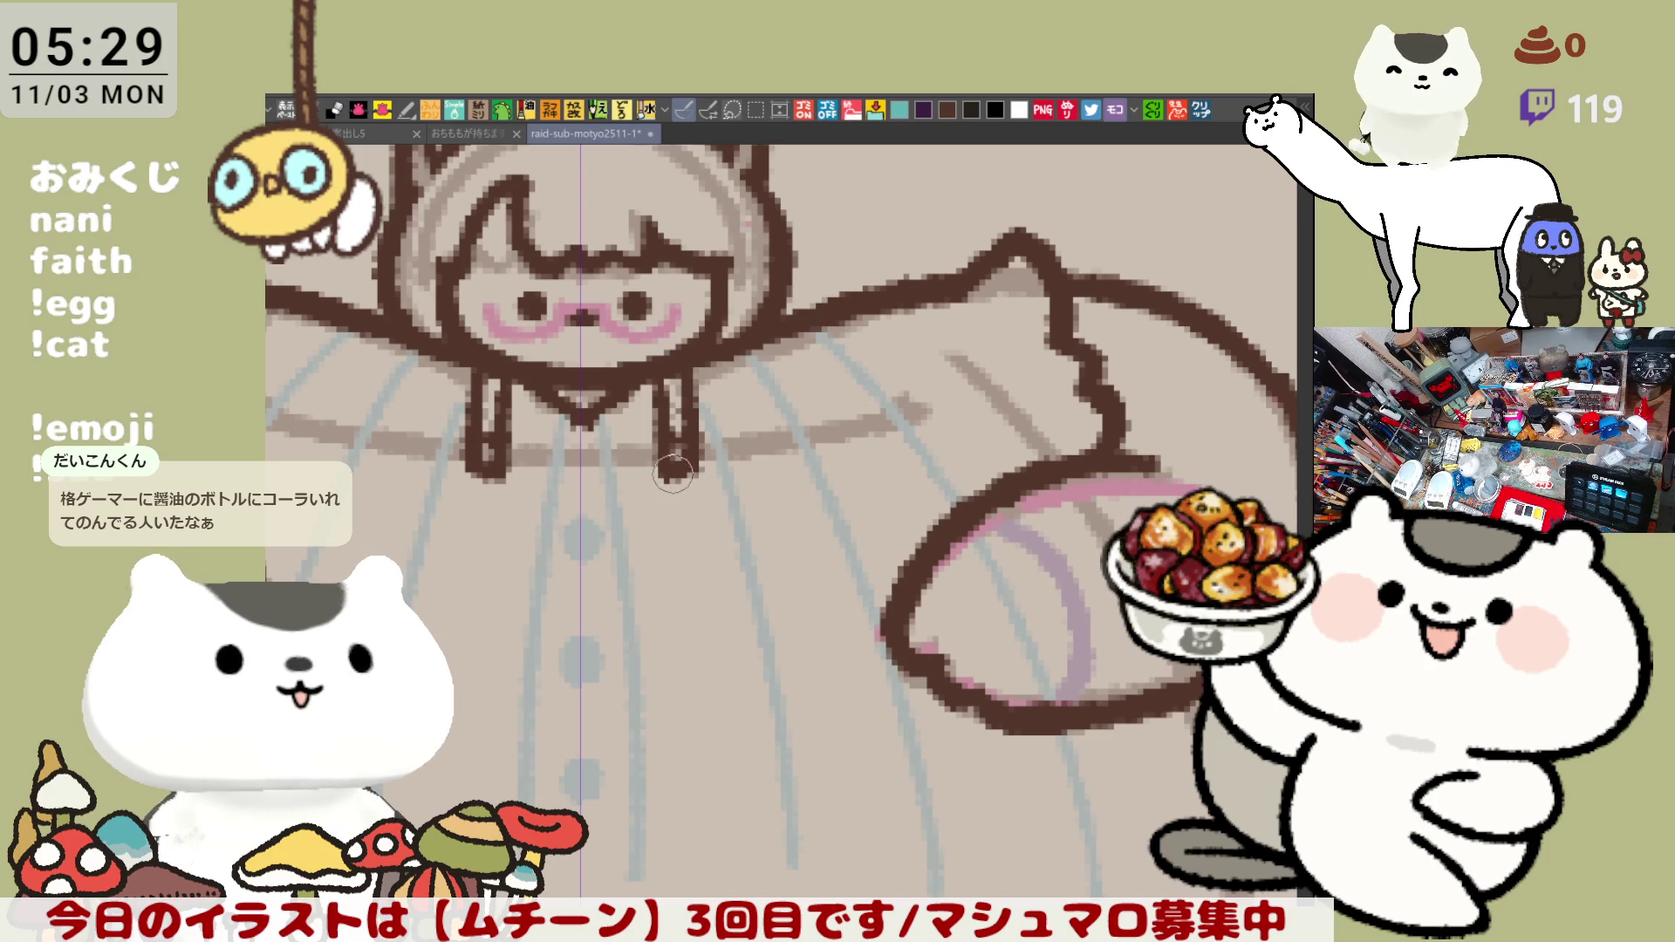
drag(683, 472, 707, 514)
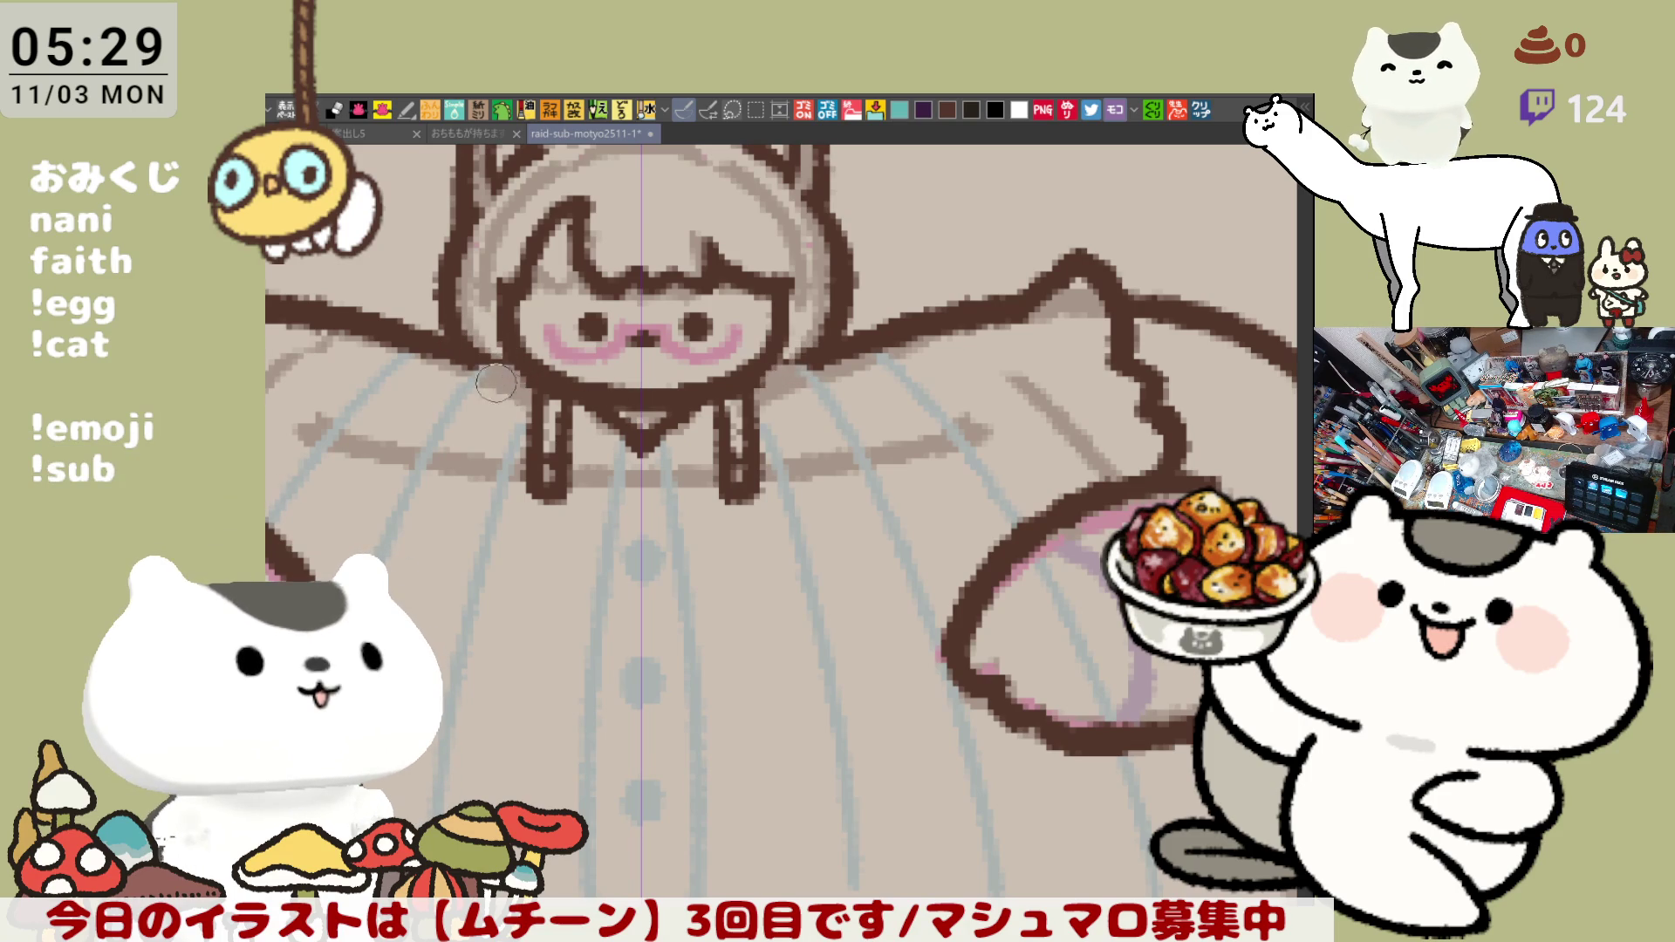
drag(500, 369, 521, 445)
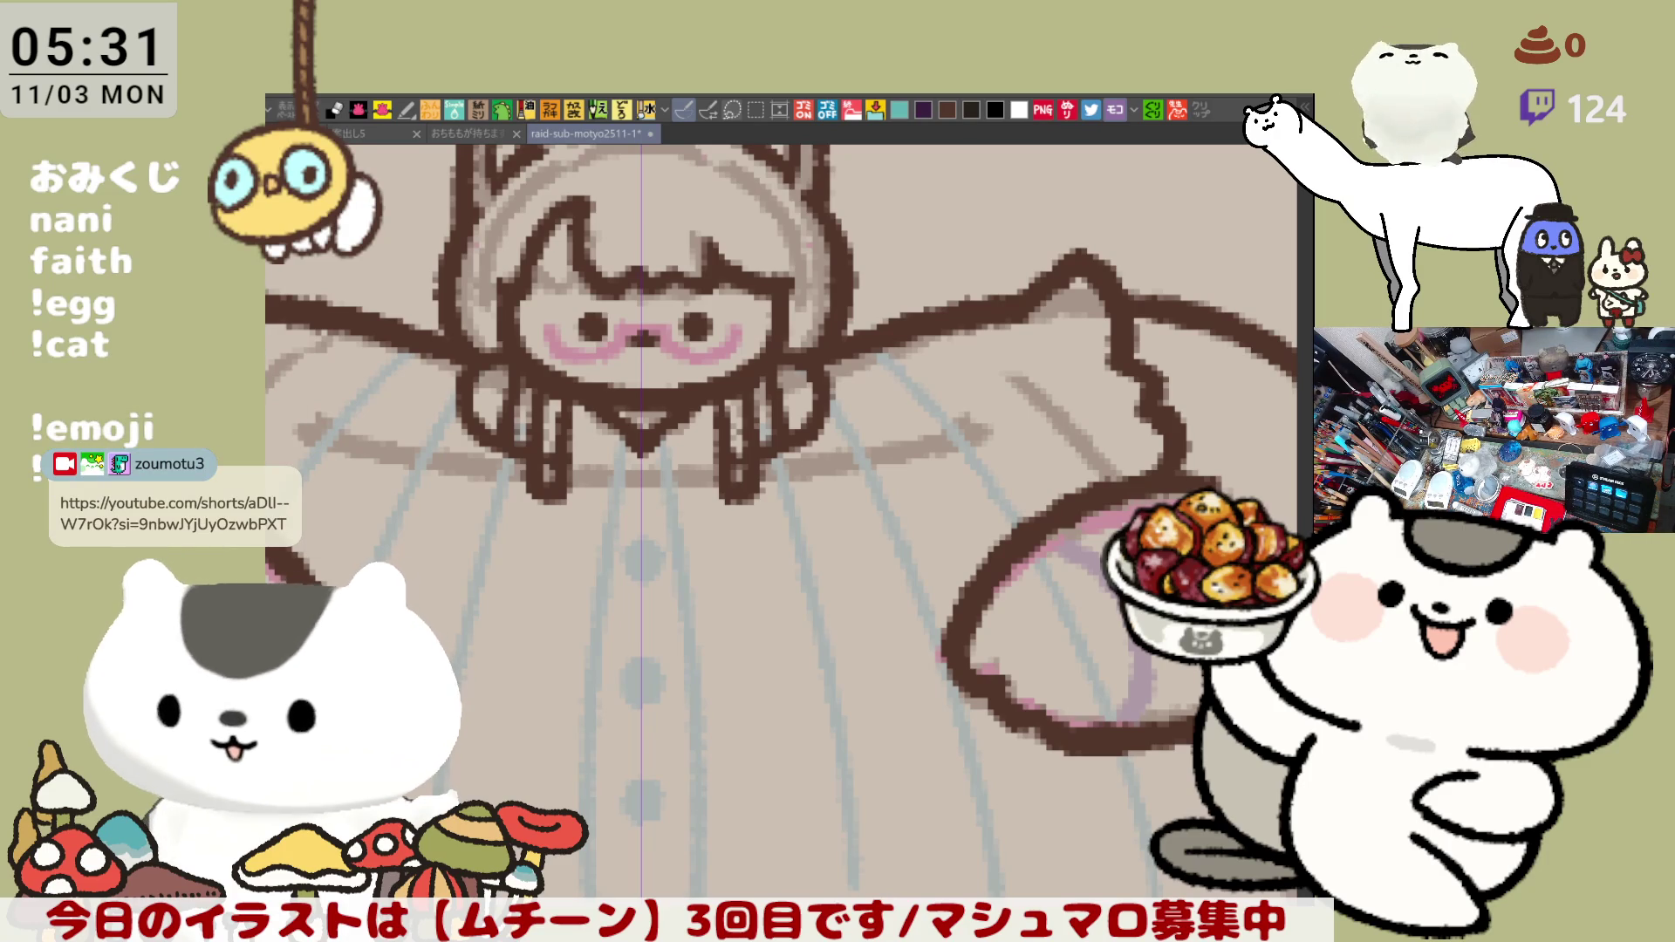
scroll(959, 632, up, 1)
scroll(959, 632, up, 1)
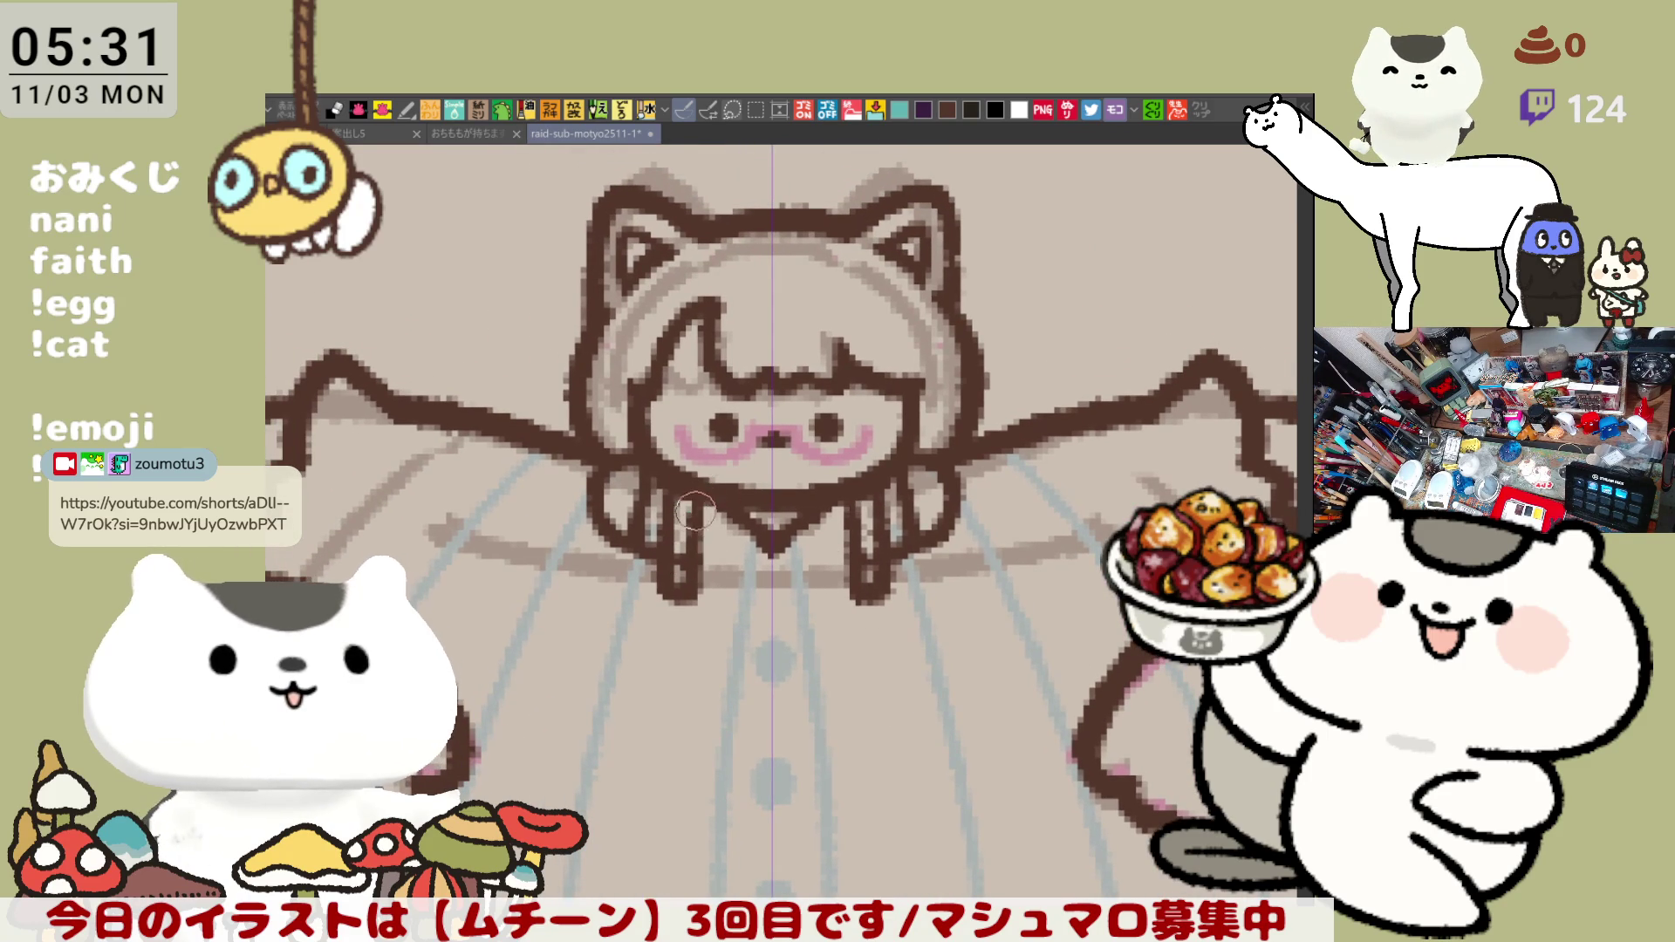
scroll(748, 480, down, 1)
scroll(913, 477, up, 1)
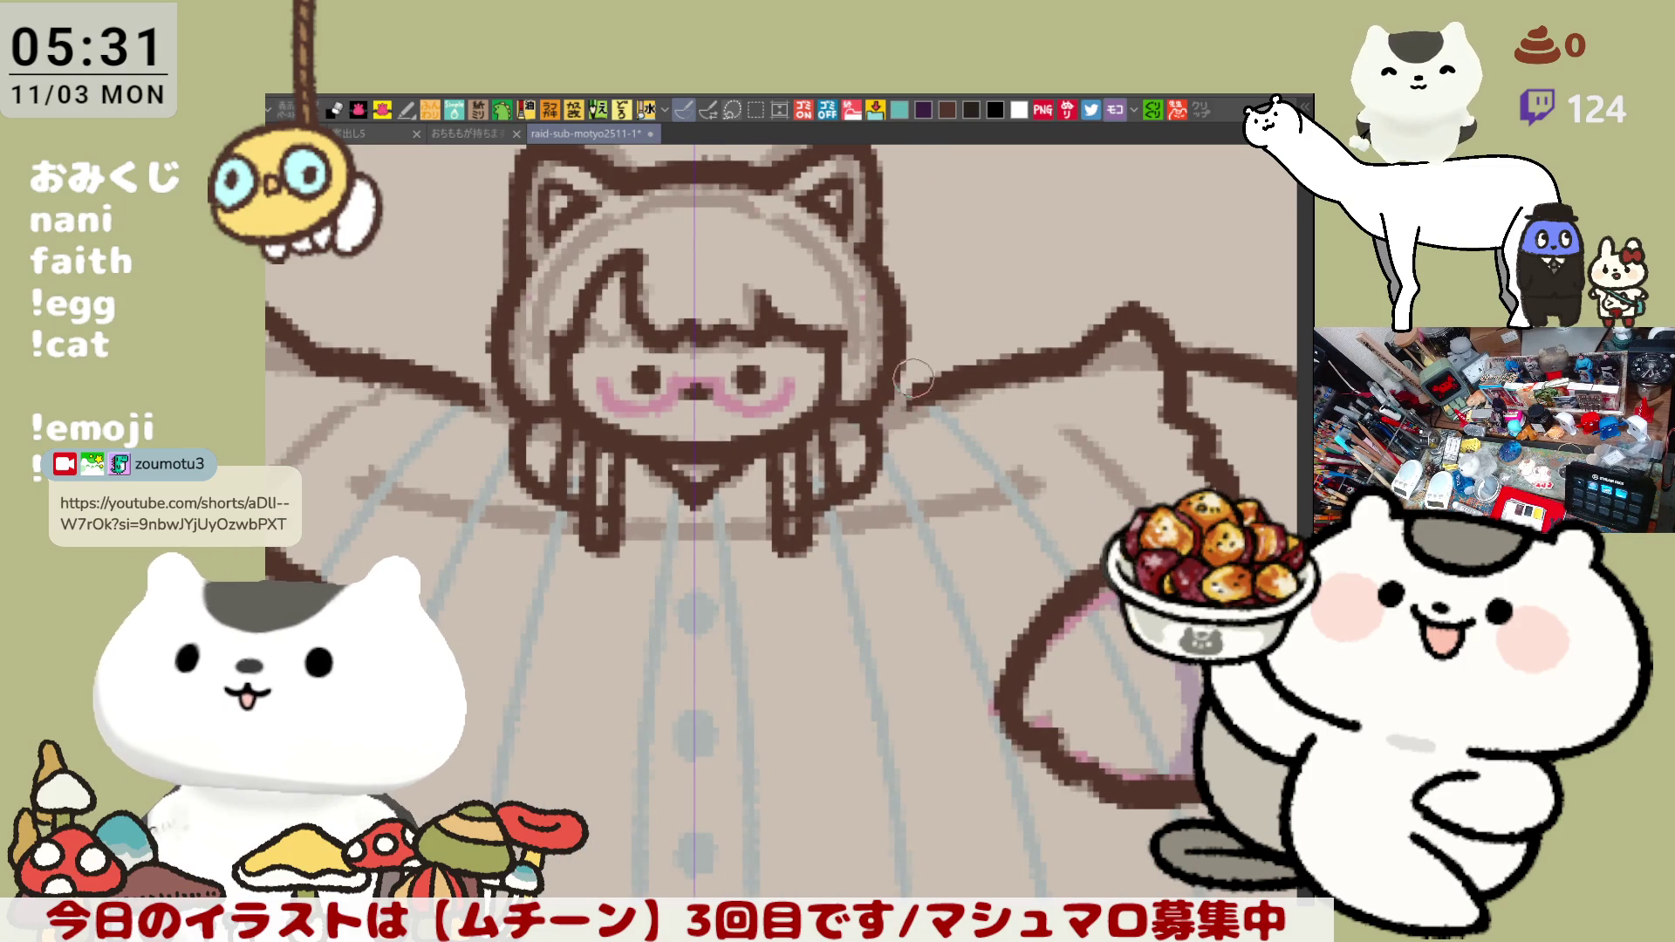
- Redraw dark strokes at both head-arm joints and add a small stroke on the right arm
mouse_move(920, 385)
mouse_down()
mouse_move(894, 356)
mouse_move(913, 392)
mouse_move(903, 432)
mouse_move(915, 384)
mouse_move(896, 438)
mouse_up()
key(ctrl+z)
key(ctrl+z)
key(ctrl+z)
key(ctrl+z)
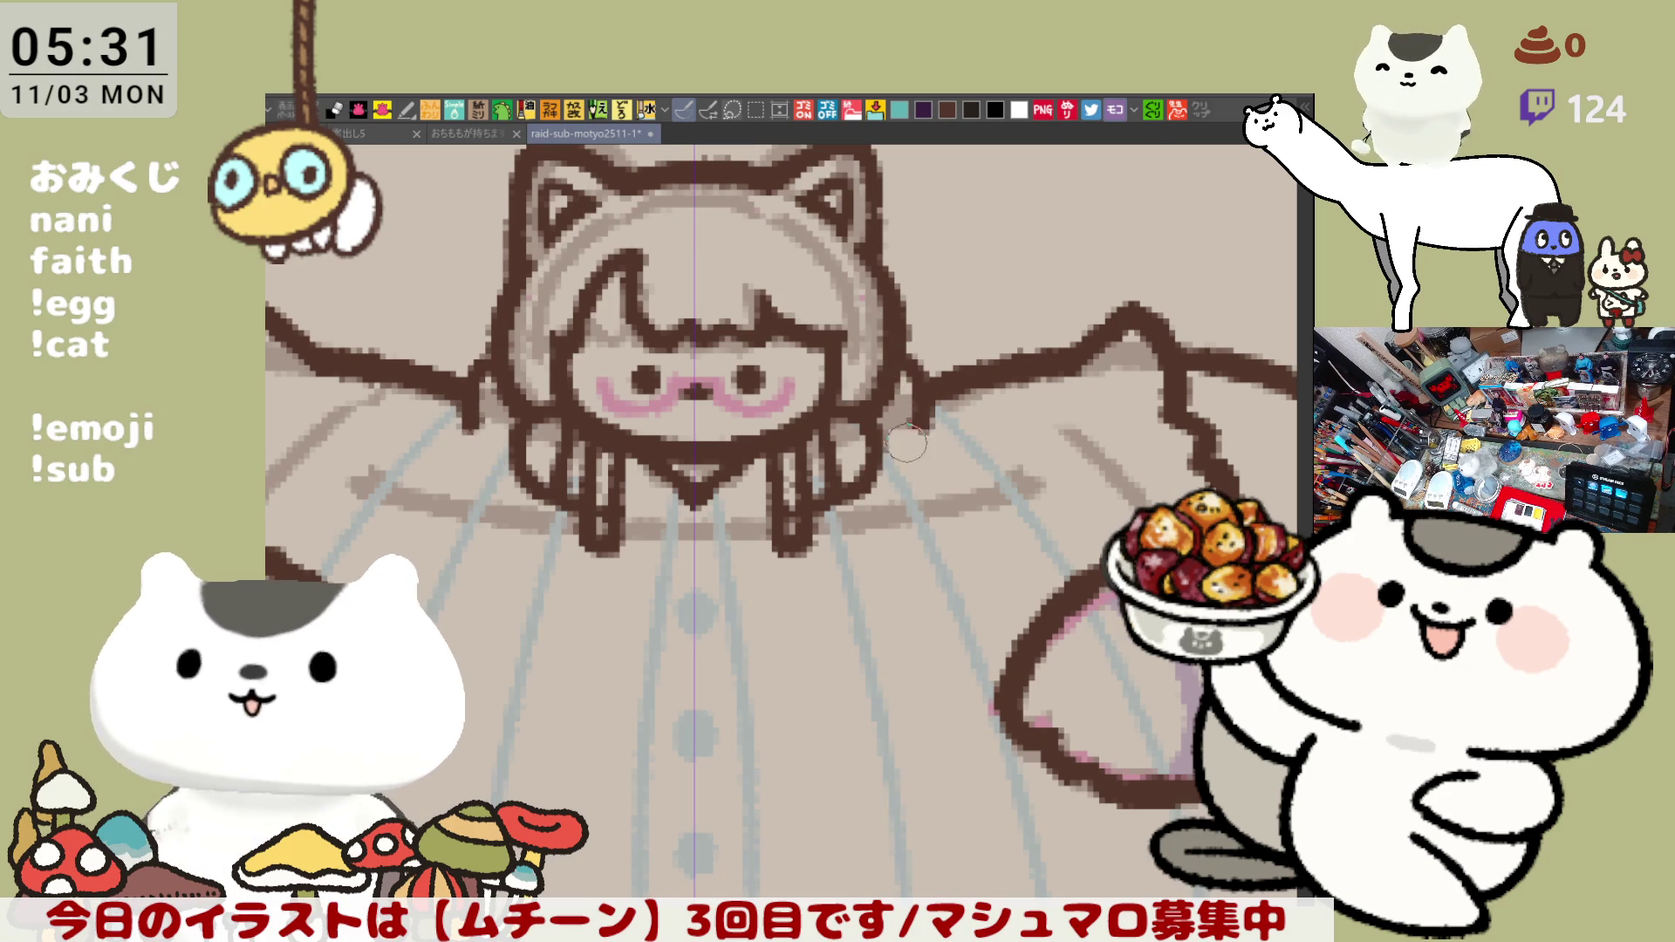
key(ctrl+z)
drag(911, 376, 882, 454)
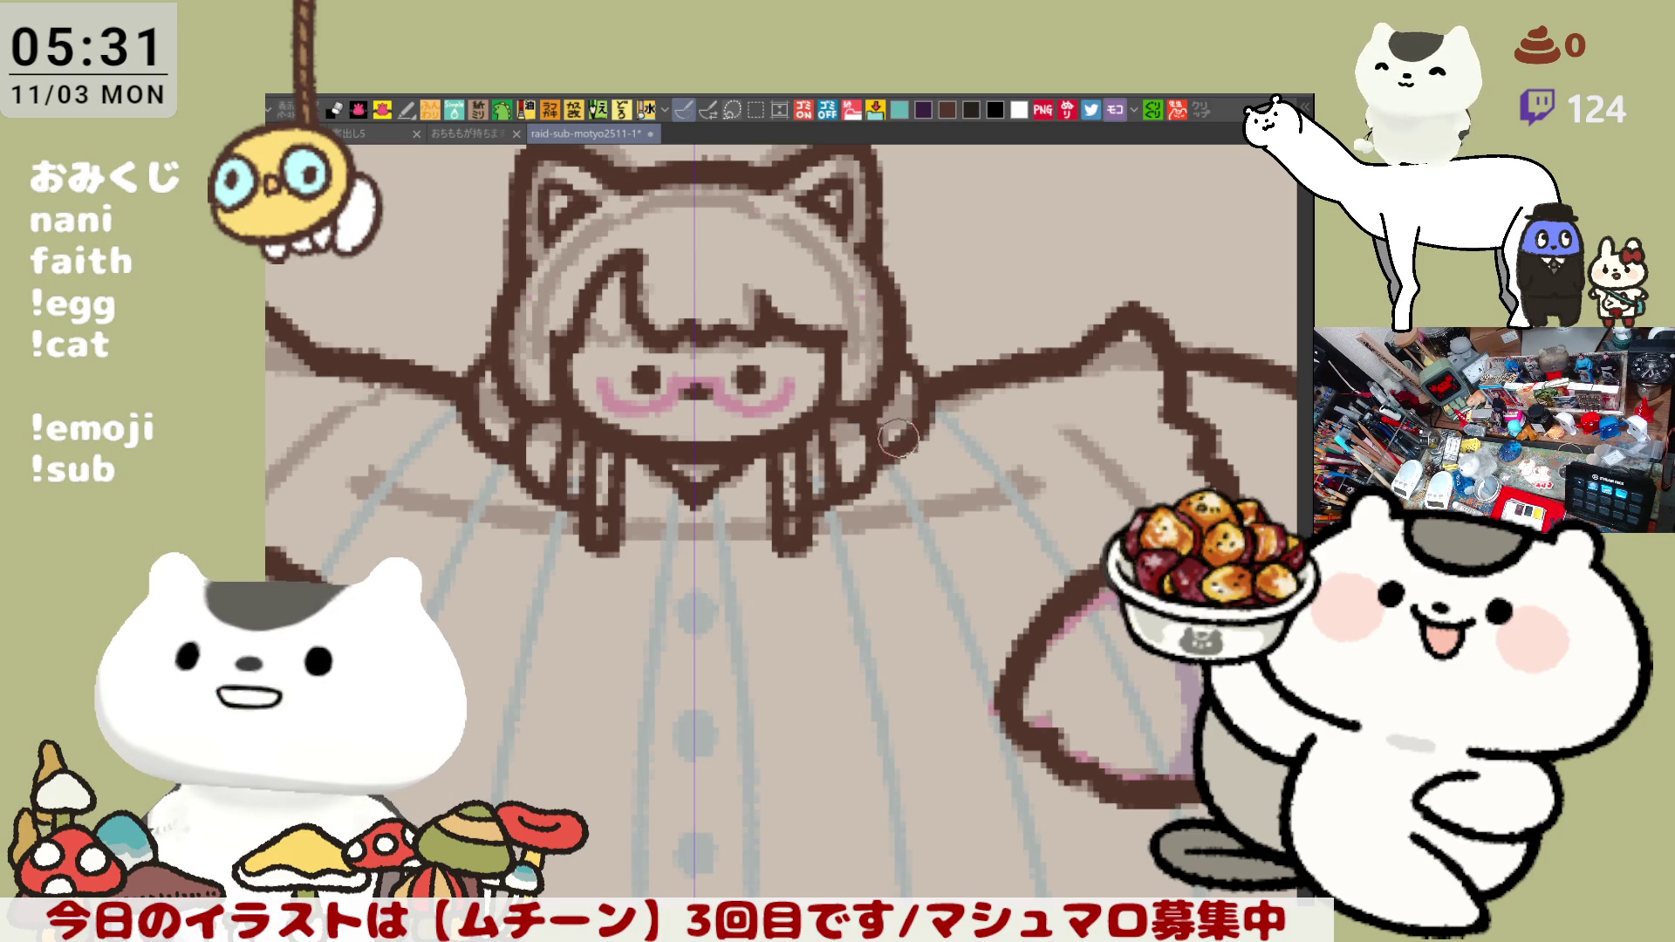
drag(863, 465, 838, 485)
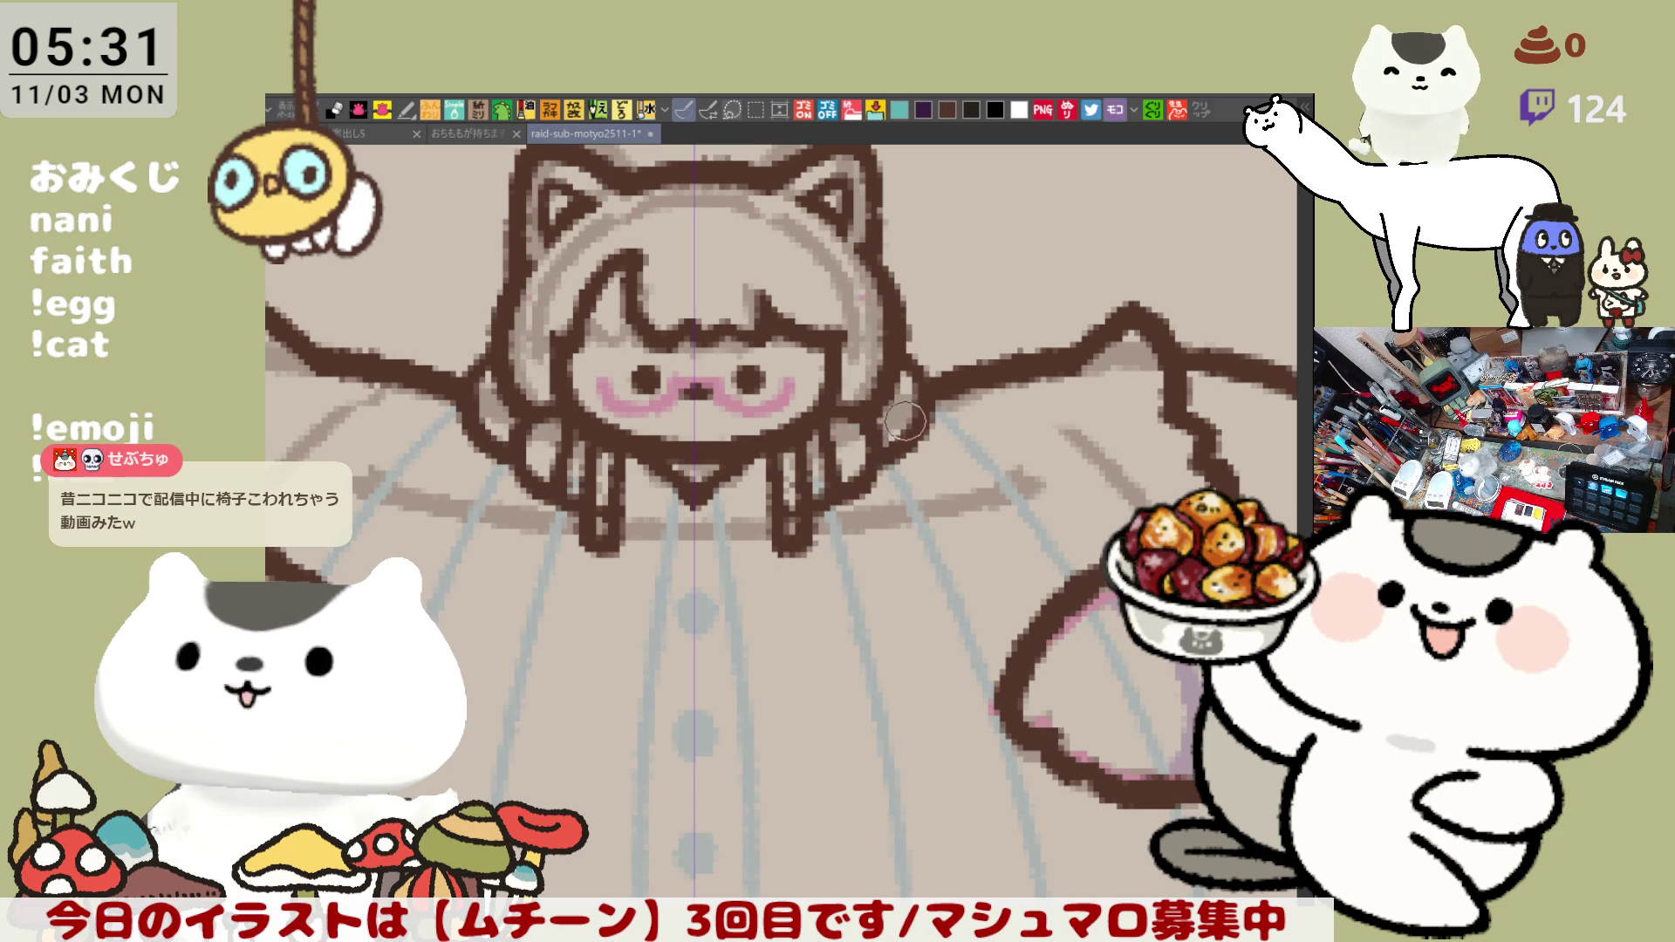
drag(879, 610, 801, 557)
scroll(801, 557, down, 3)
scroll(801, 559, up, 1)
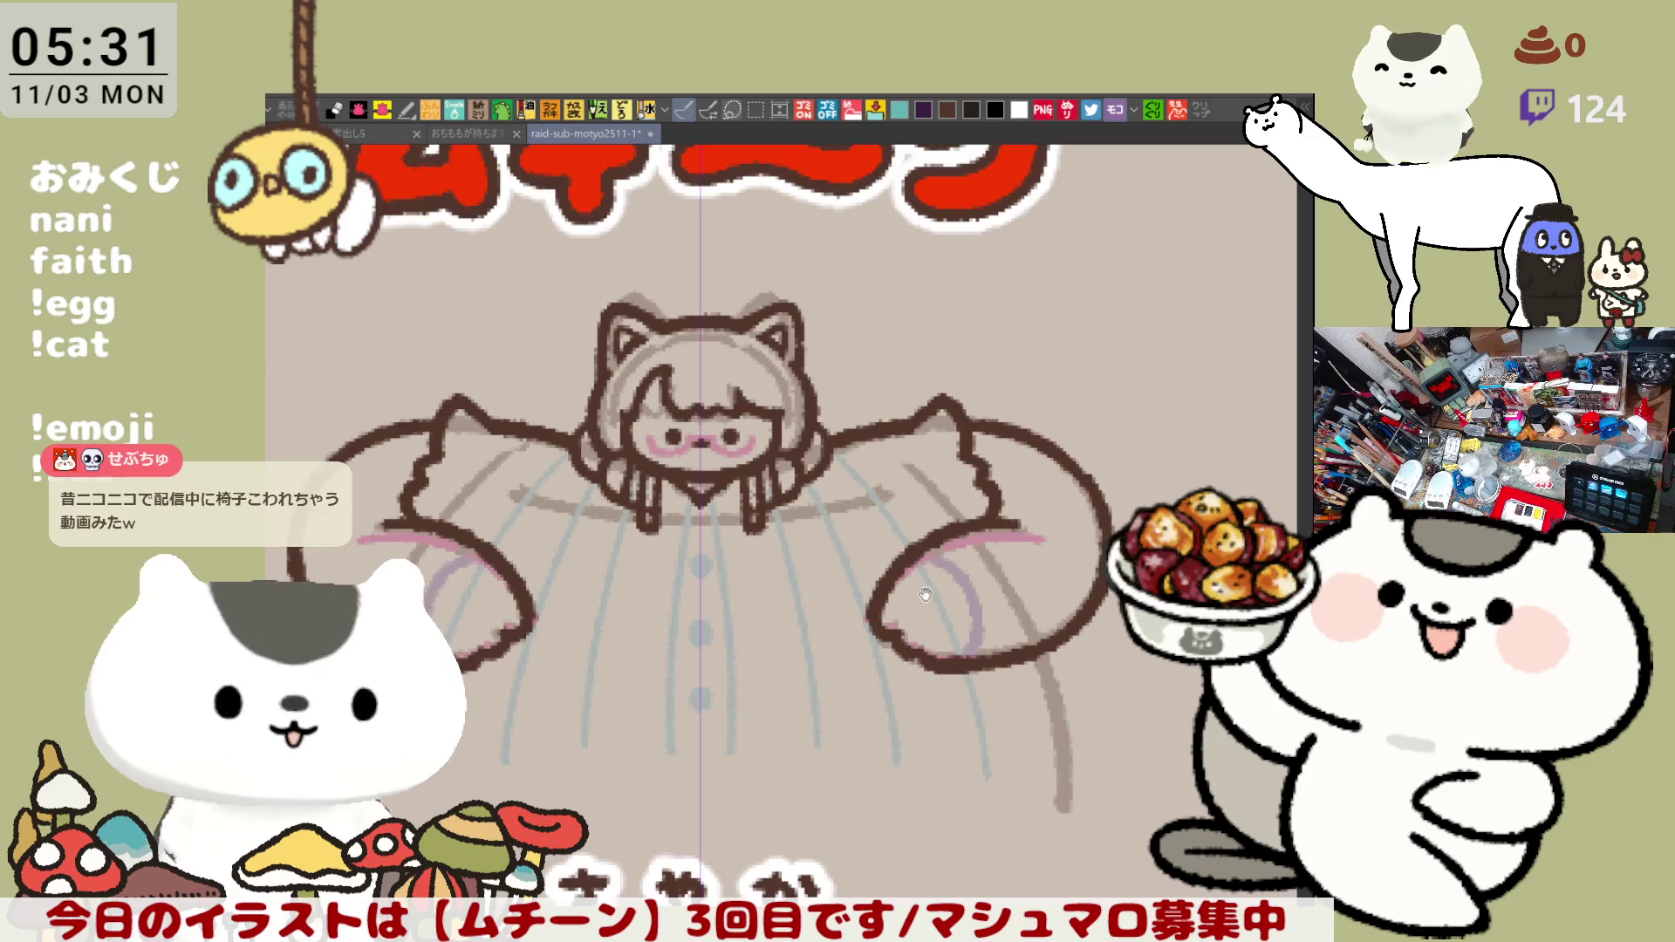
scroll(801, 558, down, 2)
- Trace the mirrored body outline curves below both arms in dark brown over the sketch
drag(999, 529, 1033, 683)
key(ctrl+z)
drag(994, 513, 1033, 683)
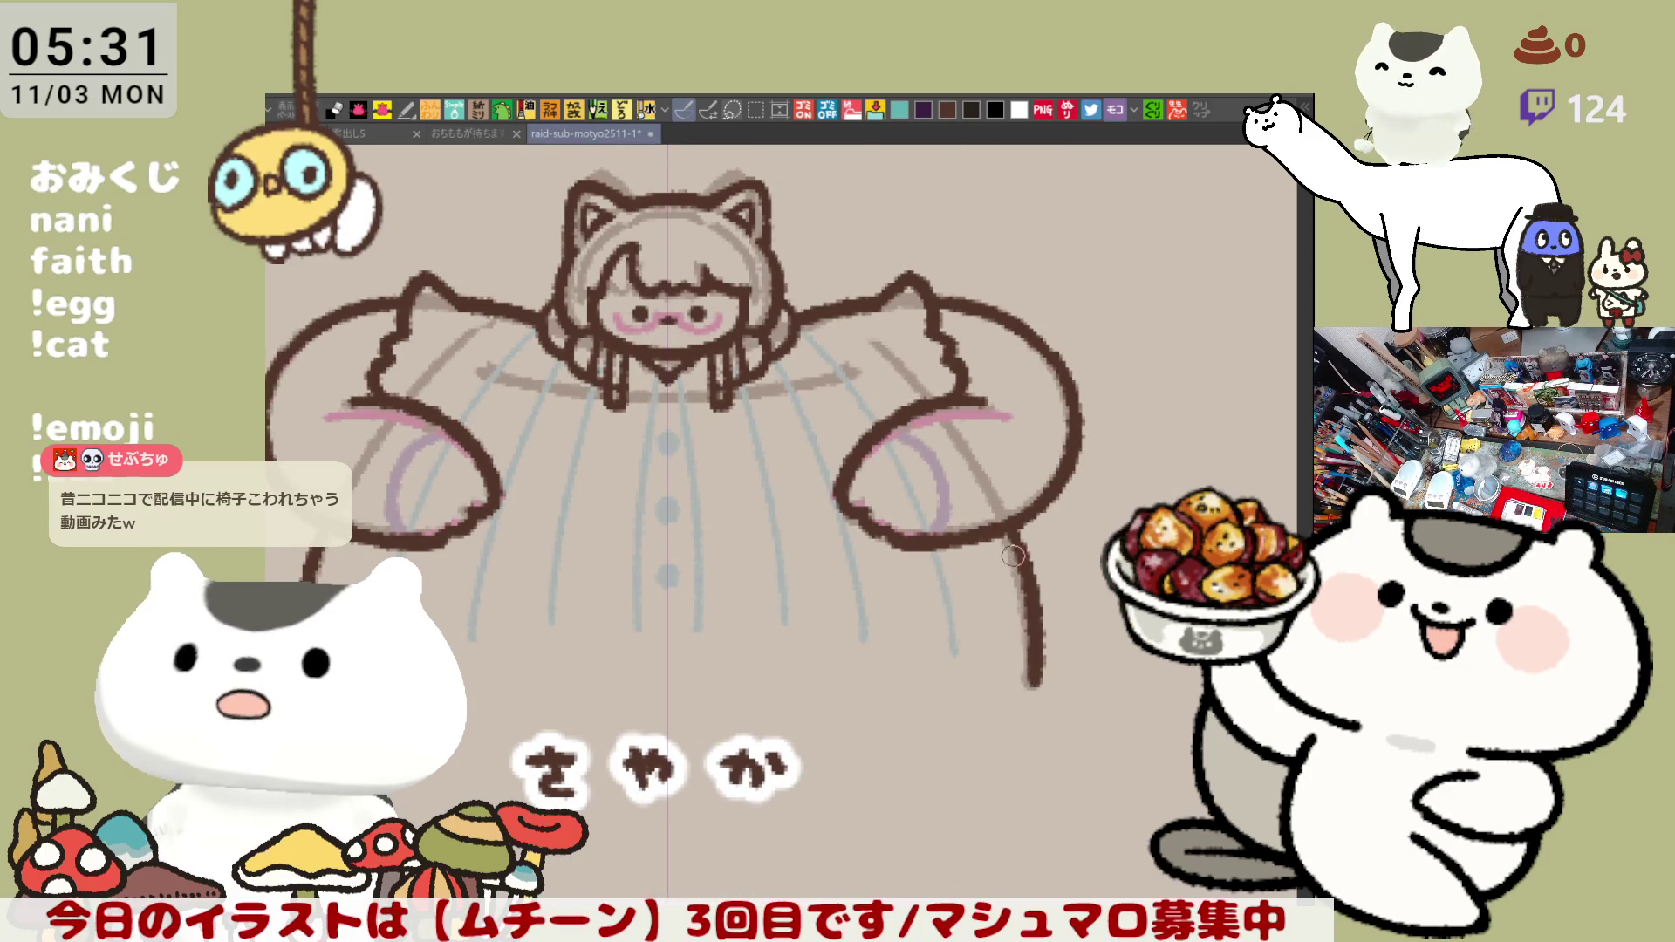
scroll(925, 519, up, 1)
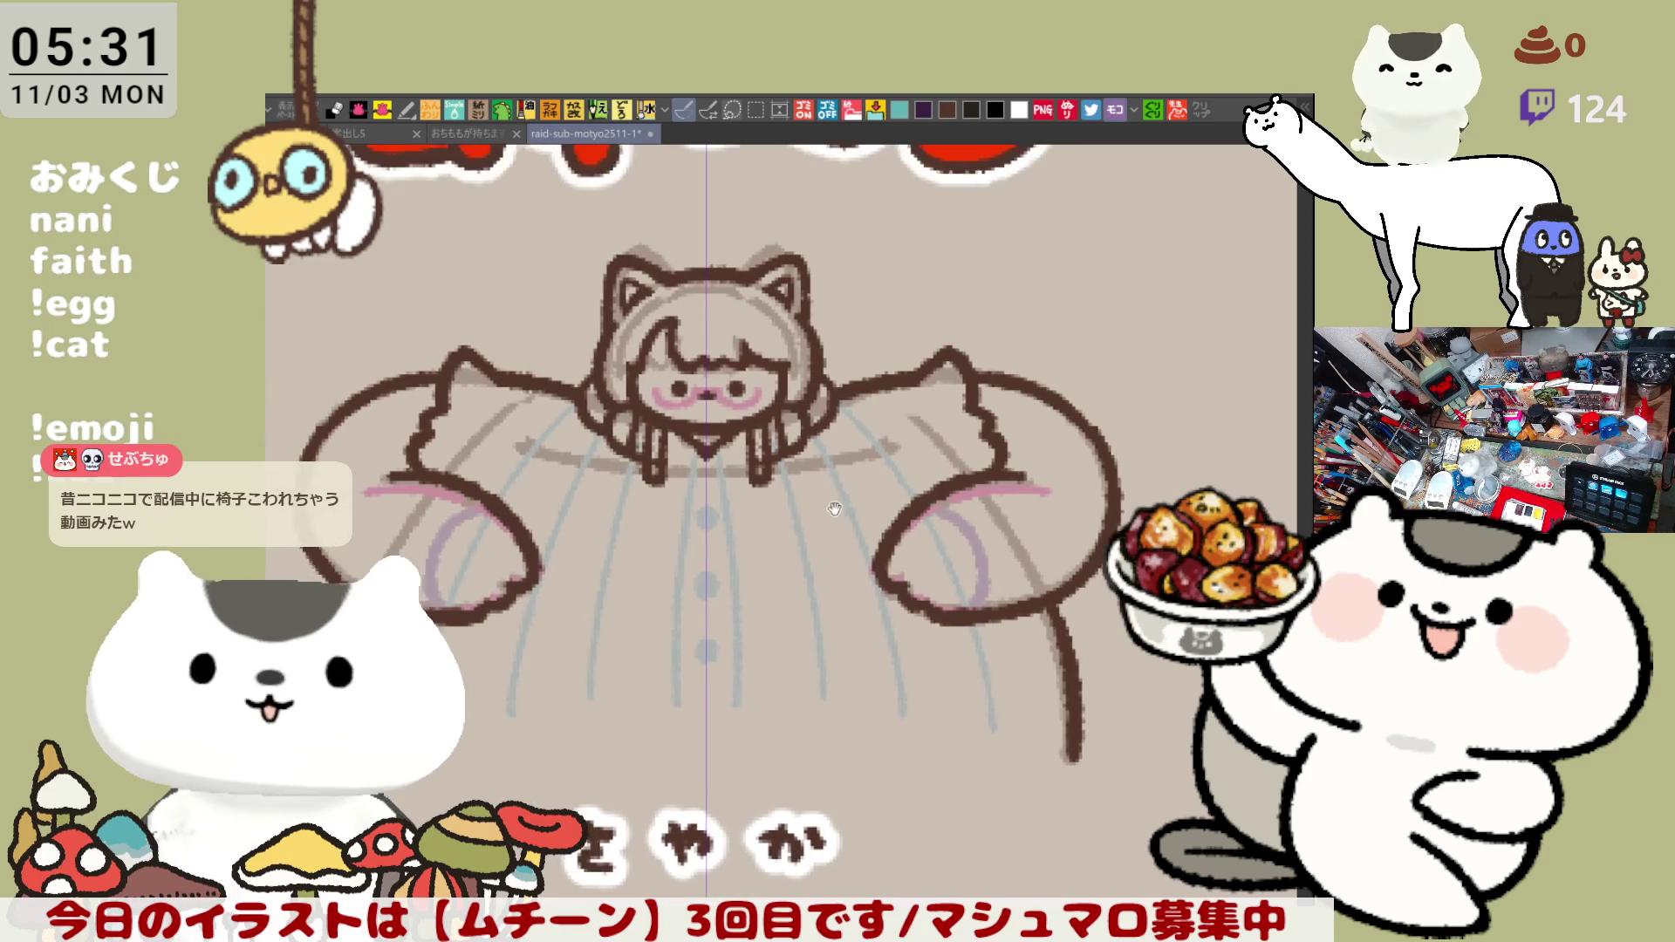
scroll(826, 520, up, 2)
scroll(826, 522, up, 2)
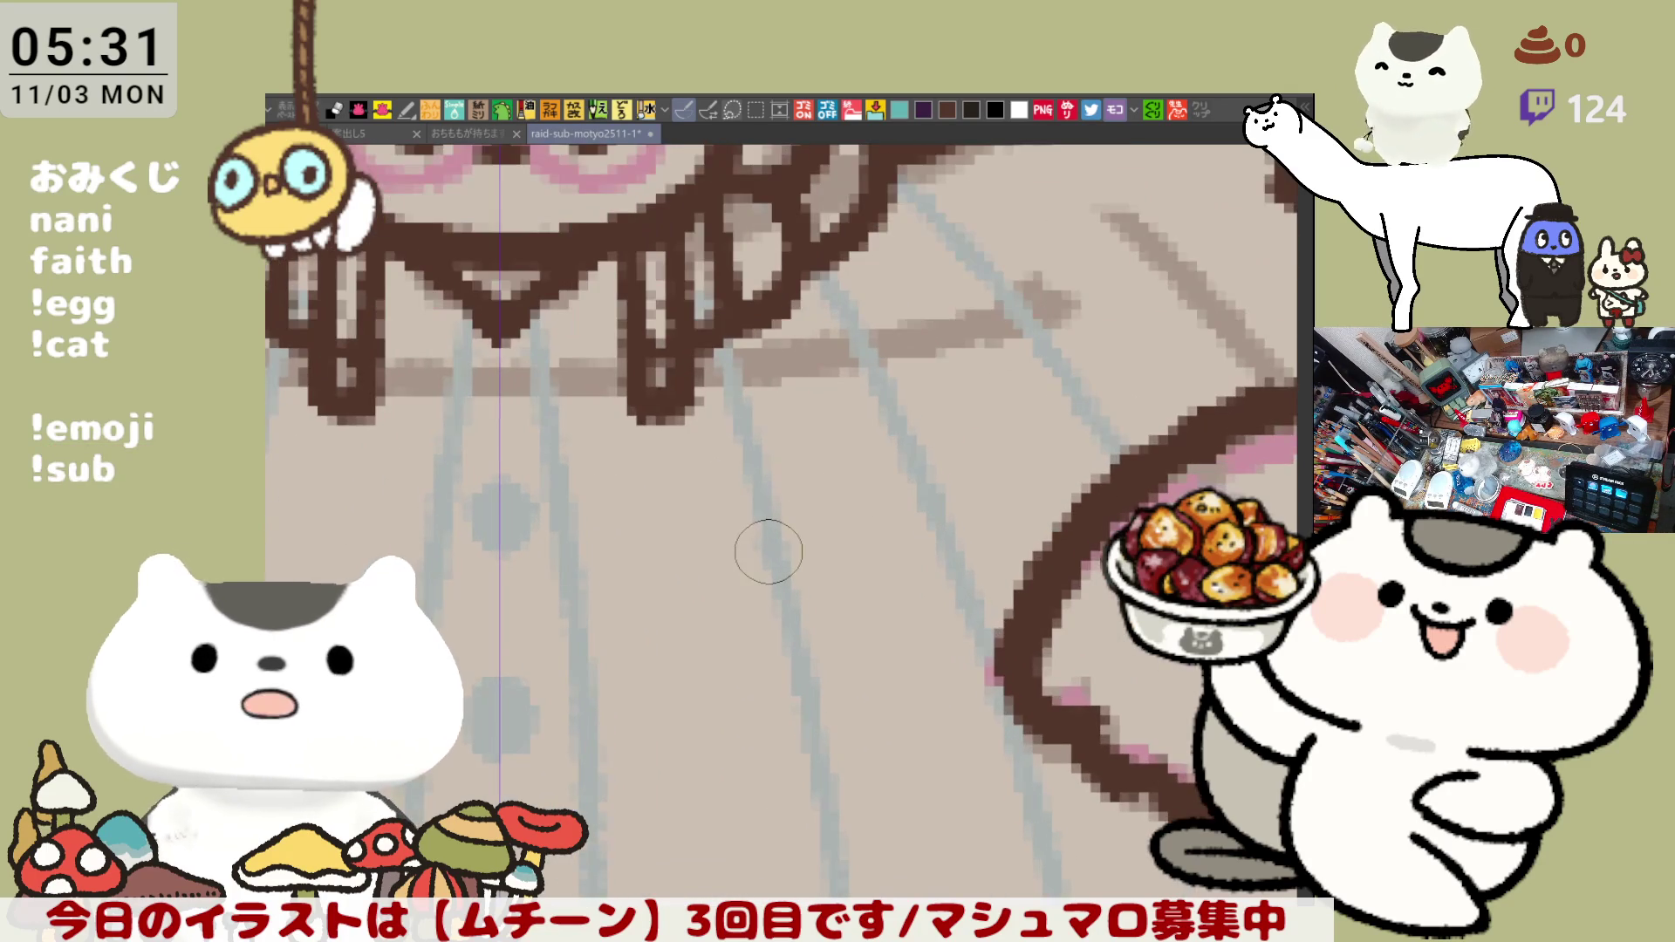
scroll(769, 552, down, 2)
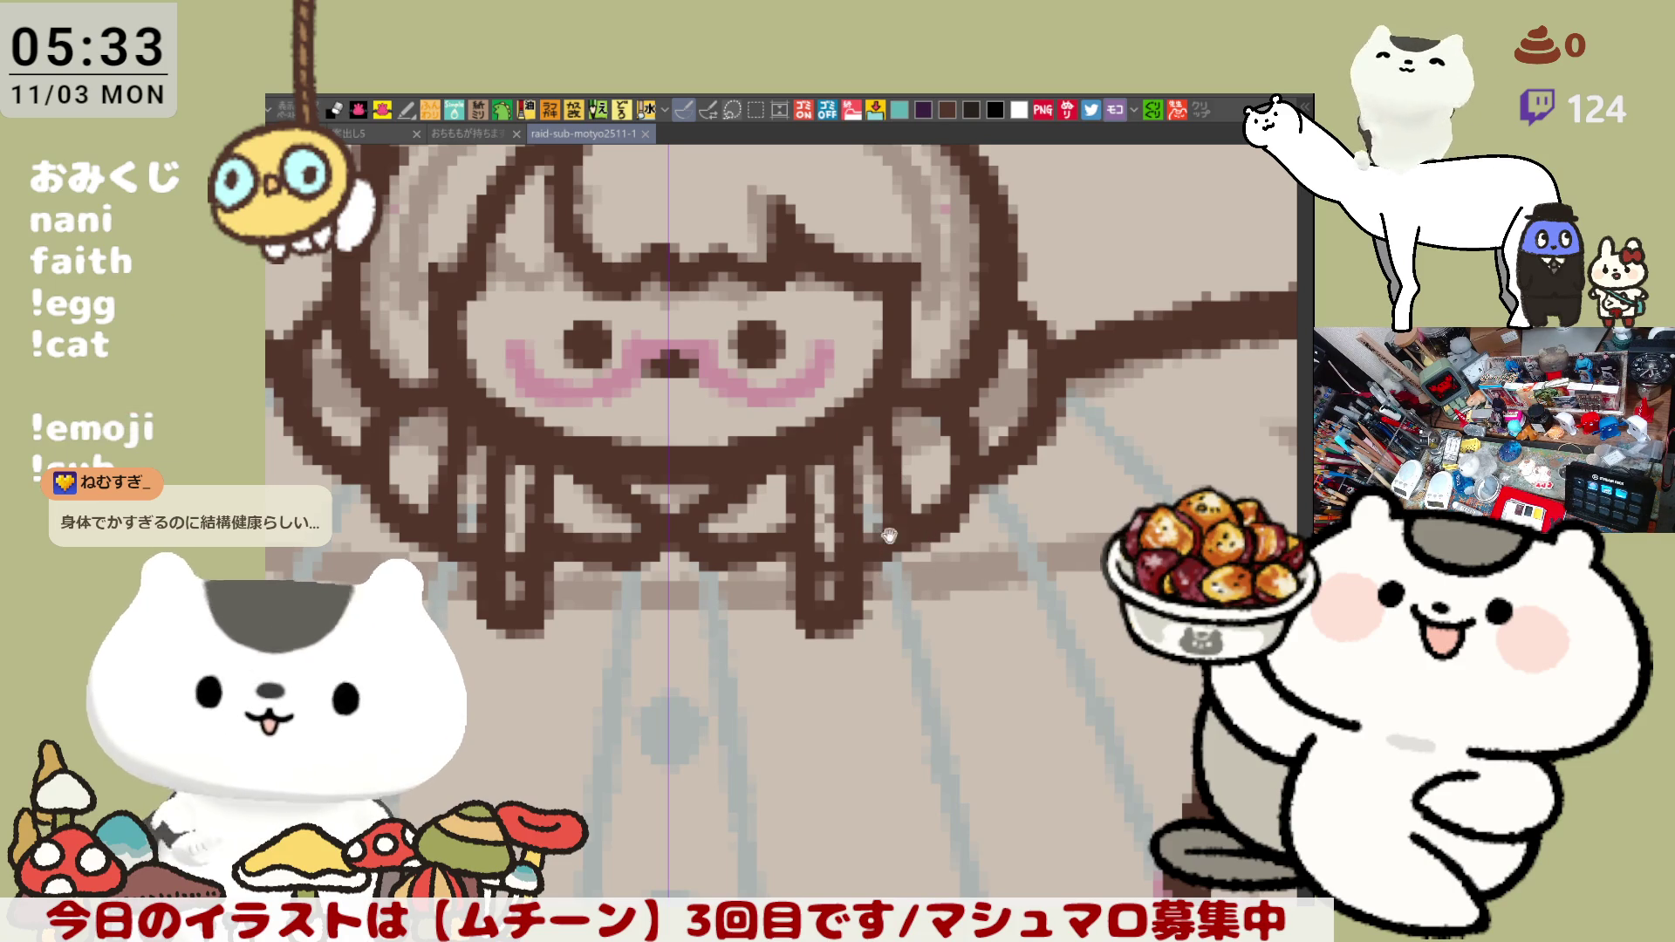
scroll(907, 565, up, 3)
scroll(916, 681, up, 3)
scroll(915, 746, down, 2)
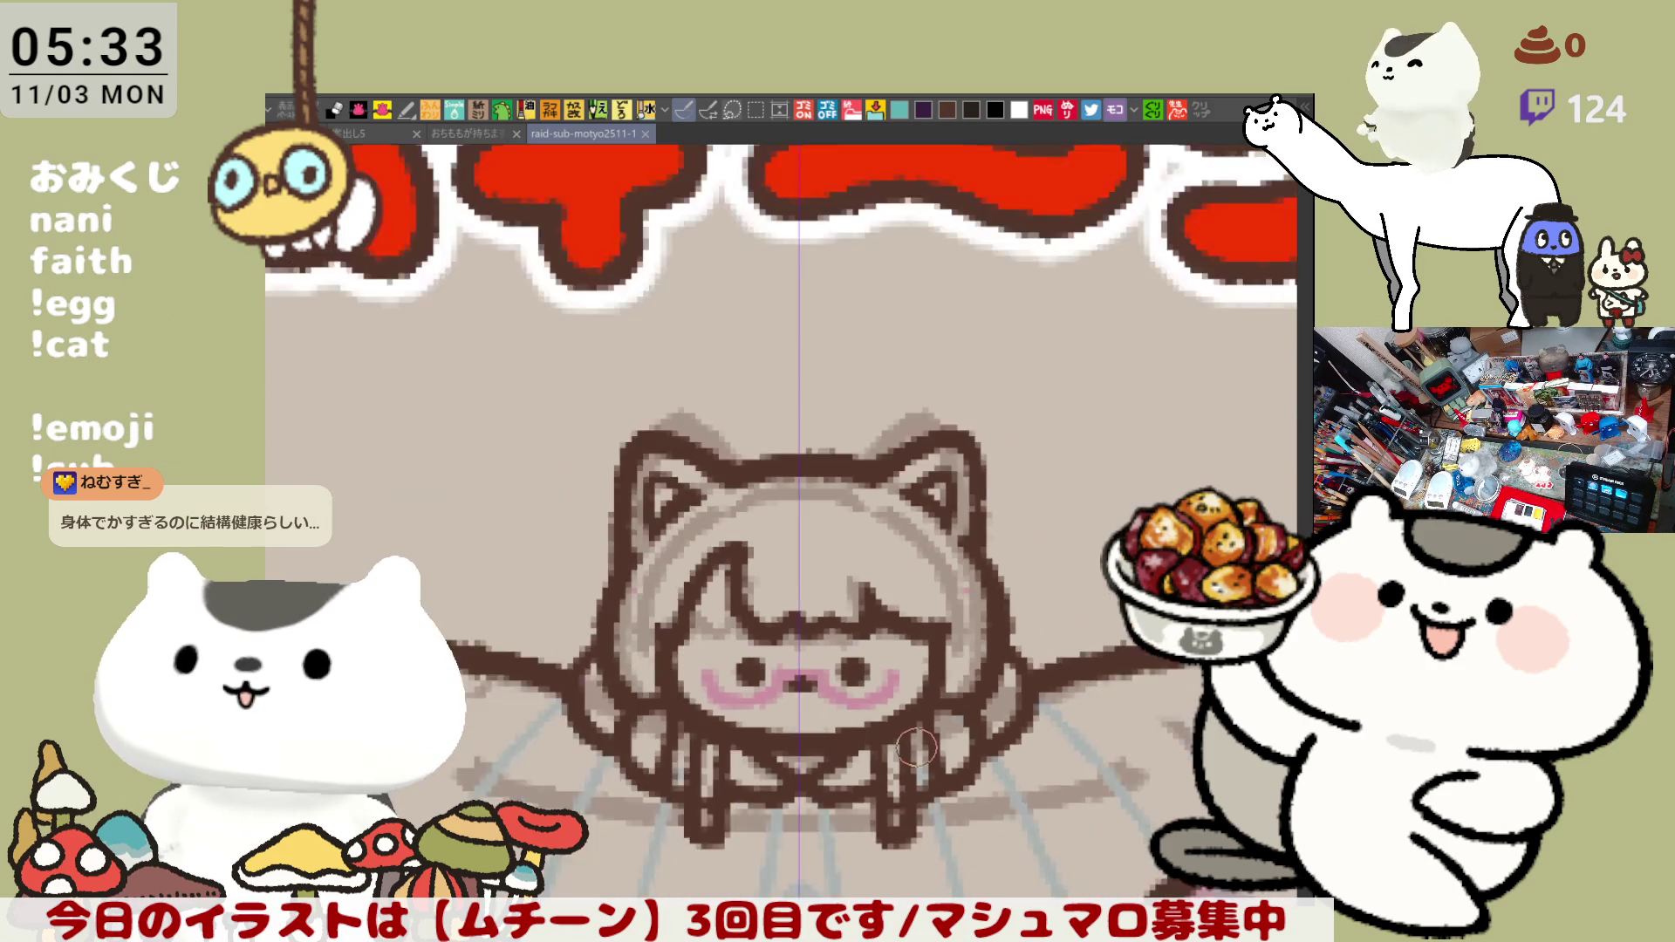
scroll(916, 746, down, 2)
scroll(917, 746, down, 1)
scroll(920, 745, down, 2)
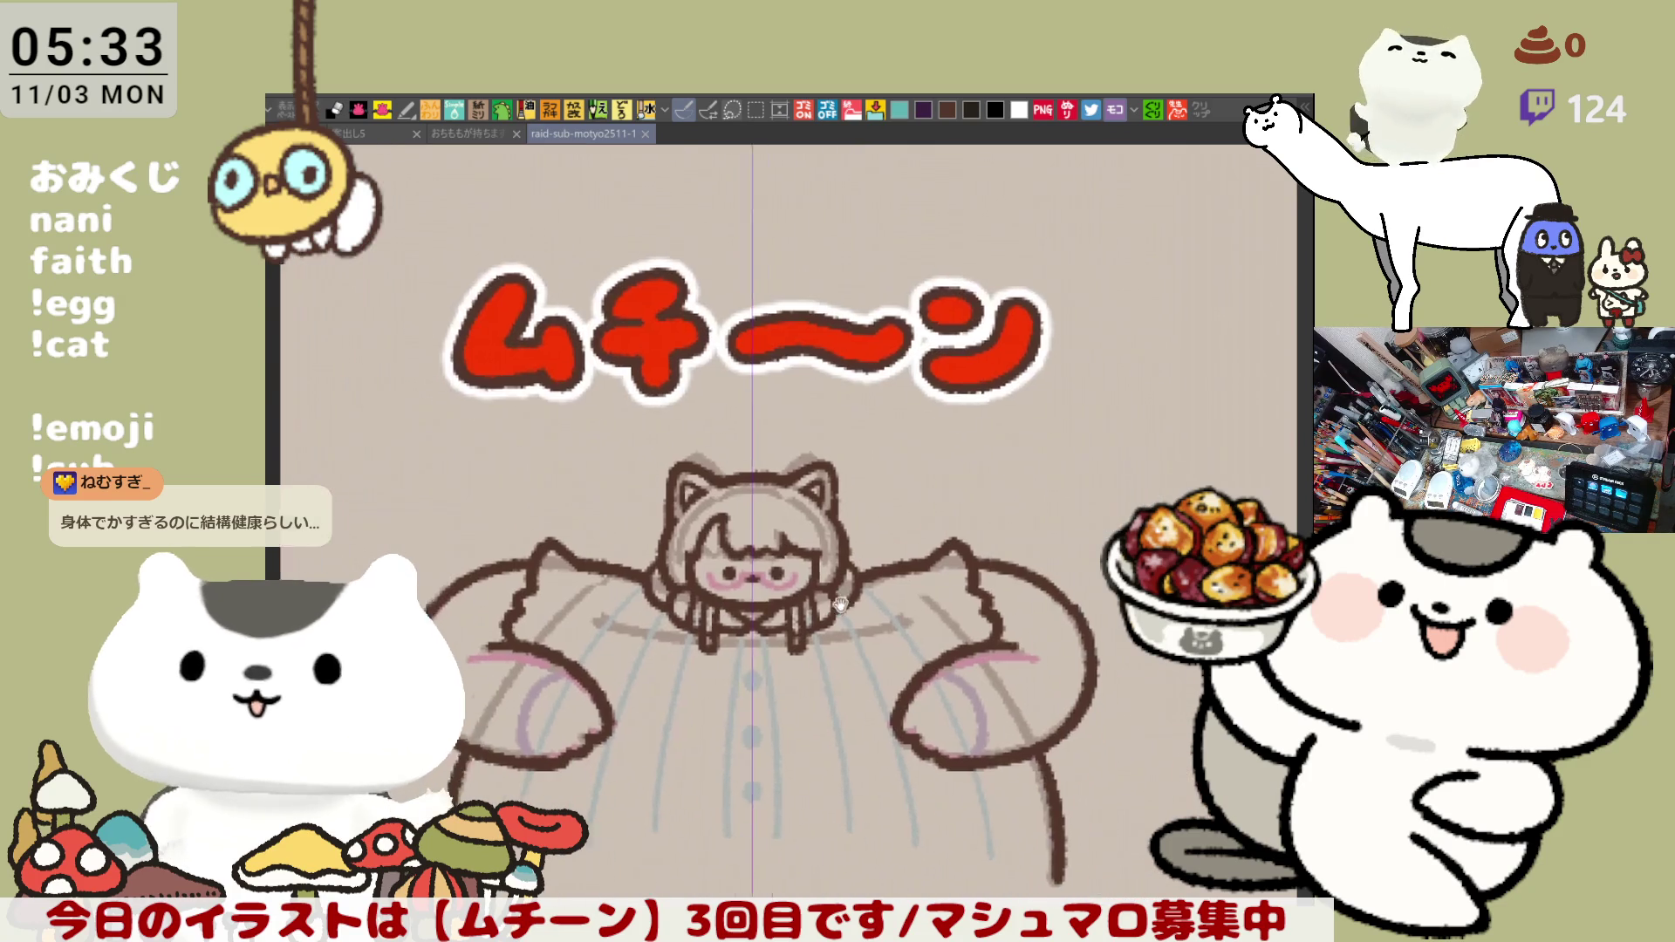